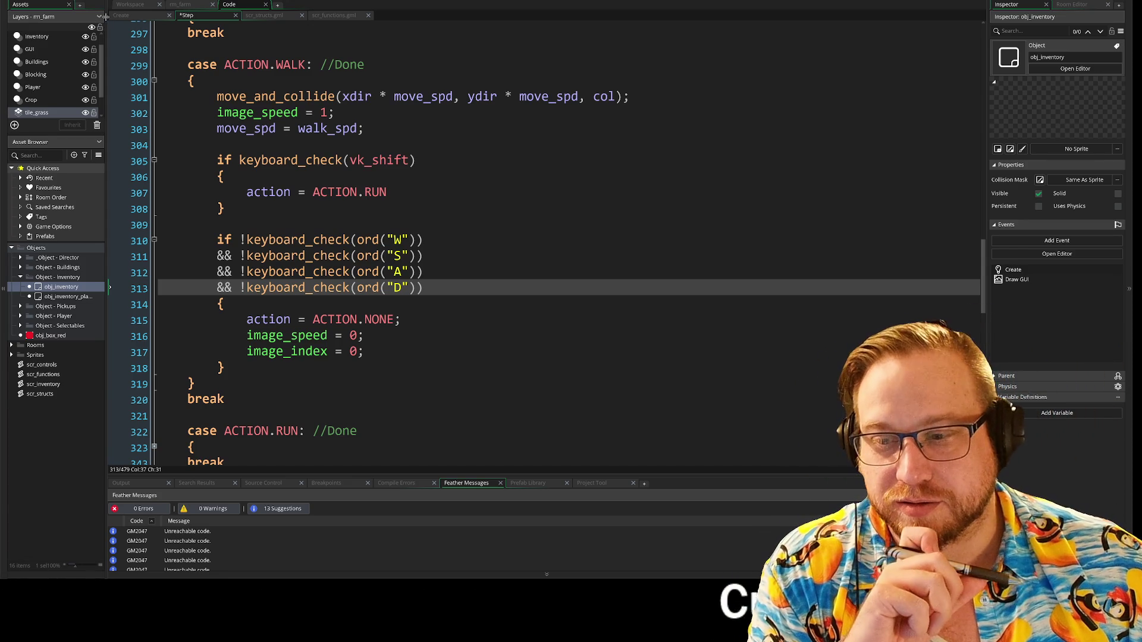
# - Save and run the project with F5, then shift the 'Legal crop game' window left
pyautogui.press('F5')
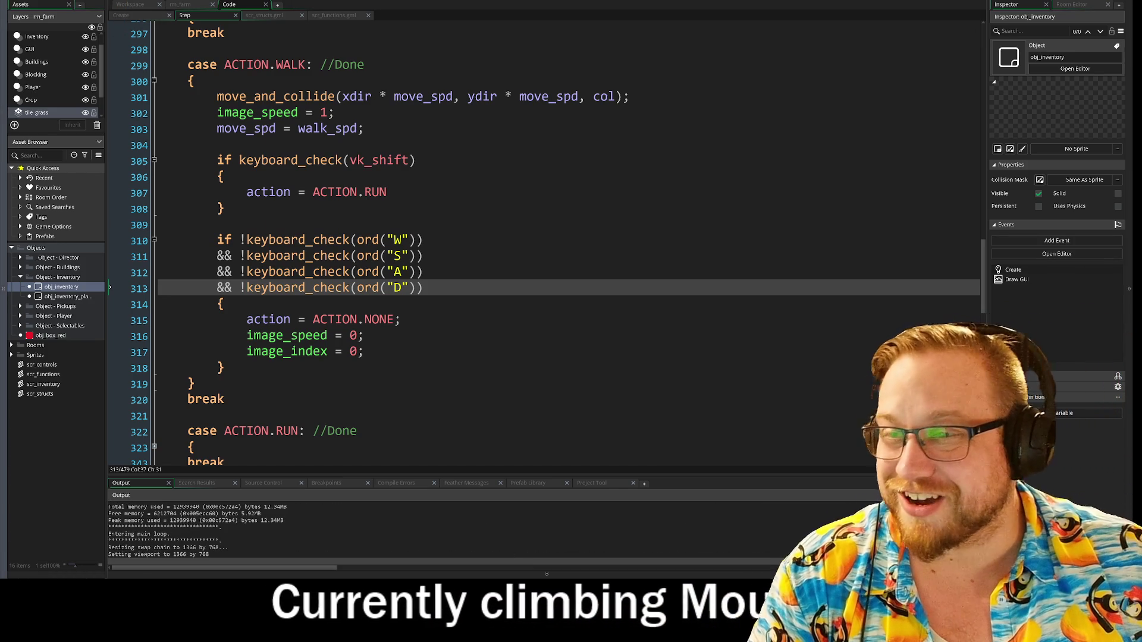
pyautogui.moveTo(406, 17); pyautogui.dragTo(346, 14)
# - Walk the player around the farm, then move the watering can from the inventory into hotbar slot 3
pyautogui.press('d')
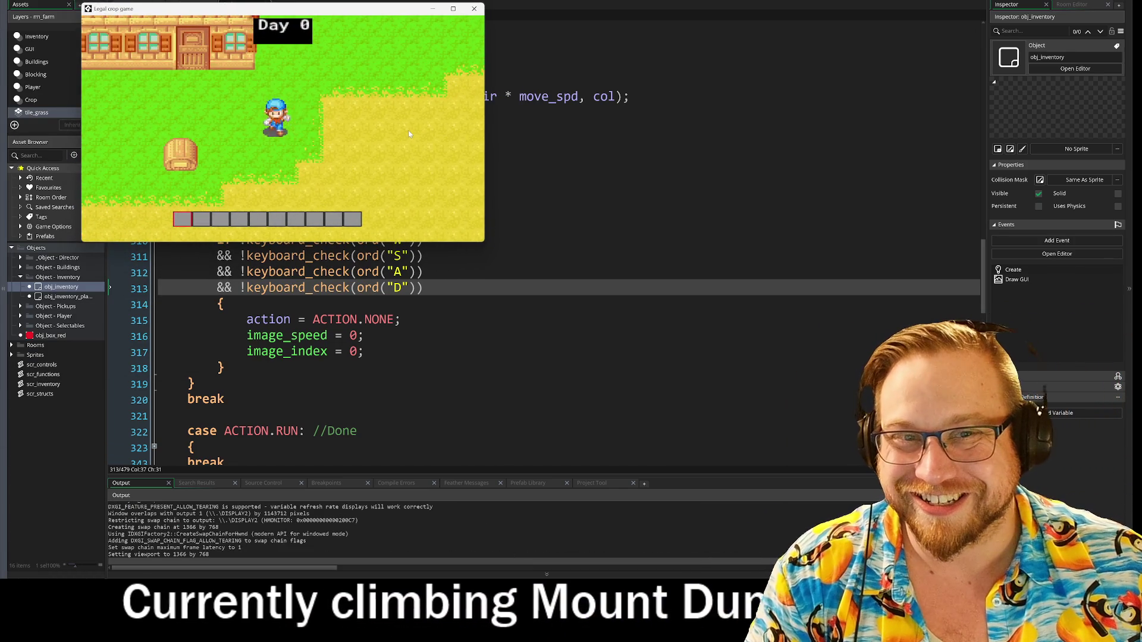
pyautogui.press('d')
pyautogui.press('s')
pyautogui.press('w')
pyautogui.press('w')
pyautogui.press('a')
pyautogui.press('s')
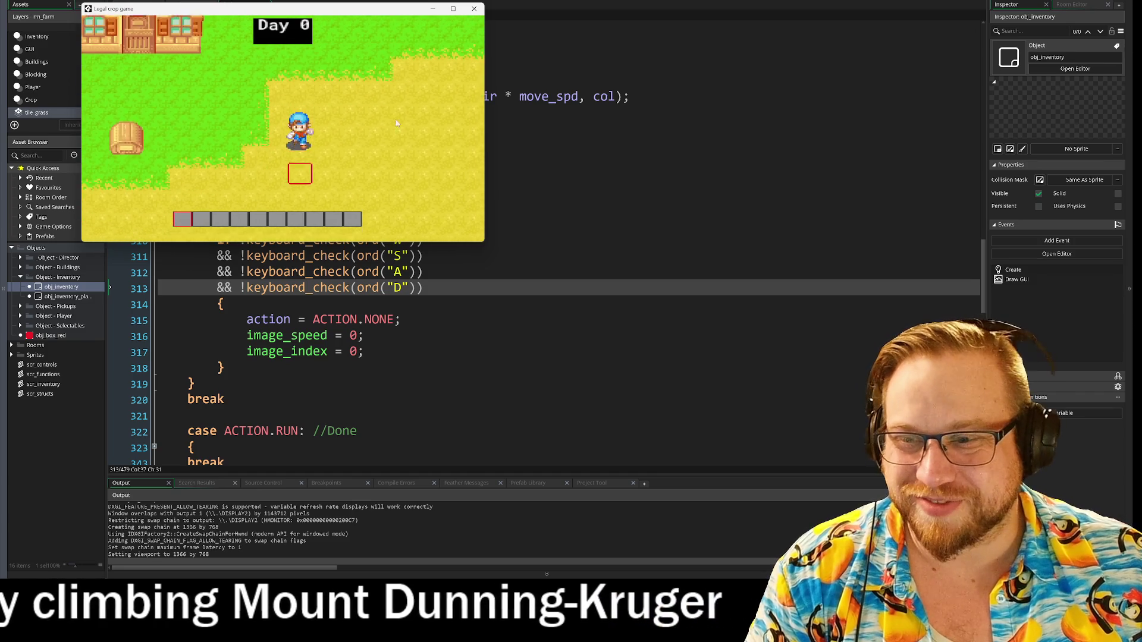
pyautogui.press('d')
pyautogui.press('s')
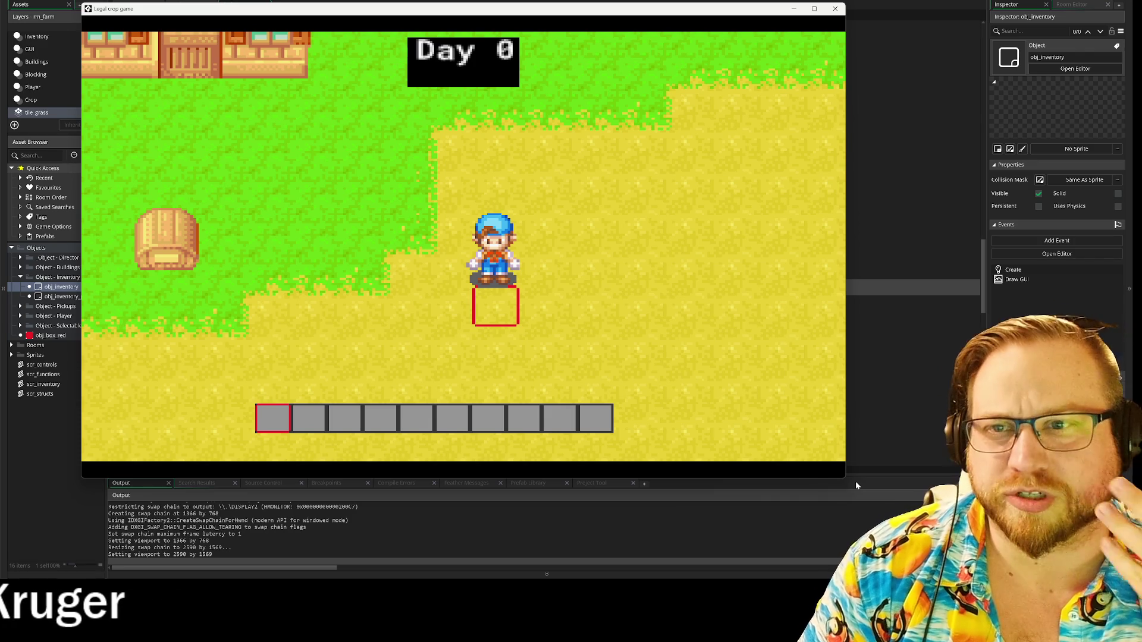
pyautogui.press('a')
pyautogui.press('w')
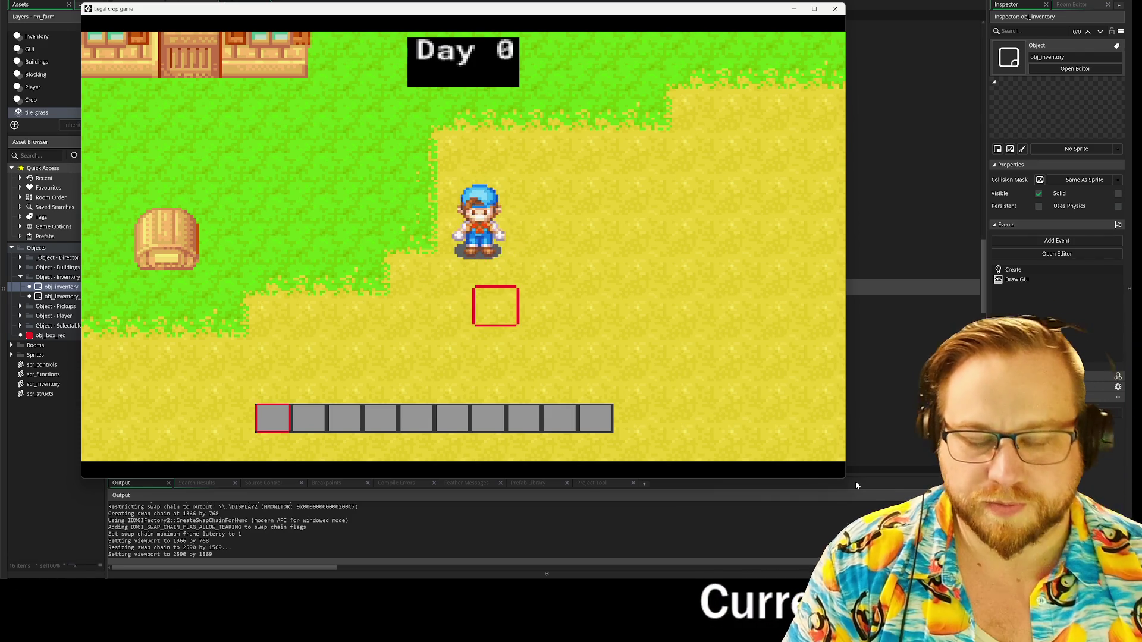
pyautogui.press('i')
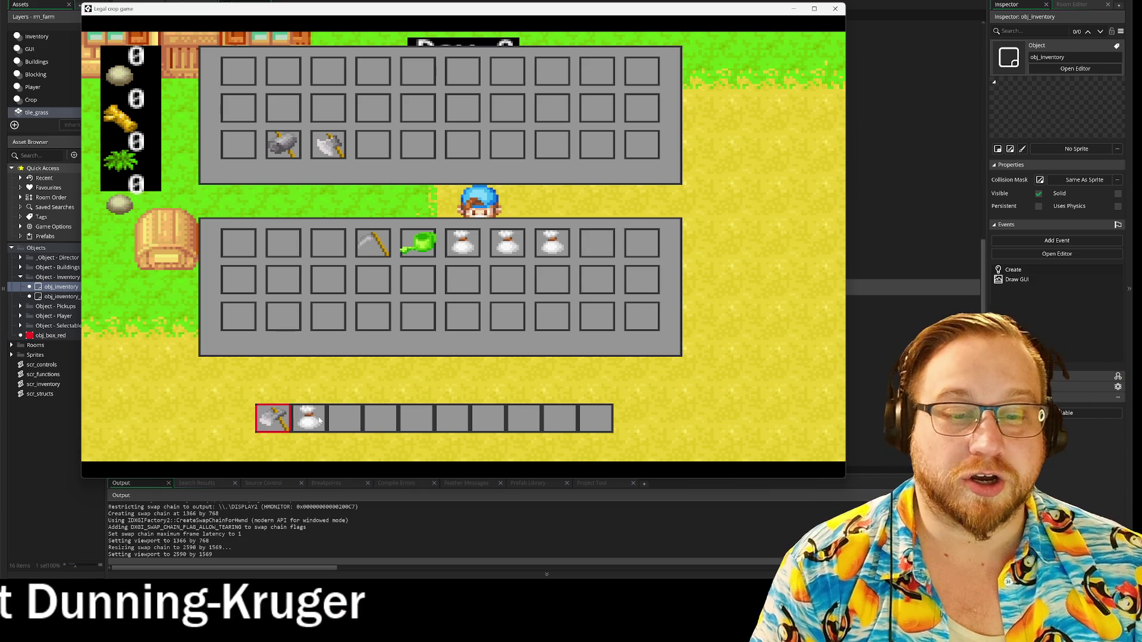
pyautogui.click(340, 427)
# - Close the inventory and till a first row of soil tiles beside the player
pyautogui.press('i')
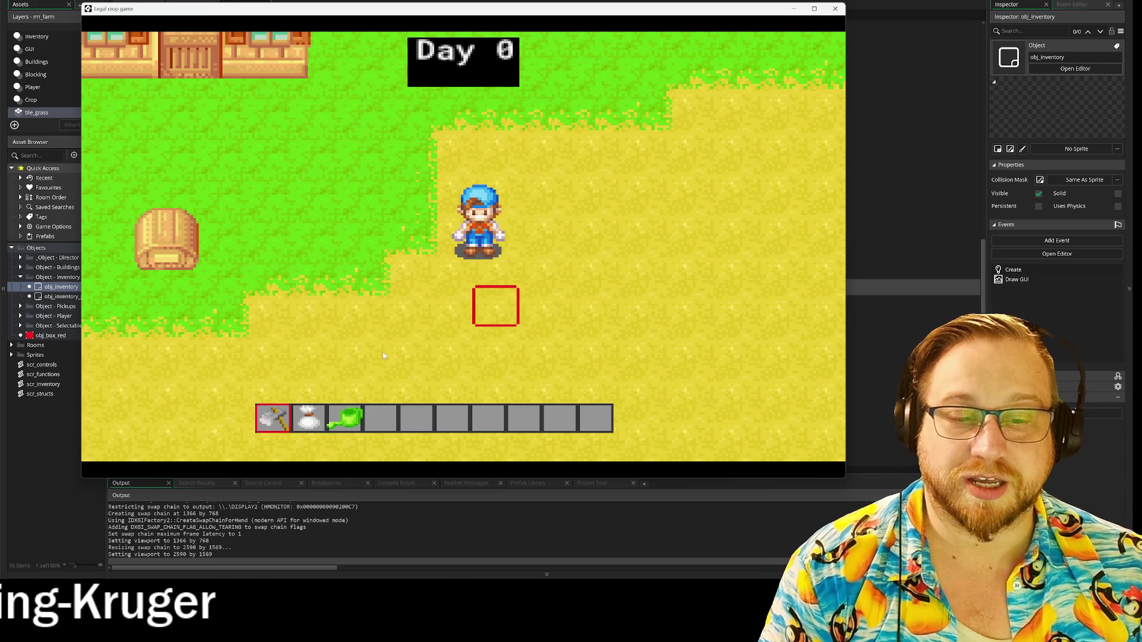
pyautogui.press('d')
pyautogui.click(459, 324)
pyautogui.click(462, 322)
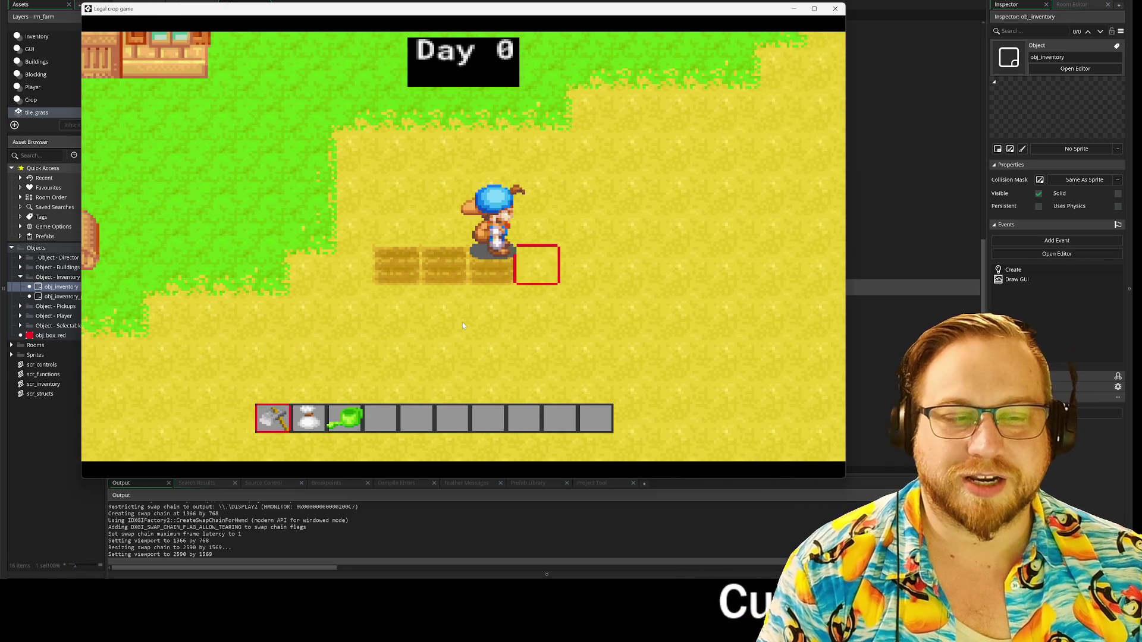
pyautogui.click(462, 323)
# - Move up and till the tiles above the first row, forming a new top row
pyautogui.press('a')
pyautogui.press('w')
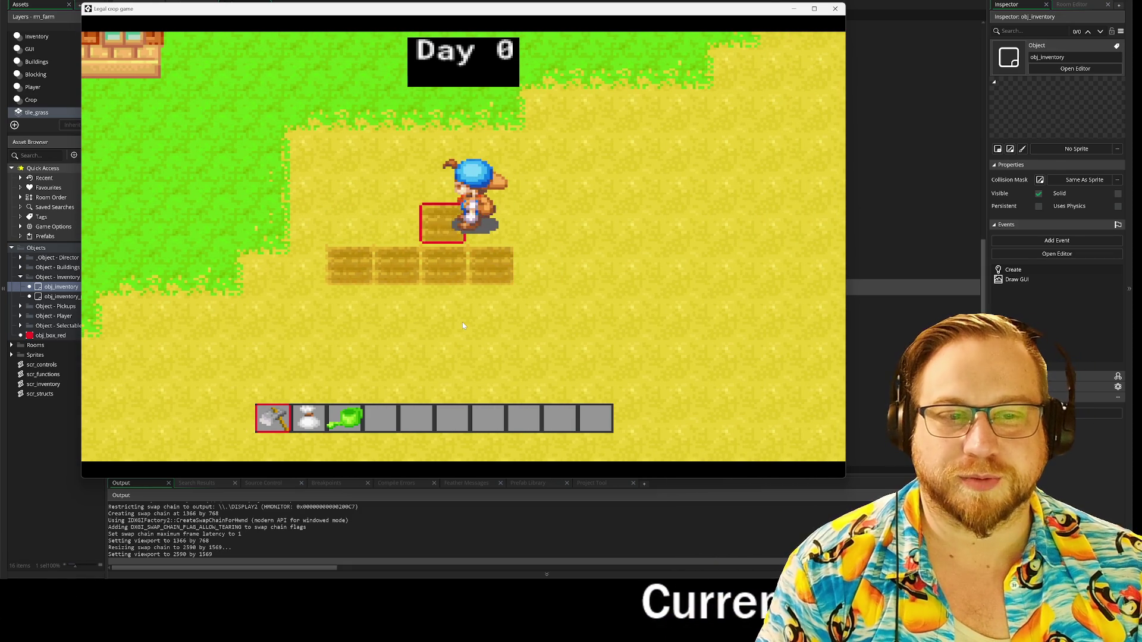
pyautogui.click(463, 322)
pyautogui.press('a')
pyautogui.click(462, 322)
pyautogui.press('w')
pyautogui.press('d')
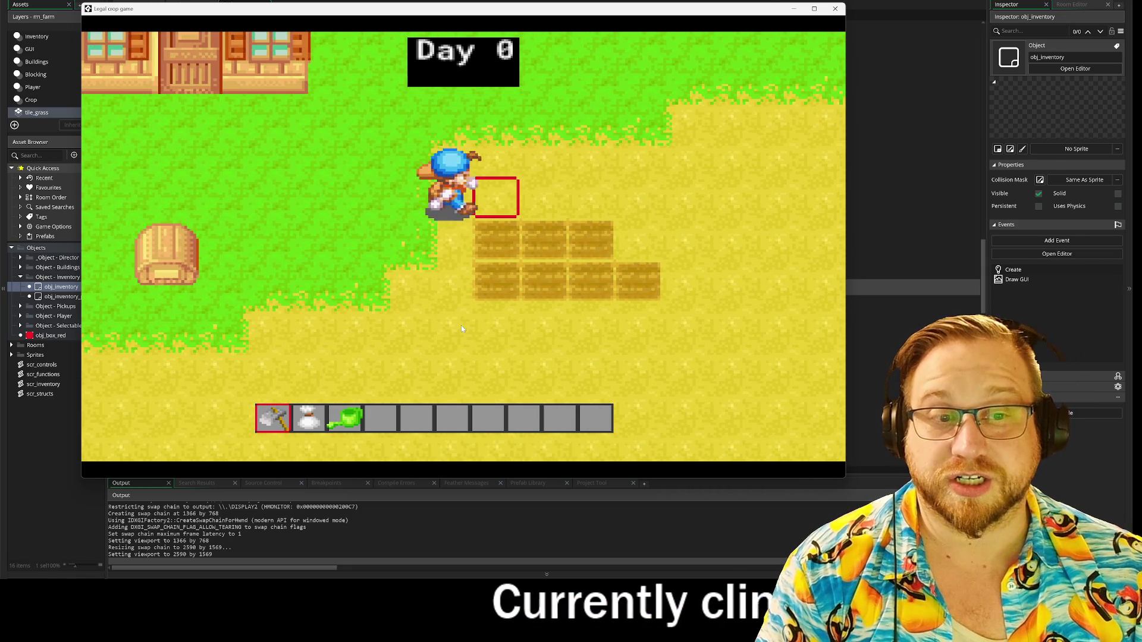
pyautogui.click(461, 325)
pyautogui.press('d')
pyautogui.click(462, 326)
pyautogui.click(462, 326)
pyautogui.click(461, 329)
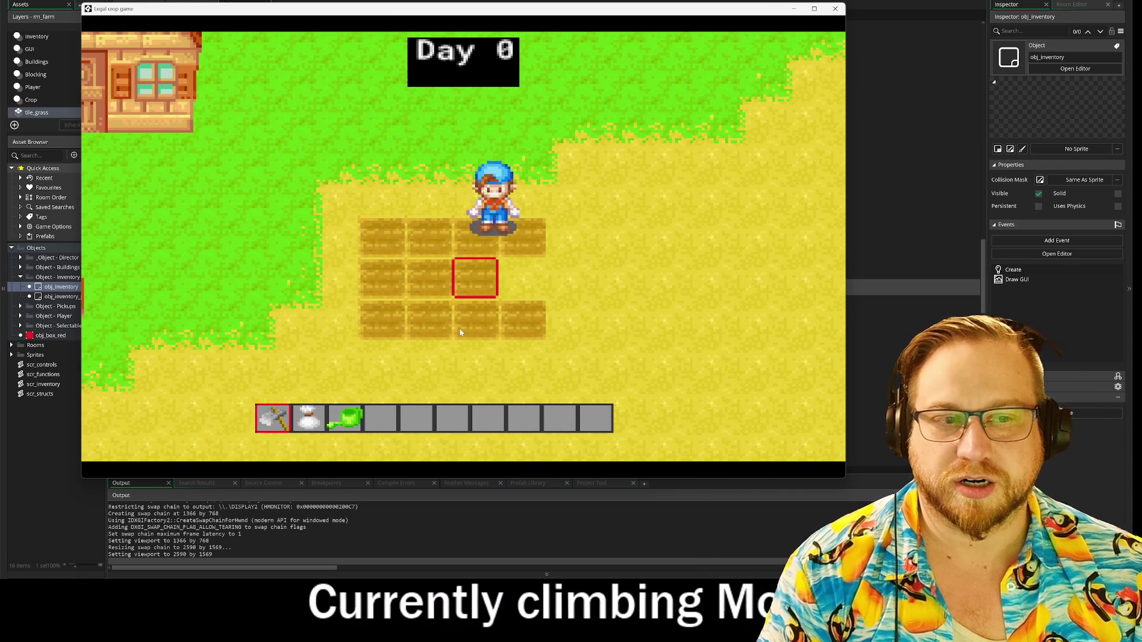
# - Fill the missing middle-row tile and till the tile under the red box
pyautogui.press('d')
pyautogui.press('s')
pyautogui.click(460, 332)
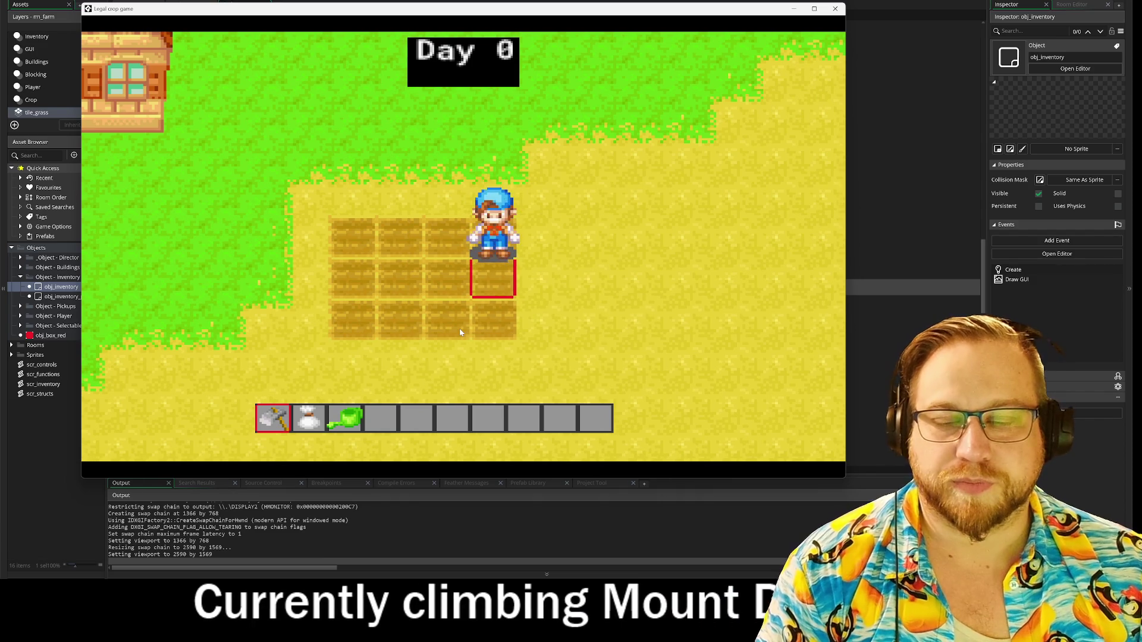
pyautogui.press('d')
pyautogui.press('s')
pyautogui.press('a')
pyautogui.press('s')
pyautogui.press('a')
pyautogui.press('w')
pyautogui.press('d')
pyautogui.press('a')
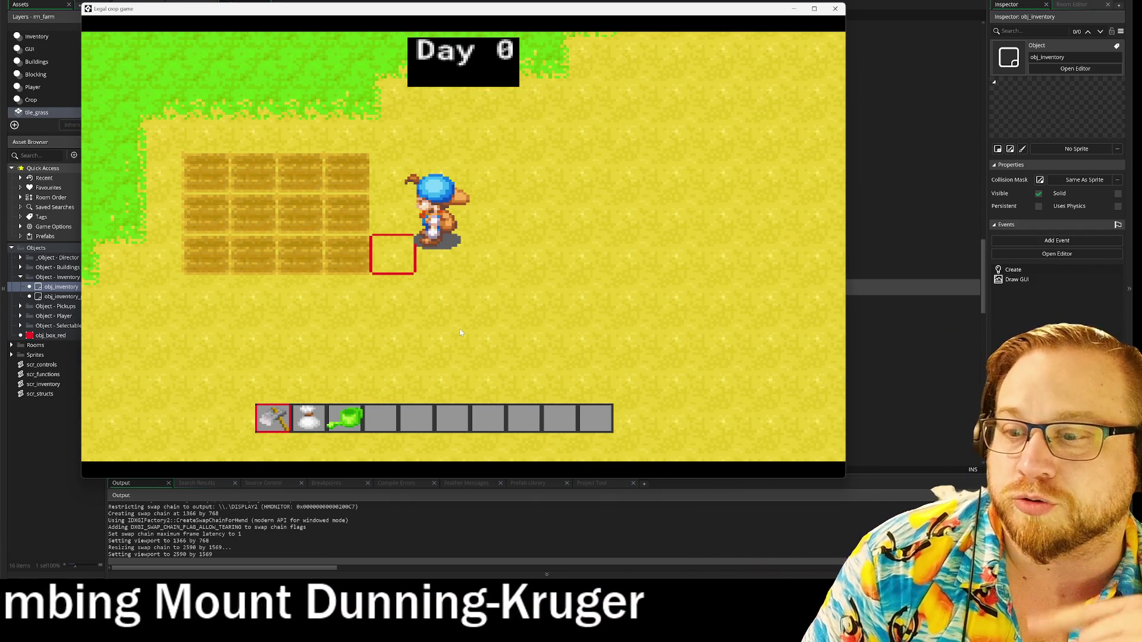
pyautogui.press('space')
# - Walk the player around the tilled plot, then close the running game
pyautogui.press('d')
pyautogui.press('w')
pyautogui.press('a')
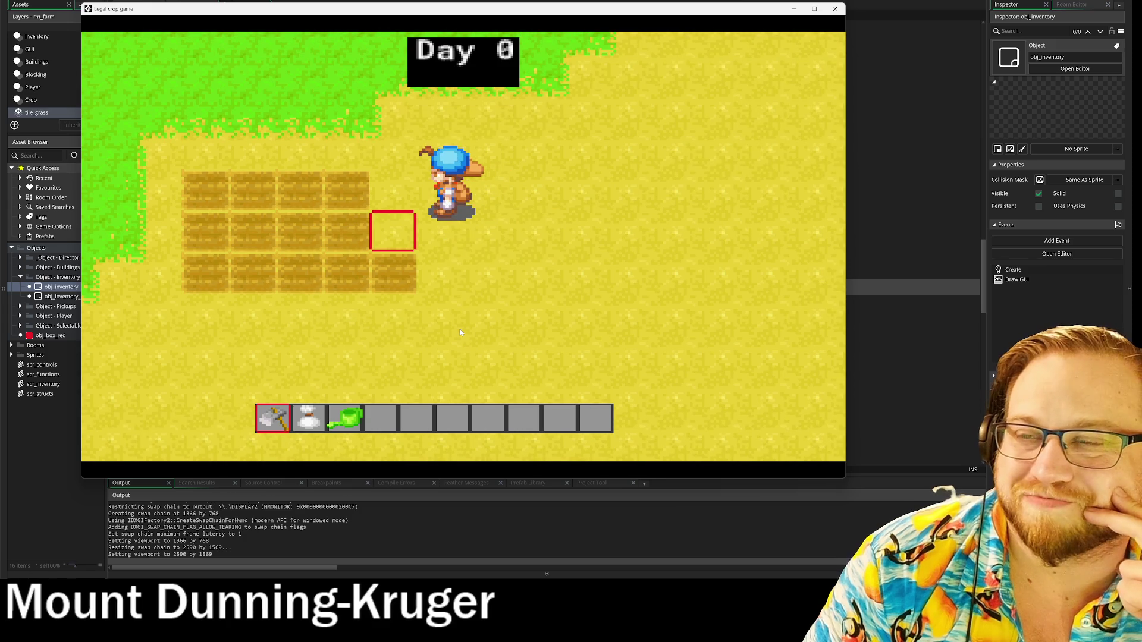
pyautogui.press('w')
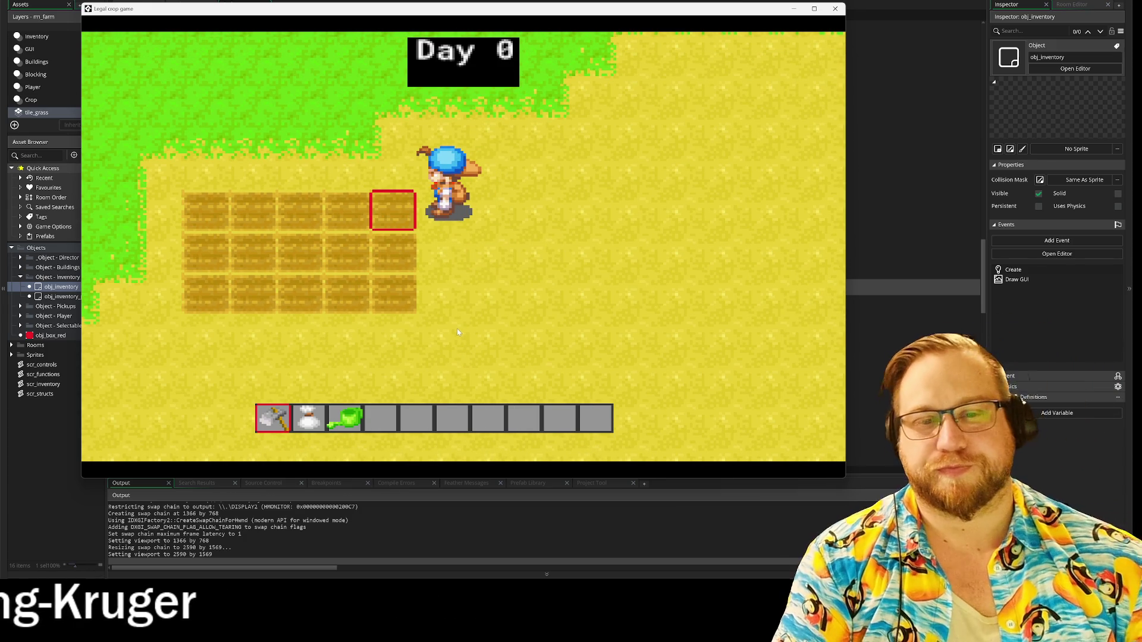
pyautogui.press('a')
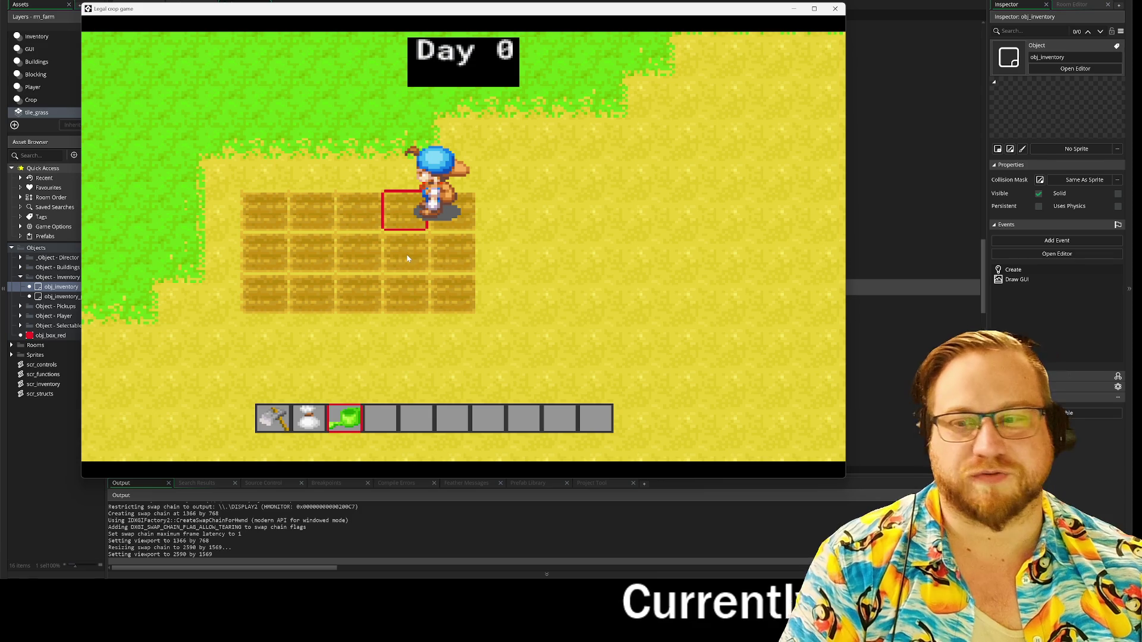
pyautogui.press('s')
pyautogui.press('a')
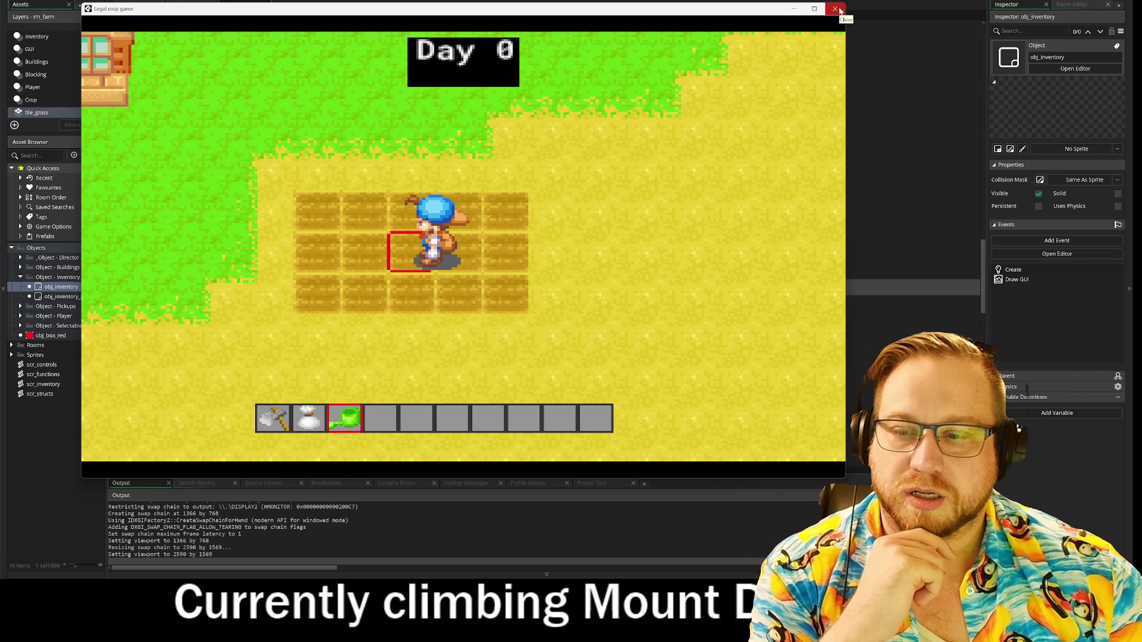
pyautogui.click(835, 9)
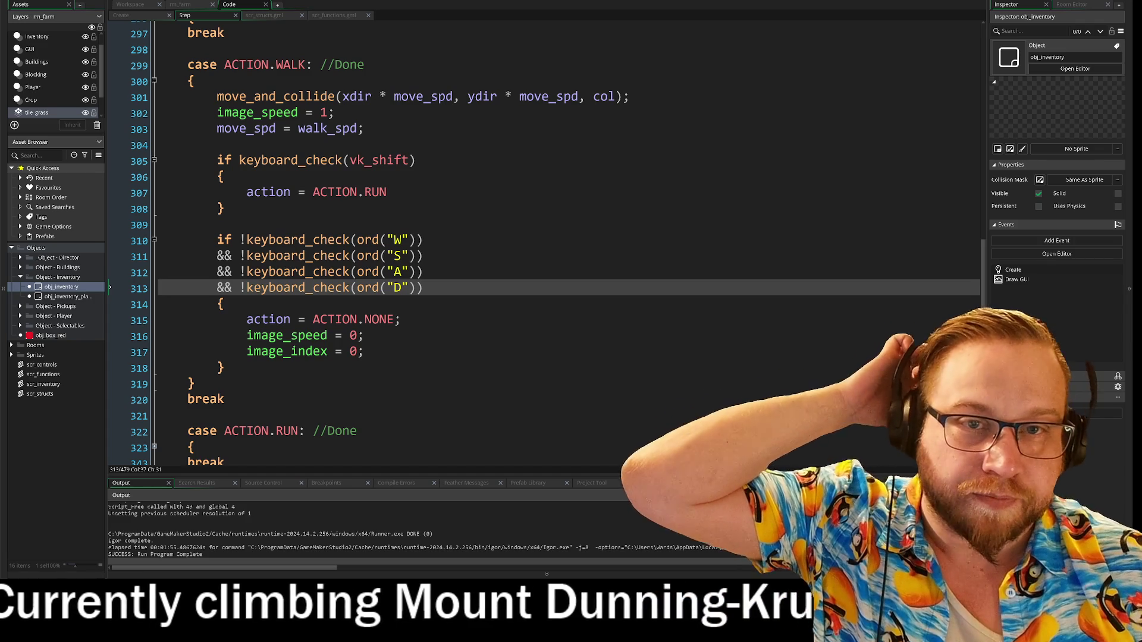
# - Open obj_inventory's Create event and inspect INVENTORY_SLOTS = 30 and row_len = 10
pyautogui.click(126, 7)
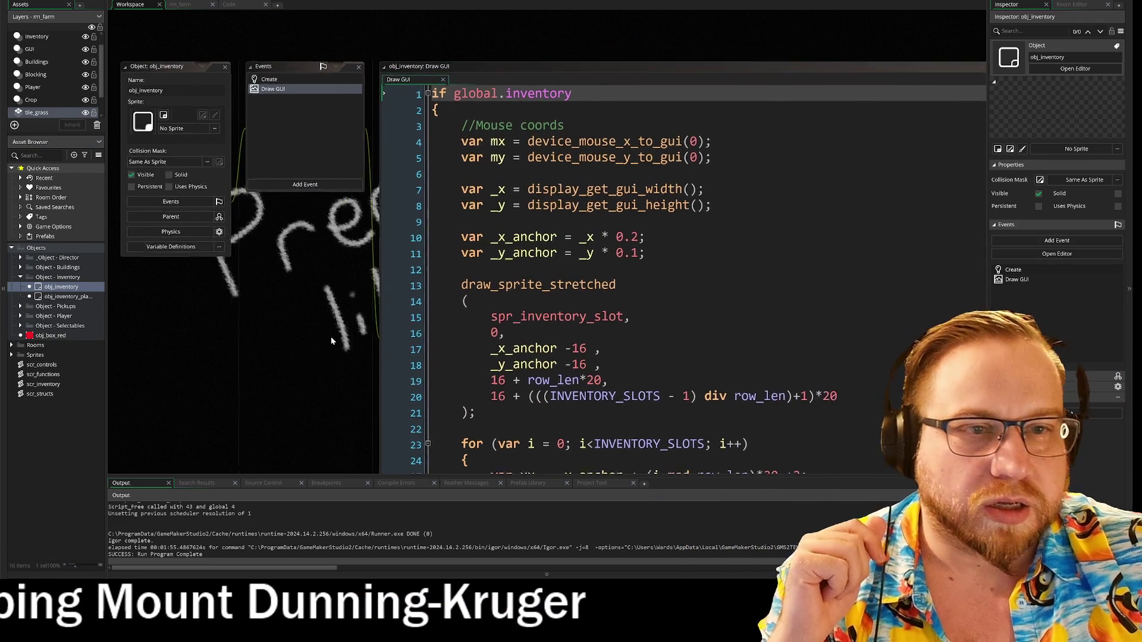
pyautogui.doubleClick(261, 80)
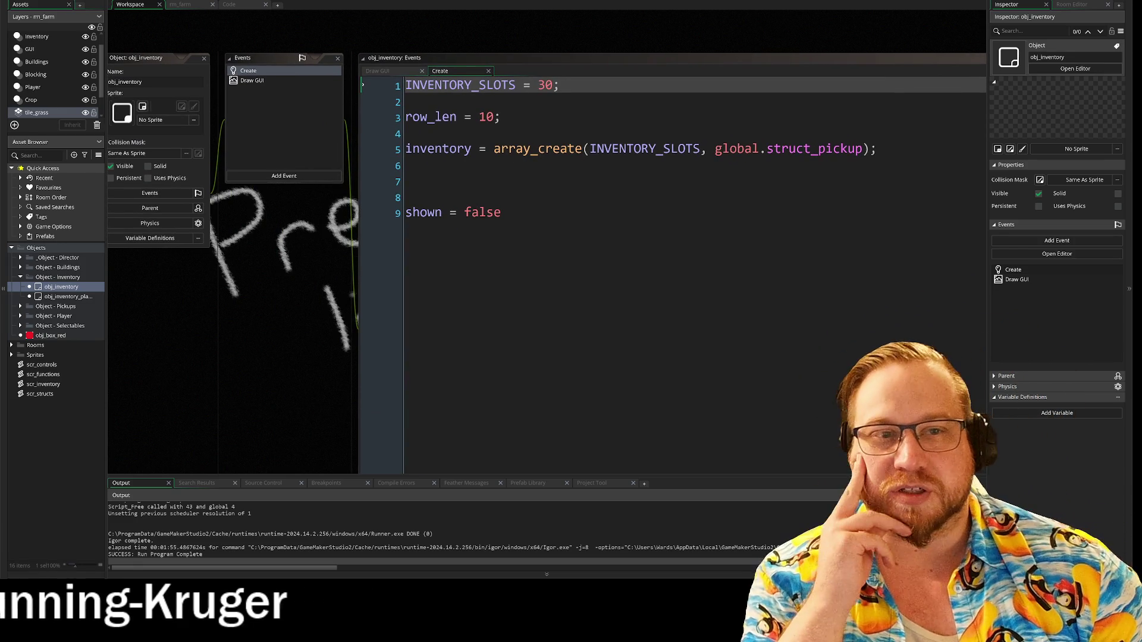
pyautogui.moveTo(433, 85); pyautogui.dragTo(501, 85)
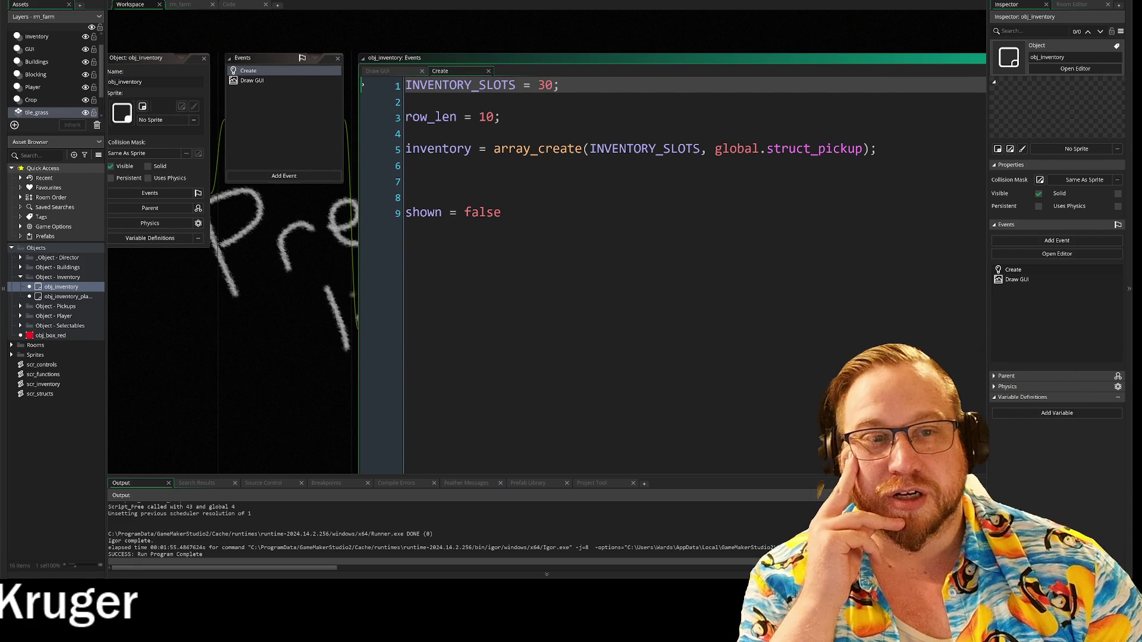
pyautogui.moveTo(479, 117); pyautogui.dragTo(493, 121)
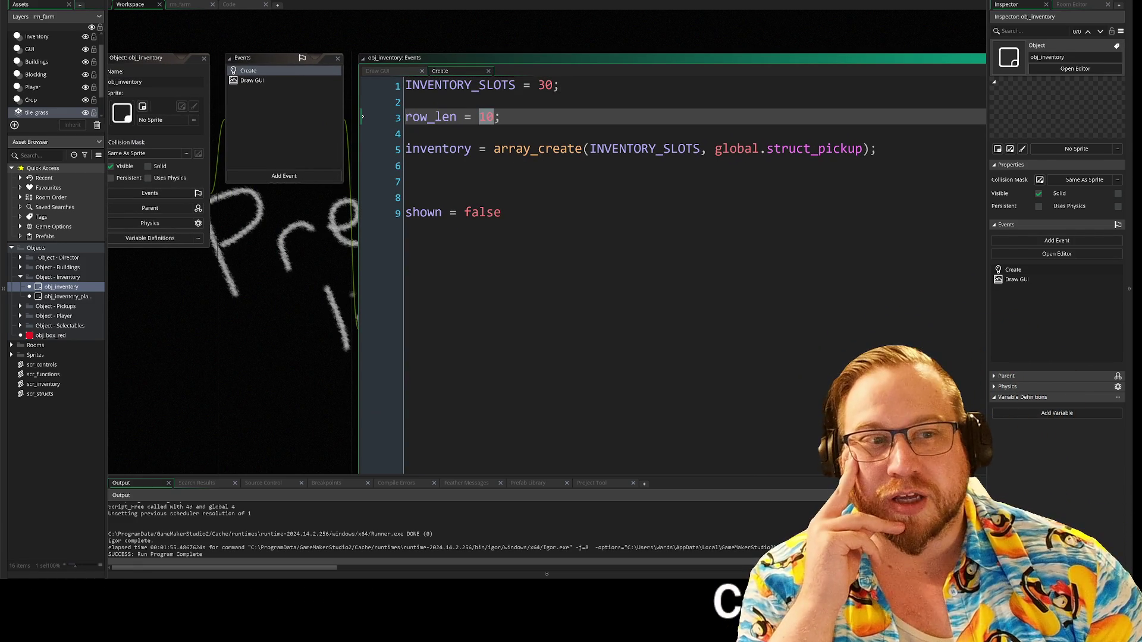
pyautogui.moveTo(538, 86); pyautogui.dragTo(552, 92)
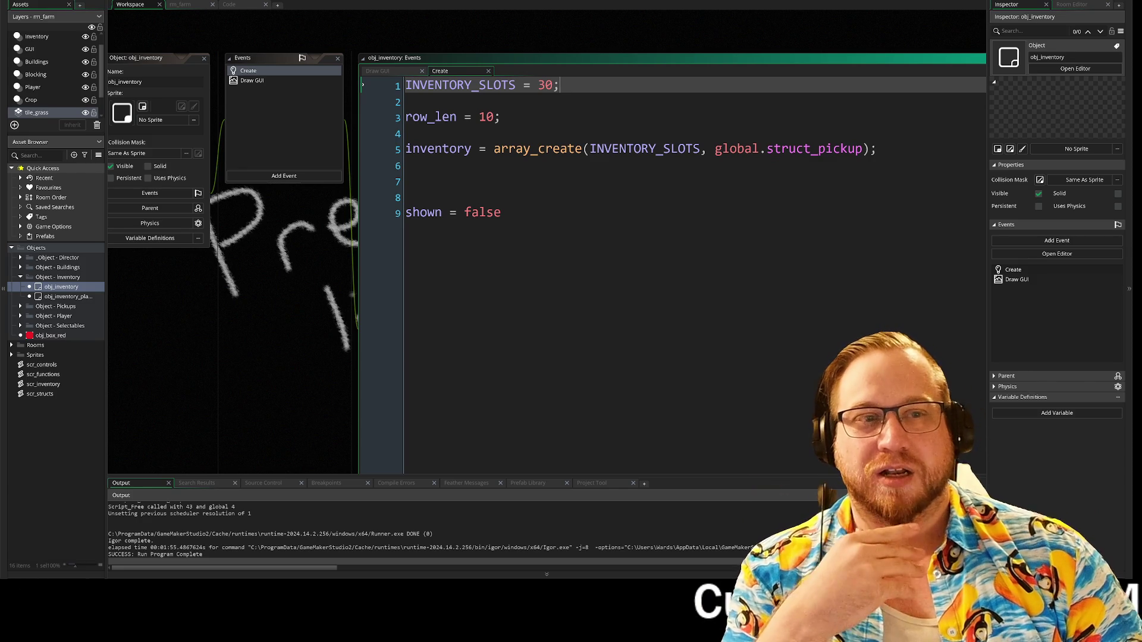
pyautogui.click(501, 117)
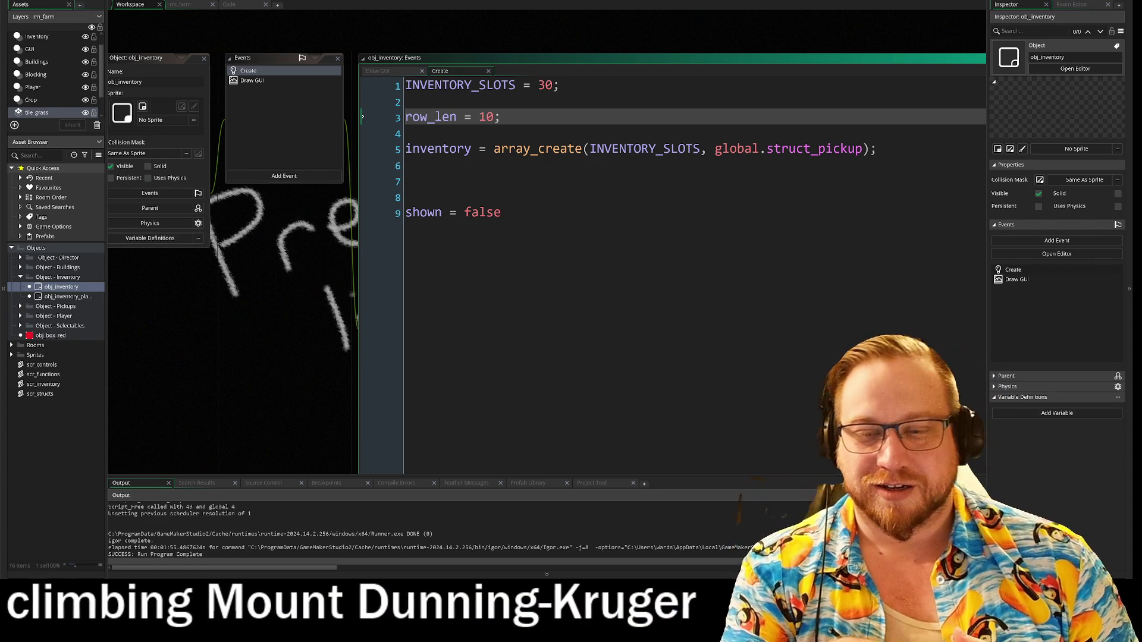
# - Review the rest of the Create code down to shown = false, then collapse the Object - Inventory folder
pyautogui.scroll(-1, 316, 295)
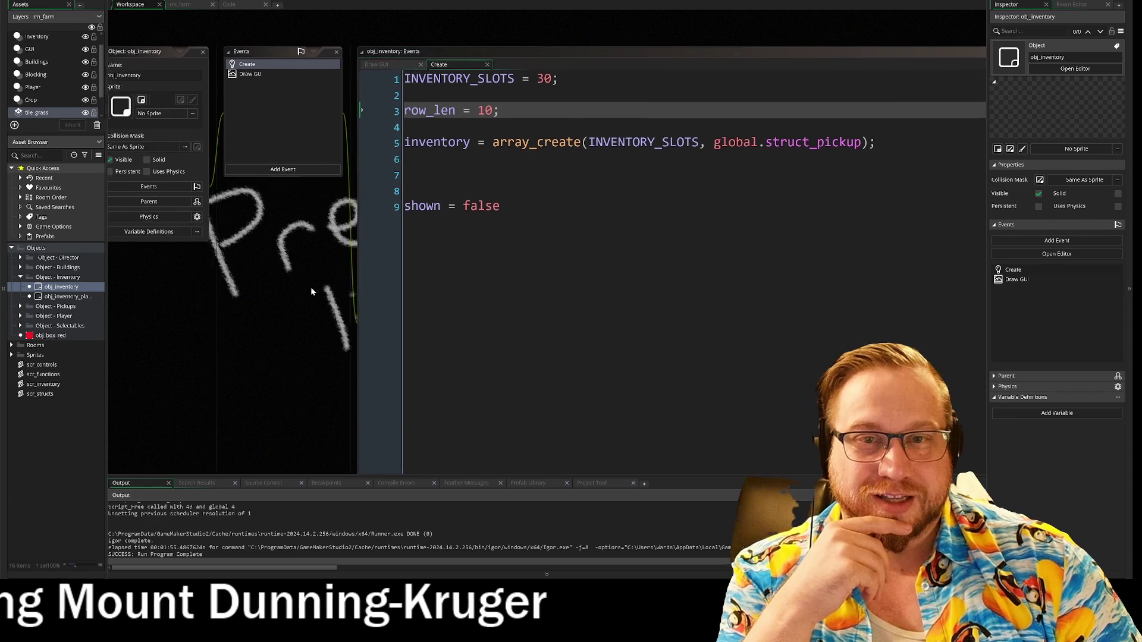
pyautogui.scroll(-5, 323, 267)
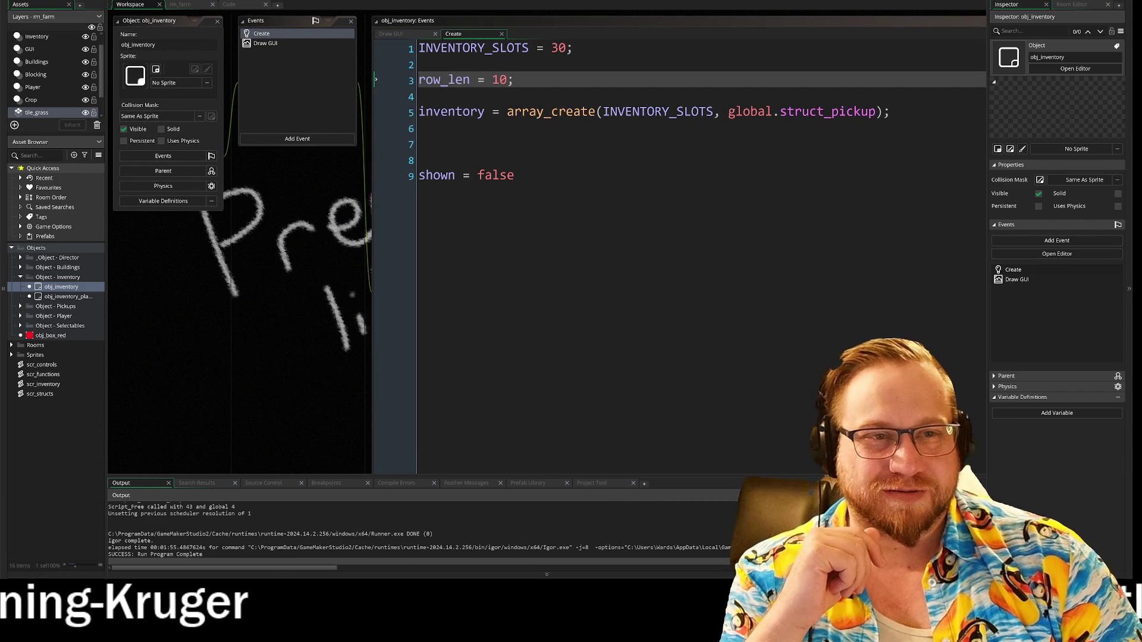
pyautogui.click(514, 174)
pyautogui.hotkey('ctrl', 'a')
pyautogui.press('Right')
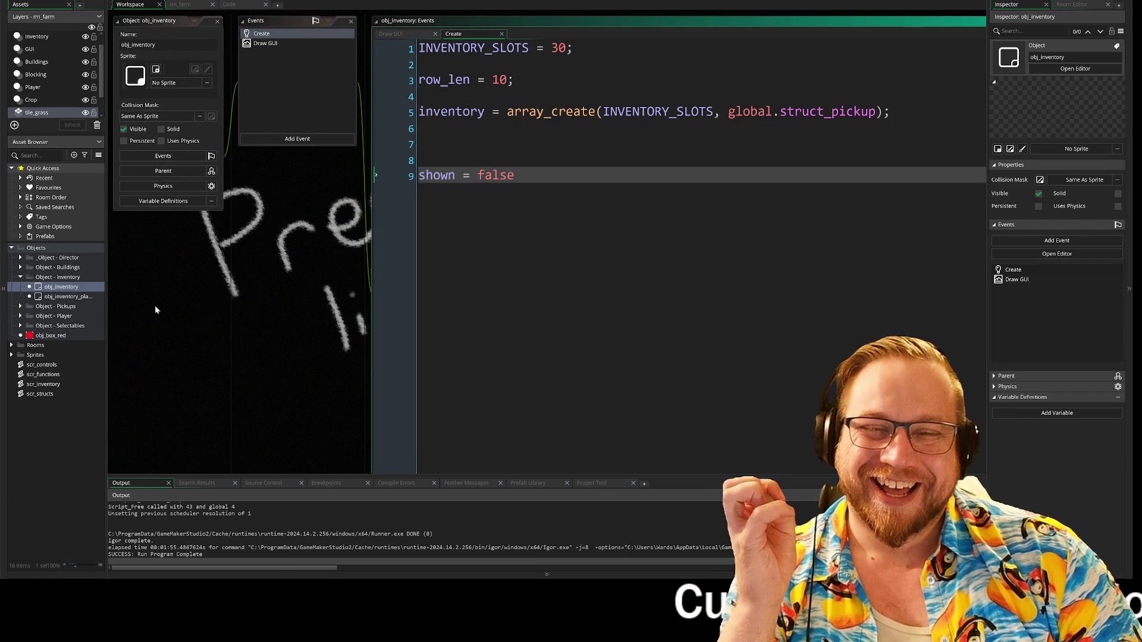
pyautogui.click(21, 278)
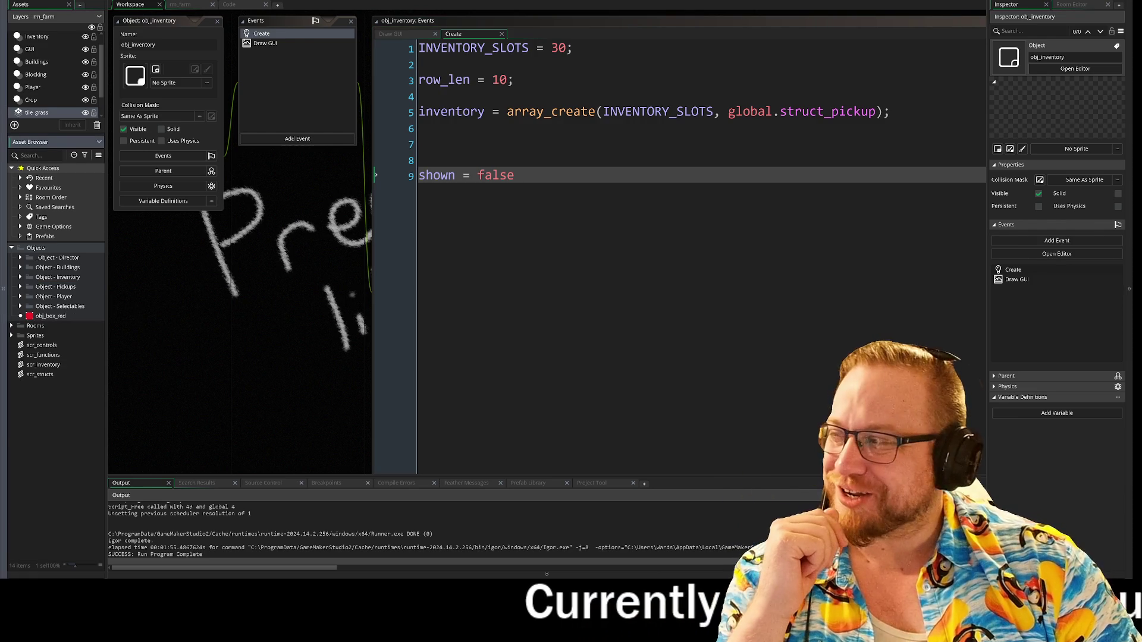
pyautogui.click(179, 5)
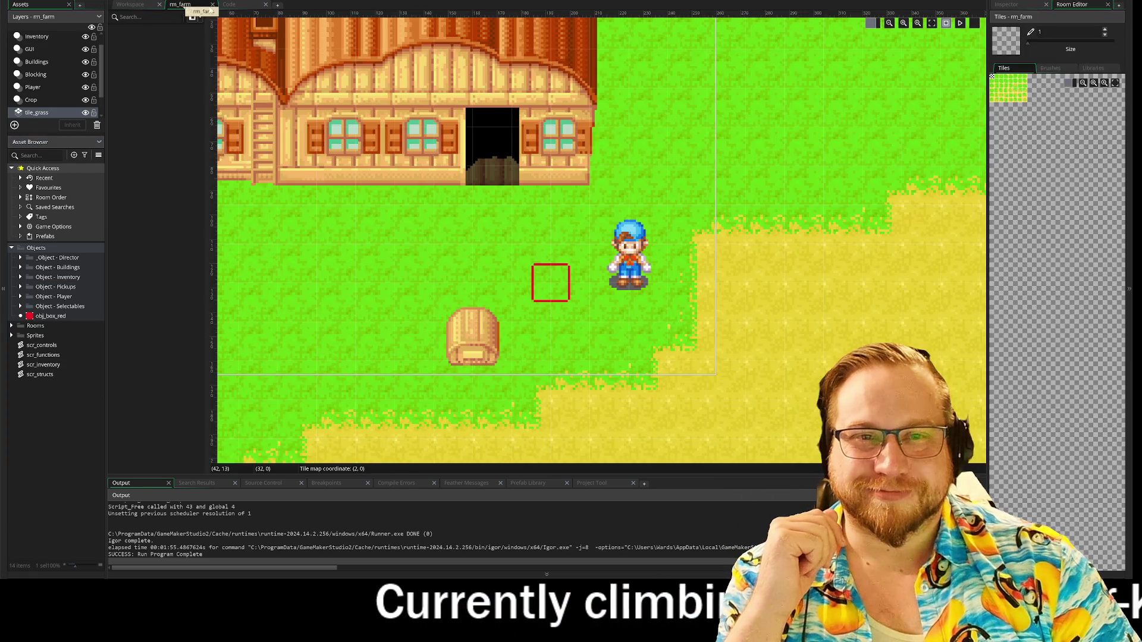
# - Back in the Step event, fold the ACTION.WALK case and review the movement cases
pyautogui.click(229, 5)
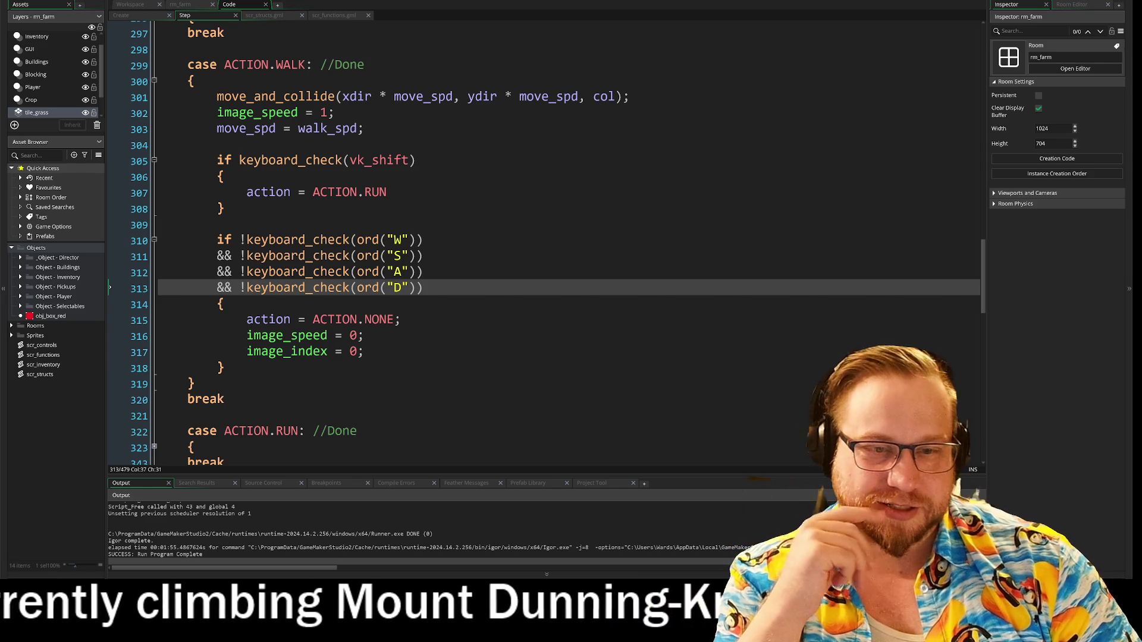
pyautogui.scroll(3, 154, 213)
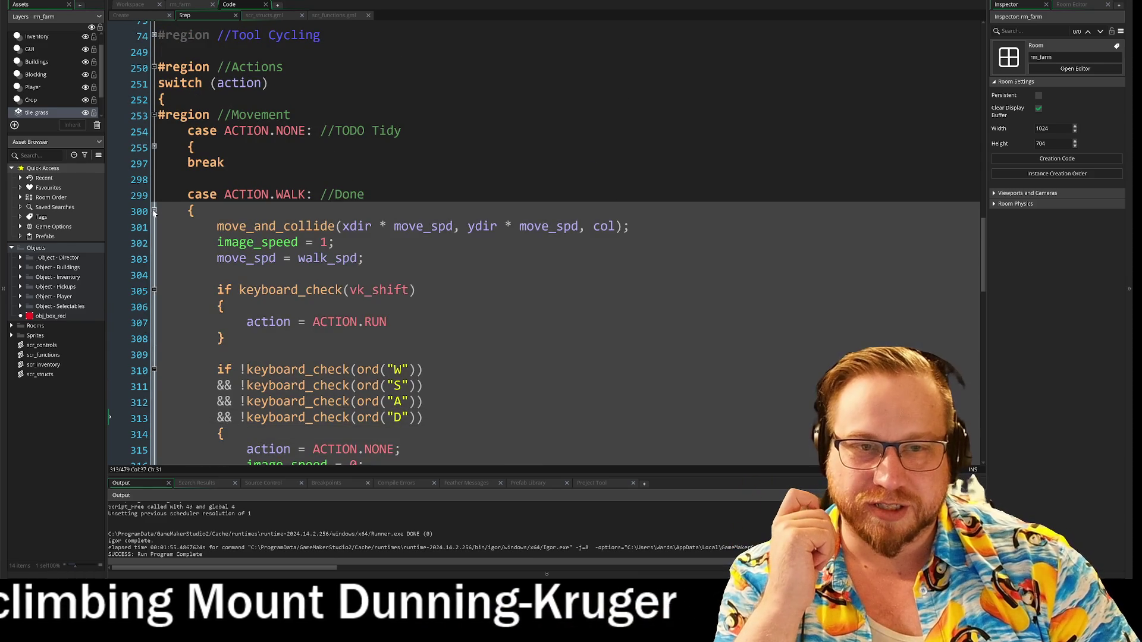
pyautogui.click(153, 211)
pyautogui.scroll(-1, 153, 213)
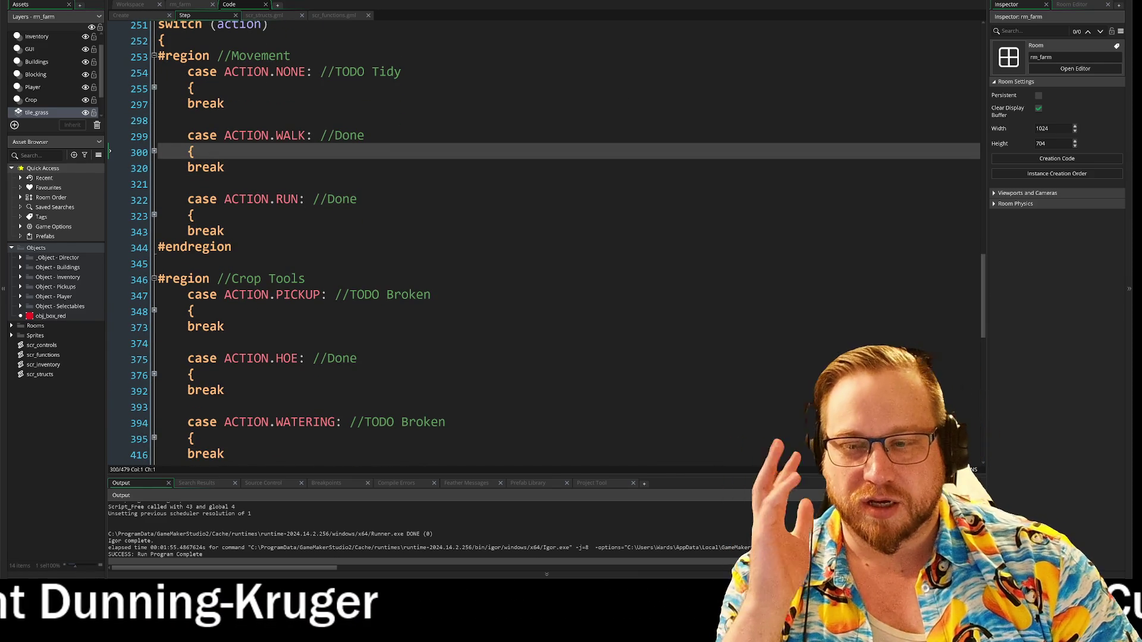
pyautogui.scroll(1, 535, 238)
pyautogui.moveTo(188, 119)
pyautogui.mouseDown()
pyautogui.moveTo(357, 246)
pyautogui.moveTo(225, 262)
pyautogui.mouseUp()
pyautogui.scroll(-3, 225, 262)
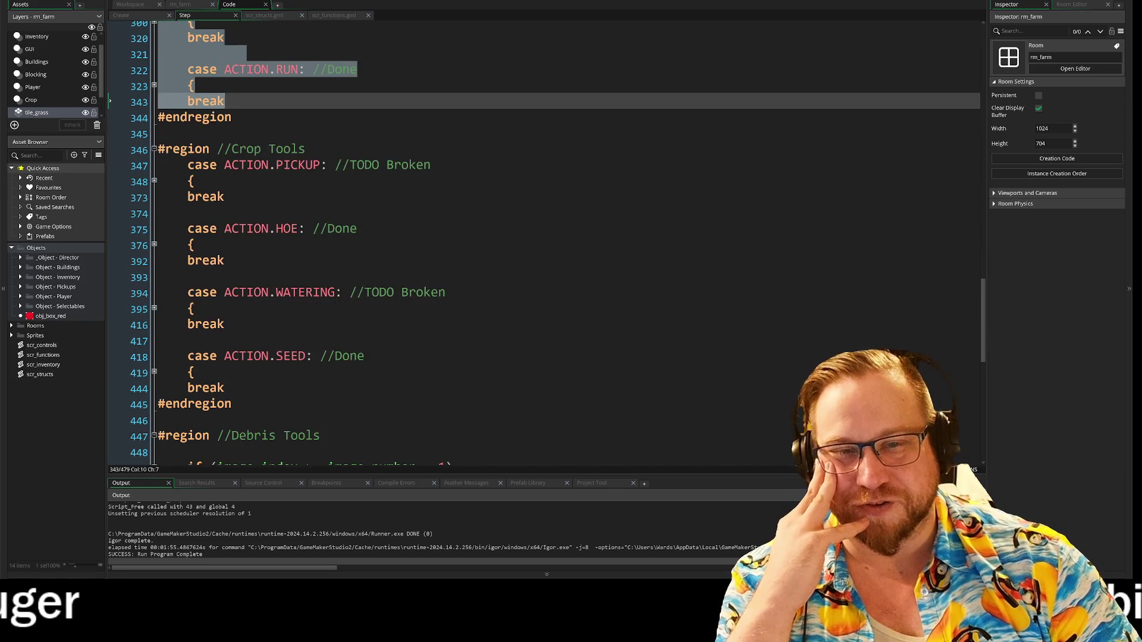
pyautogui.click(364, 356)
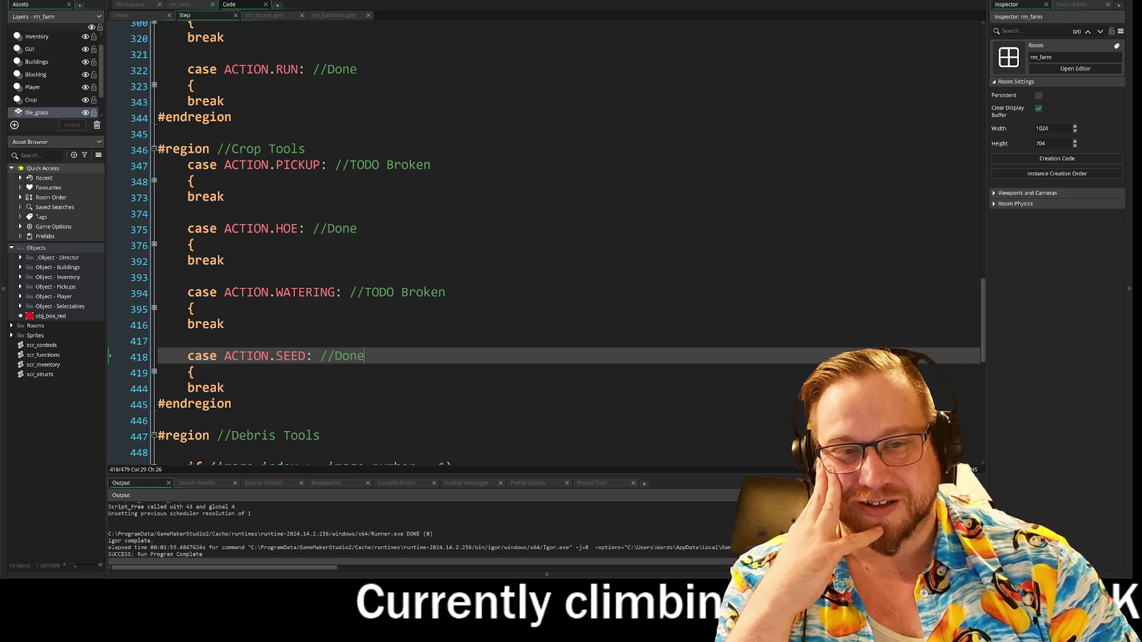
# - Fold the Debris Tools, Crop Tools and Movement regions
pyautogui.scroll(-2, 535, 238)
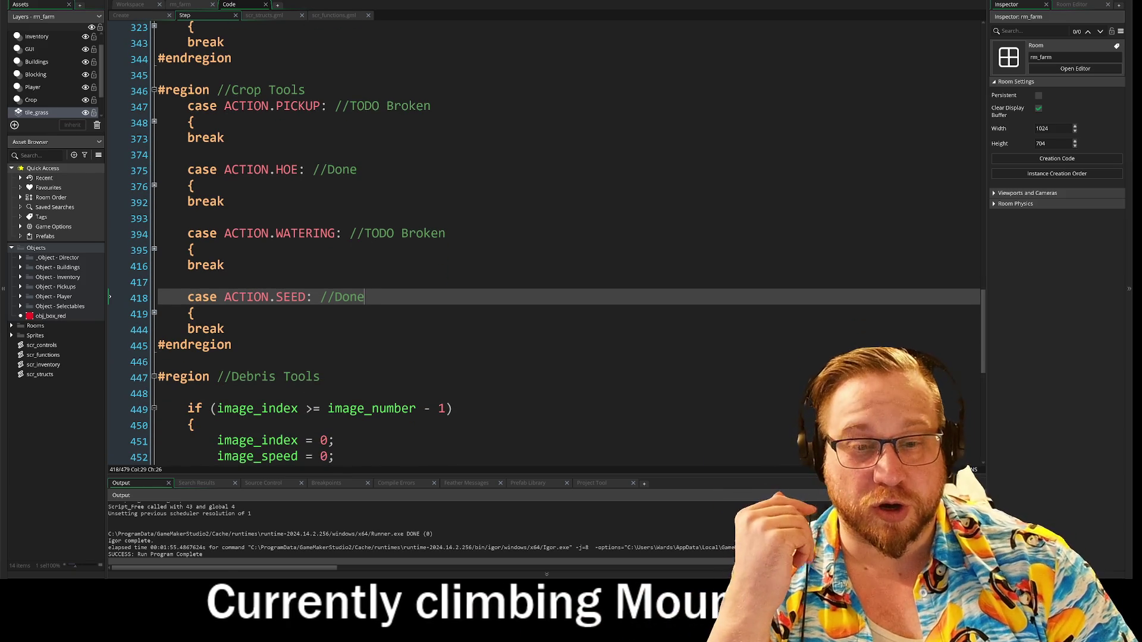
pyautogui.scroll(-2, 535, 238)
pyautogui.scroll(-5, 536, 238)
pyautogui.scroll(-3, 535, 238)
pyautogui.scroll(6, 535, 238)
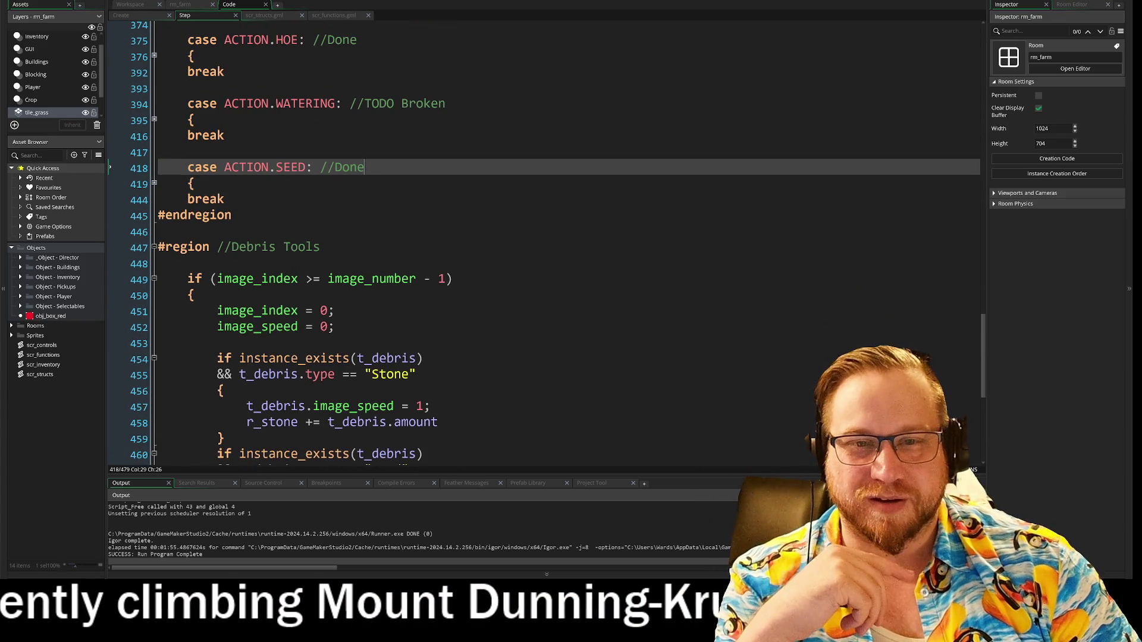
pyautogui.click(153, 247)
pyautogui.scroll(2, 153, 189)
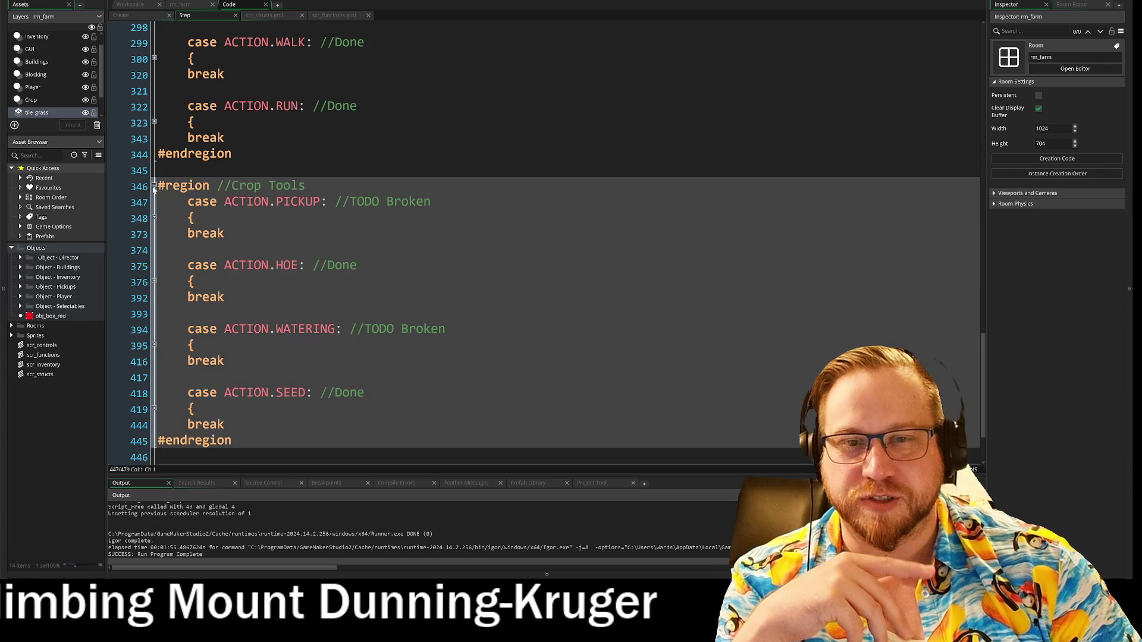
pyautogui.click(153, 186)
pyautogui.scroll(1, 153, 189)
pyautogui.click(154, 158)
pyautogui.scroll(4, 248, 239)
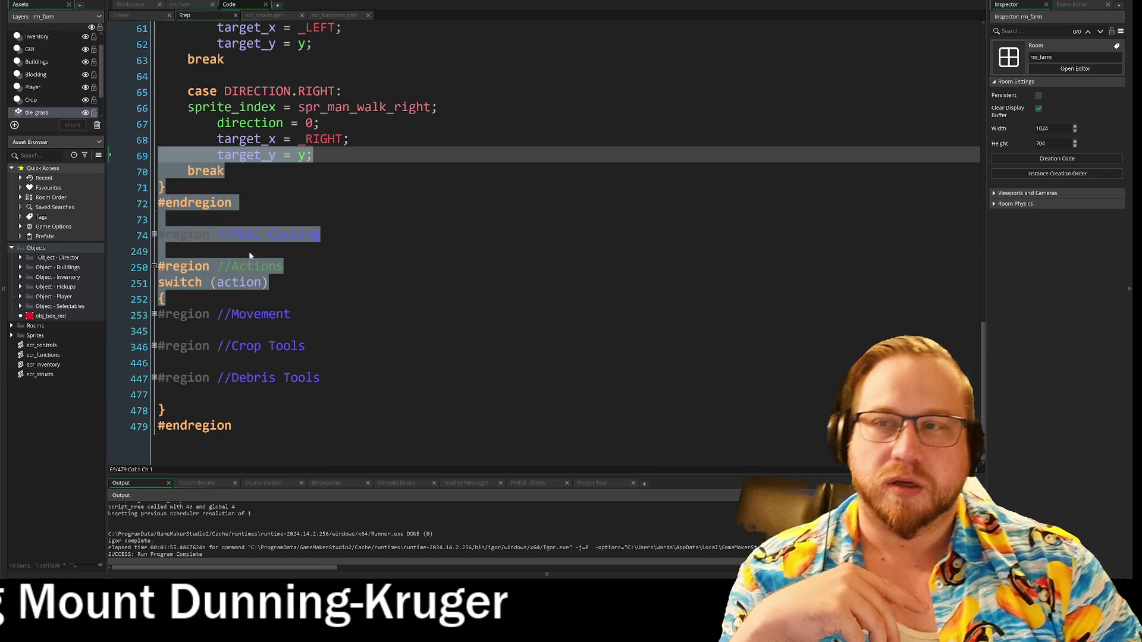
pyautogui.click(306, 346)
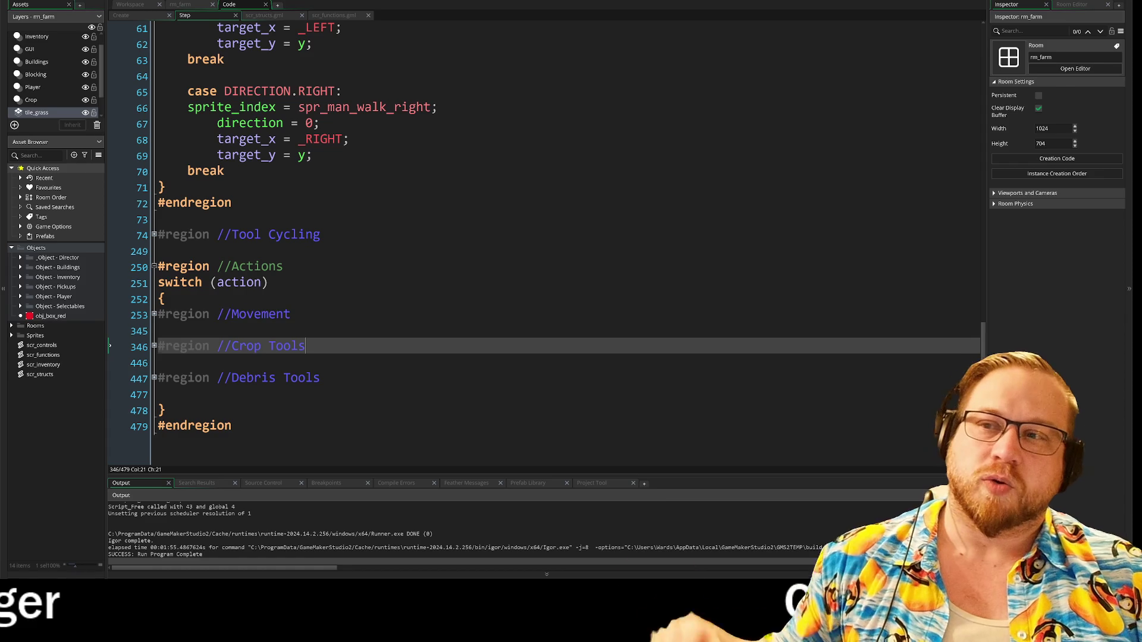
# - Highlight the Movement, Crop Tools and Debris Tools region names, then expand Debris Tools and Crop Tools
pyautogui.moveTo(232, 314); pyautogui.dragTo(269, 314)
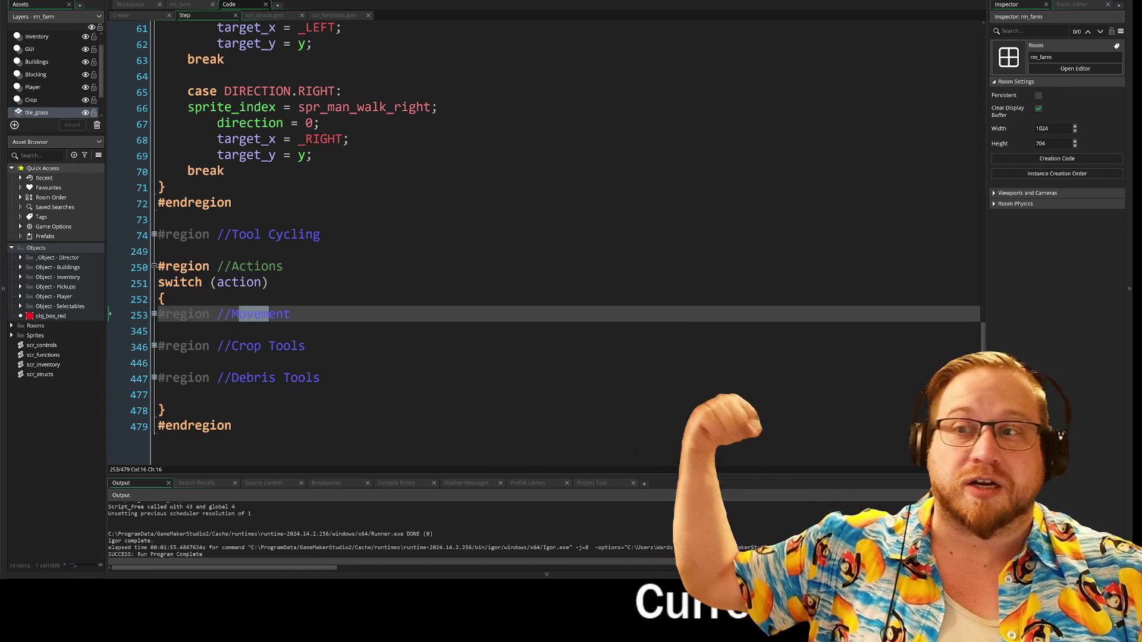
pyautogui.moveTo(232, 347); pyautogui.dragTo(290, 346)
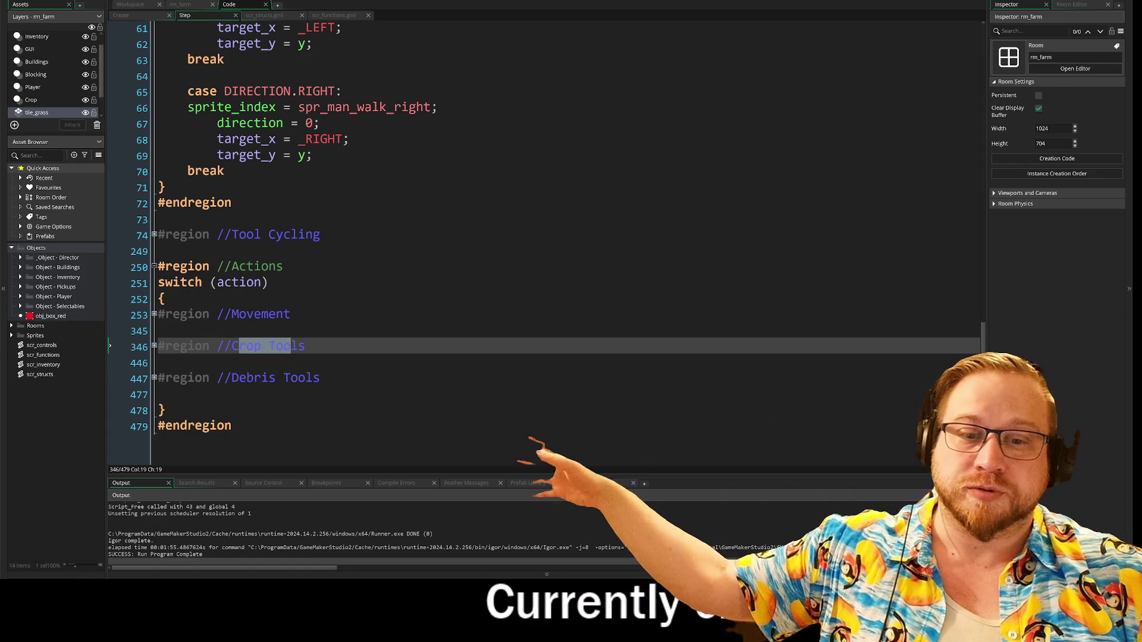
pyautogui.moveTo(232, 379); pyautogui.dragTo(301, 379)
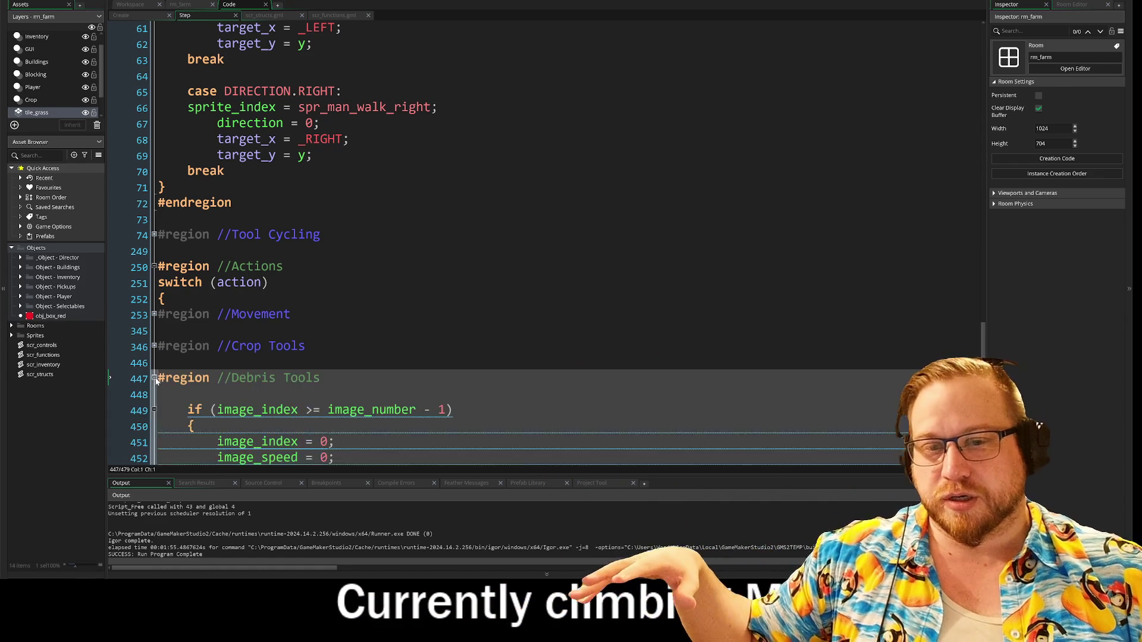
pyautogui.click(153, 378)
pyautogui.click(153, 346)
pyautogui.scroll(-5, 155, 346)
pyautogui.scroll(-4, 262, 280)
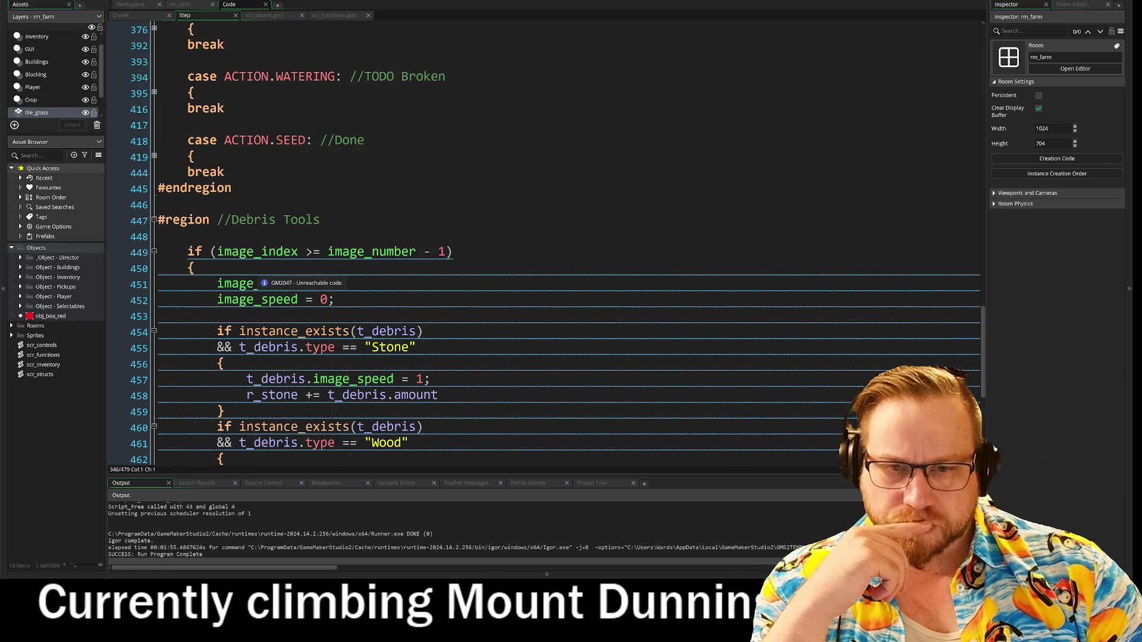
pyautogui.scroll(-5, 262, 283)
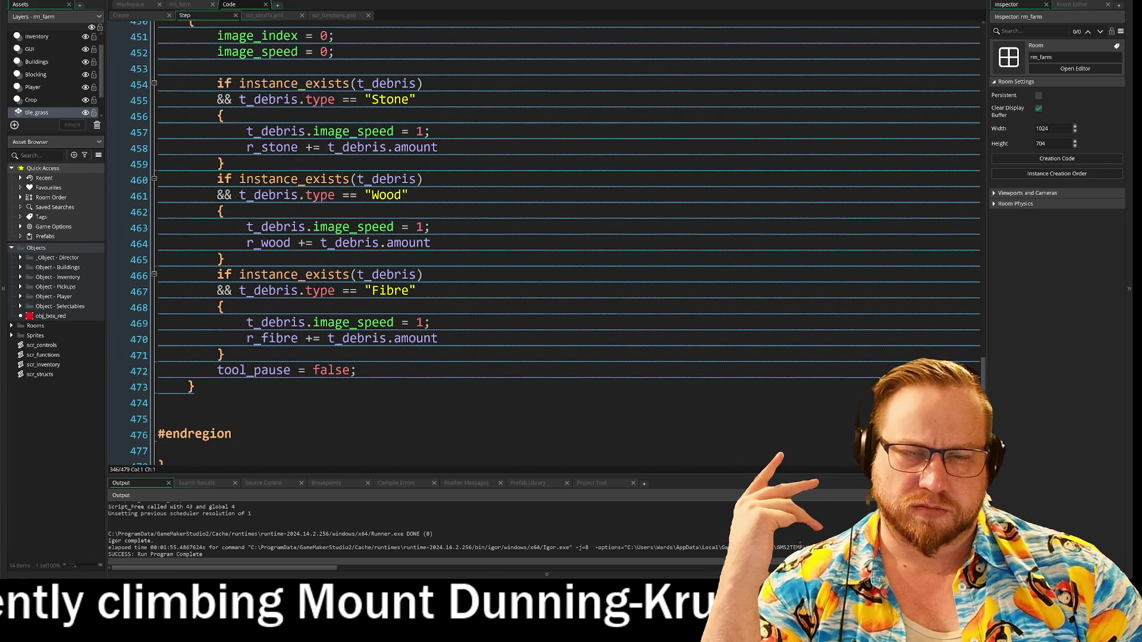
pyautogui.scroll(2, 535, 238)
# - Place the caret on line 449's if (image_index >= image_number - 1) statement and review the surrounding code
pyautogui.click(221, 210)
pyautogui.click(333, 130)
pyautogui.click(194, 115)
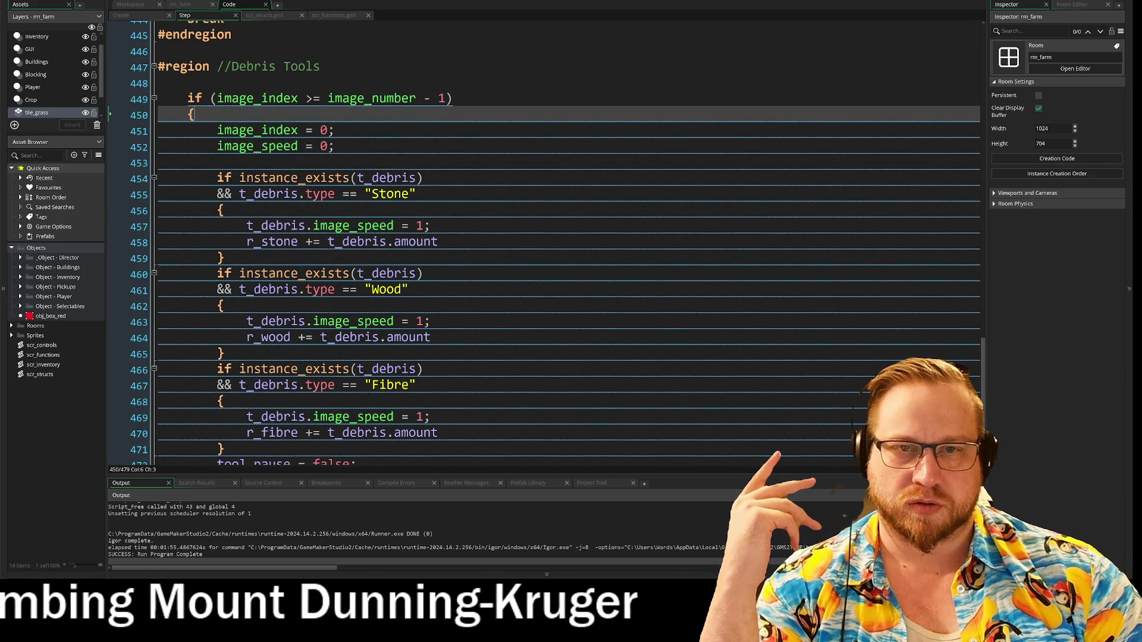
pyautogui.click(211, 98)
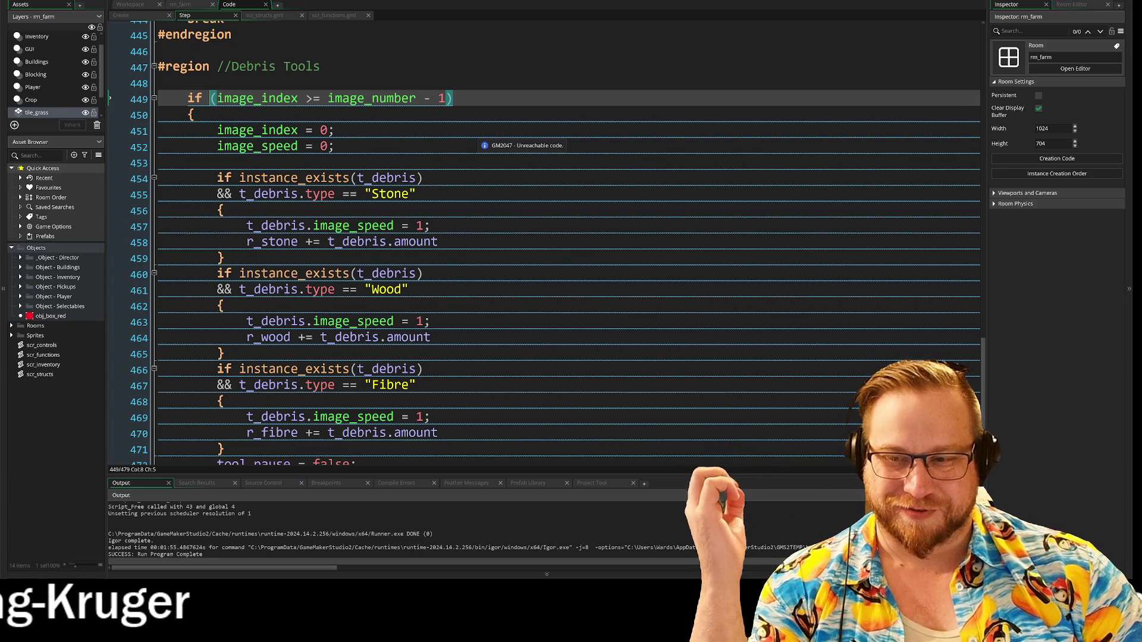
pyautogui.click(423, 177)
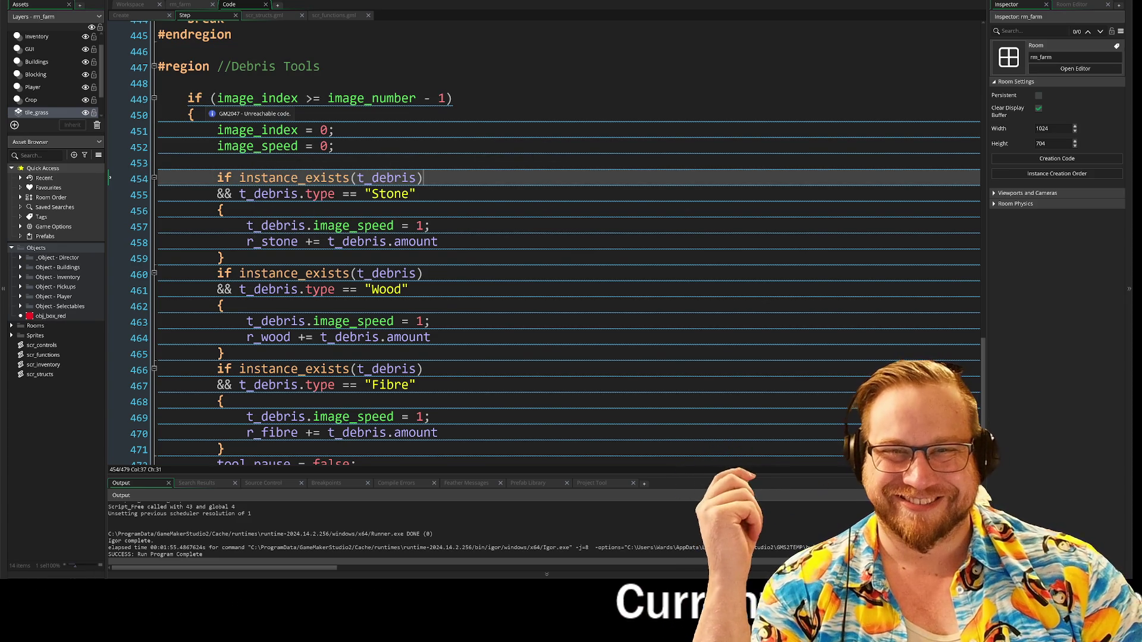
pyautogui.click(115, 95)
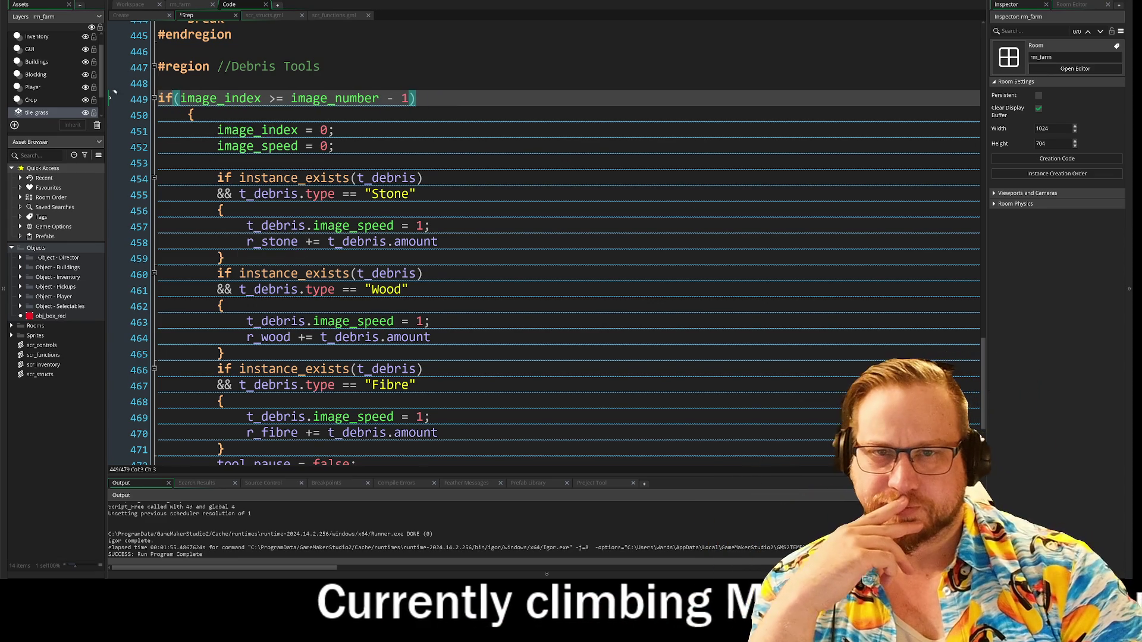
pyautogui.press('End')
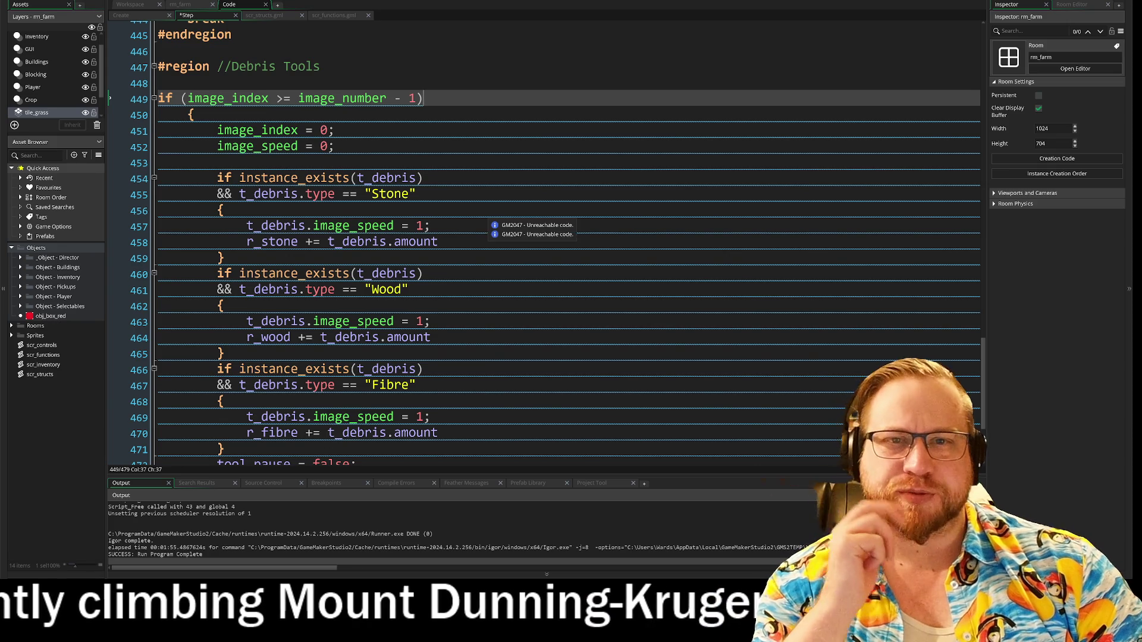
pyautogui.scroll(2, 565, 243)
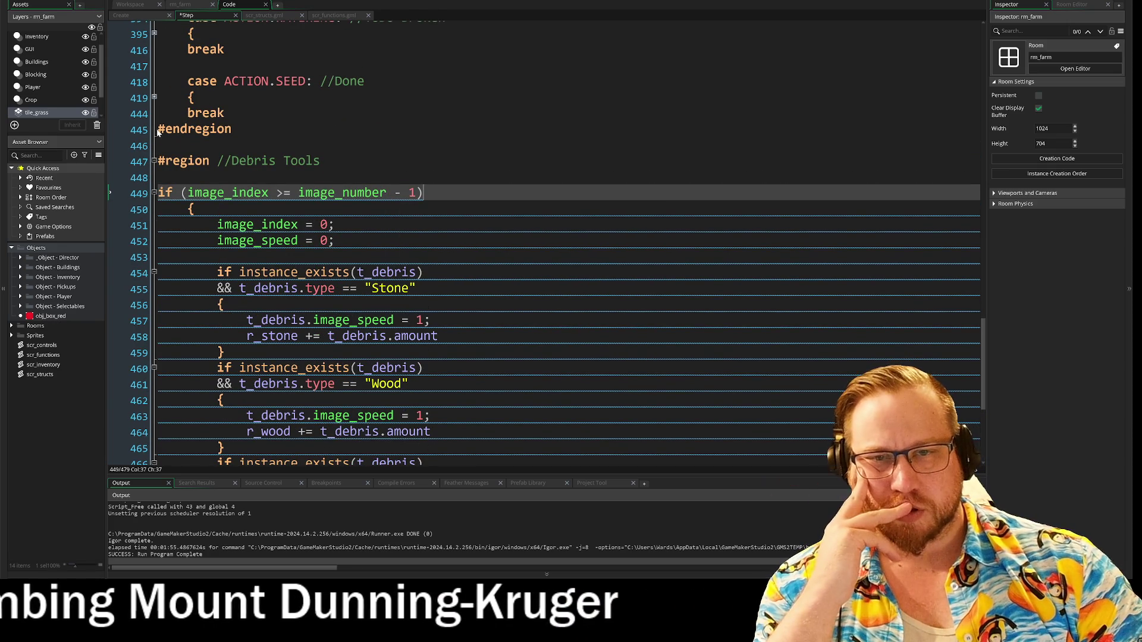
pyautogui.scroll(1, 565, 244)
pyautogui.scroll(-5, 565, 244)
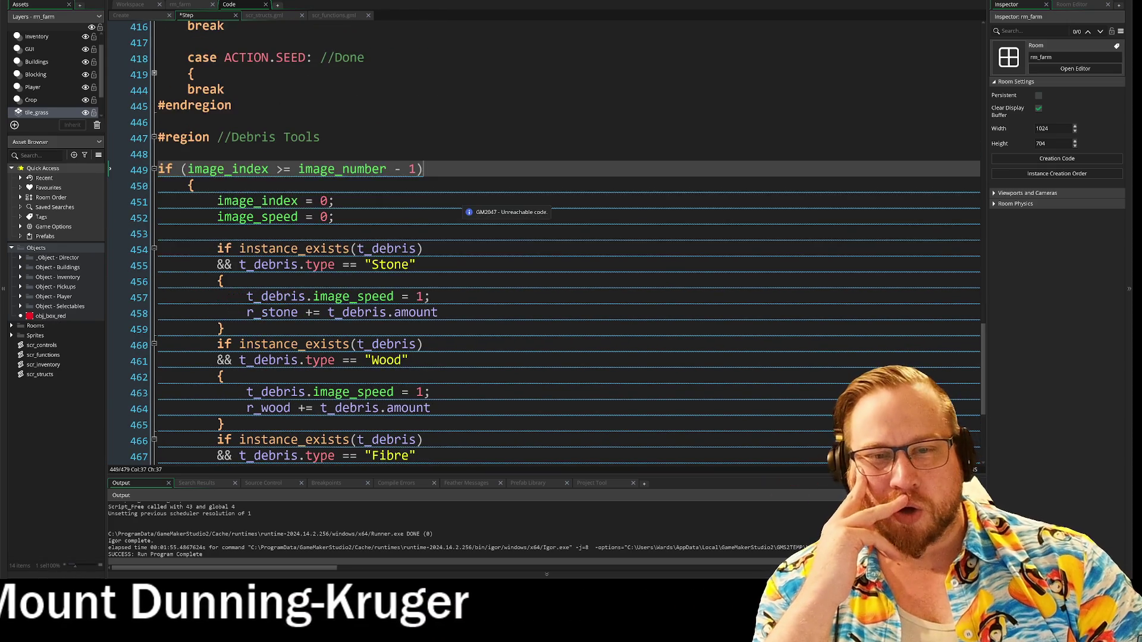
pyautogui.scroll(1, 565, 244)
pyautogui.scroll(-2, 565, 244)
pyautogui.scroll(4, 565, 244)
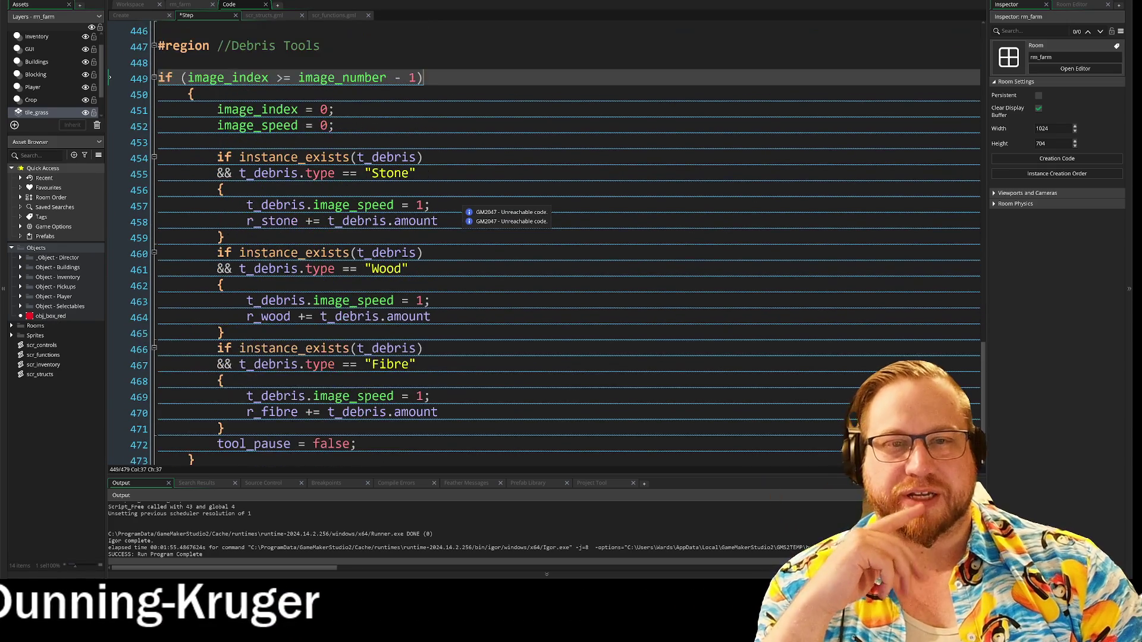
pyautogui.scroll(-4, 565, 244)
pyautogui.scroll(-1, 565, 244)
pyautogui.scroll(8, 565, 244)
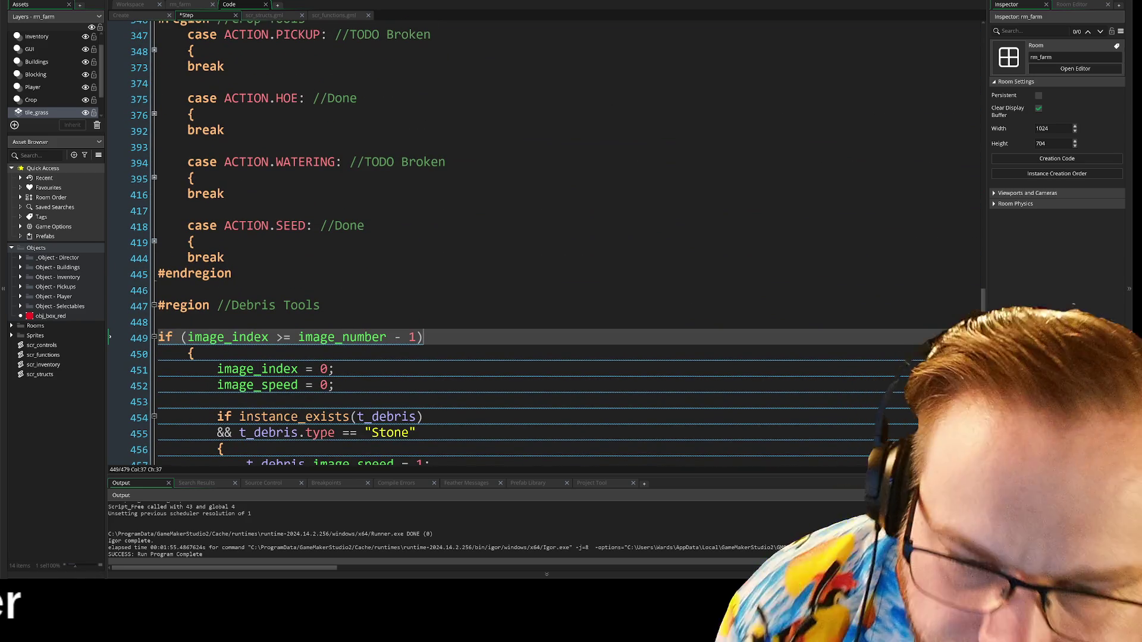
# - Collapse the Debris Tools region and expand the Movement region
pyautogui.click(154, 306)
pyautogui.scroll(2, 535, 238)
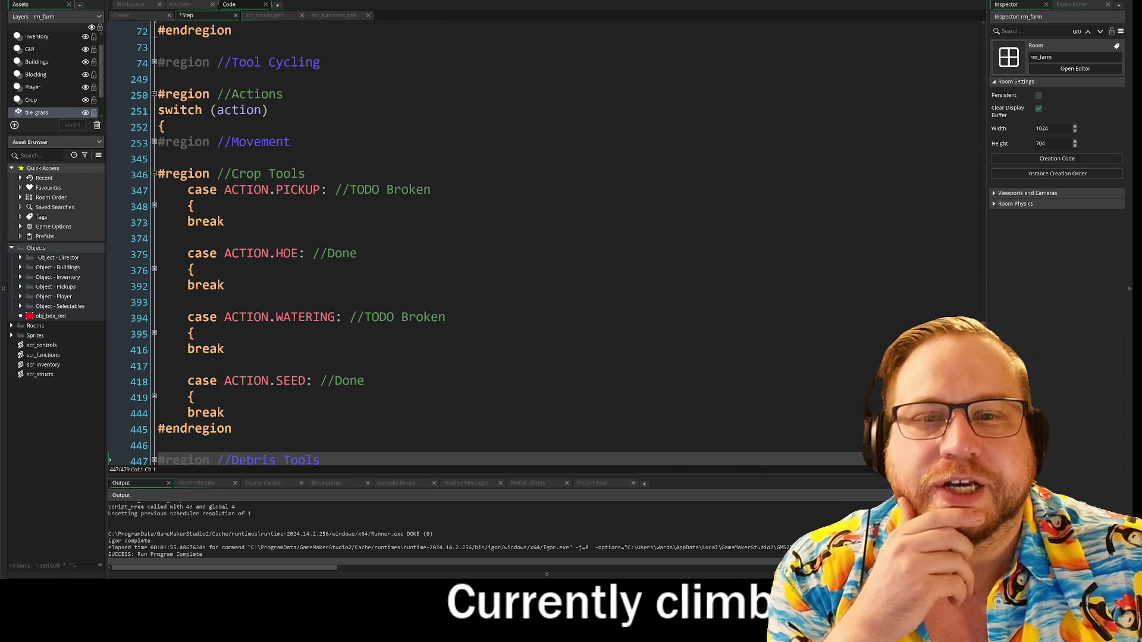
pyautogui.click(154, 143)
pyautogui.scroll(-1, 155, 143)
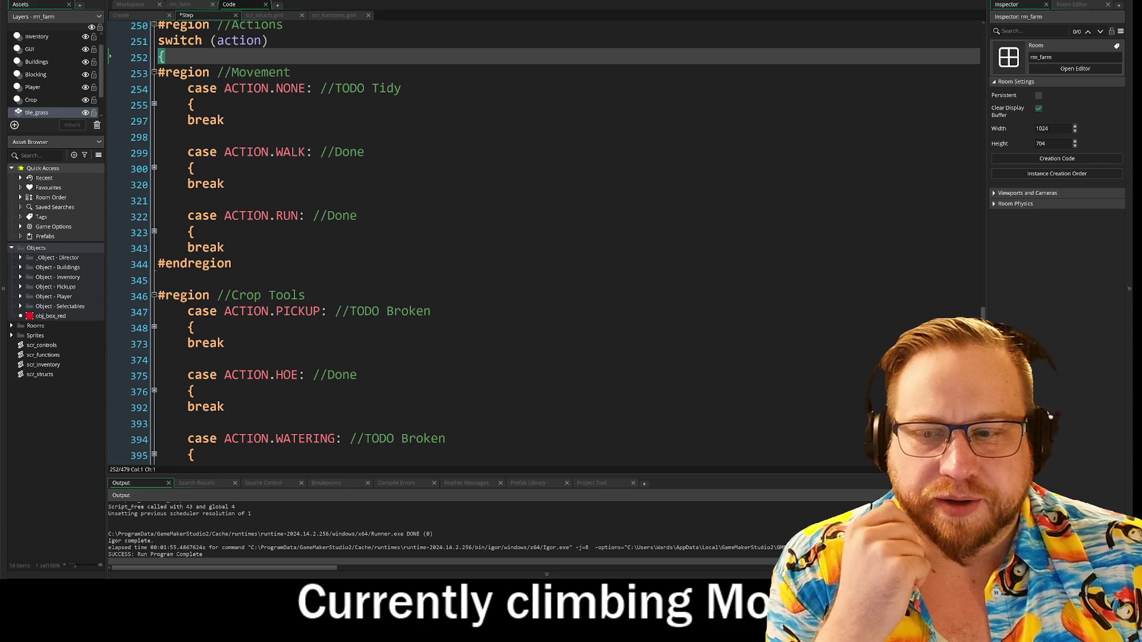
pyautogui.scroll(-2, 536, 237)
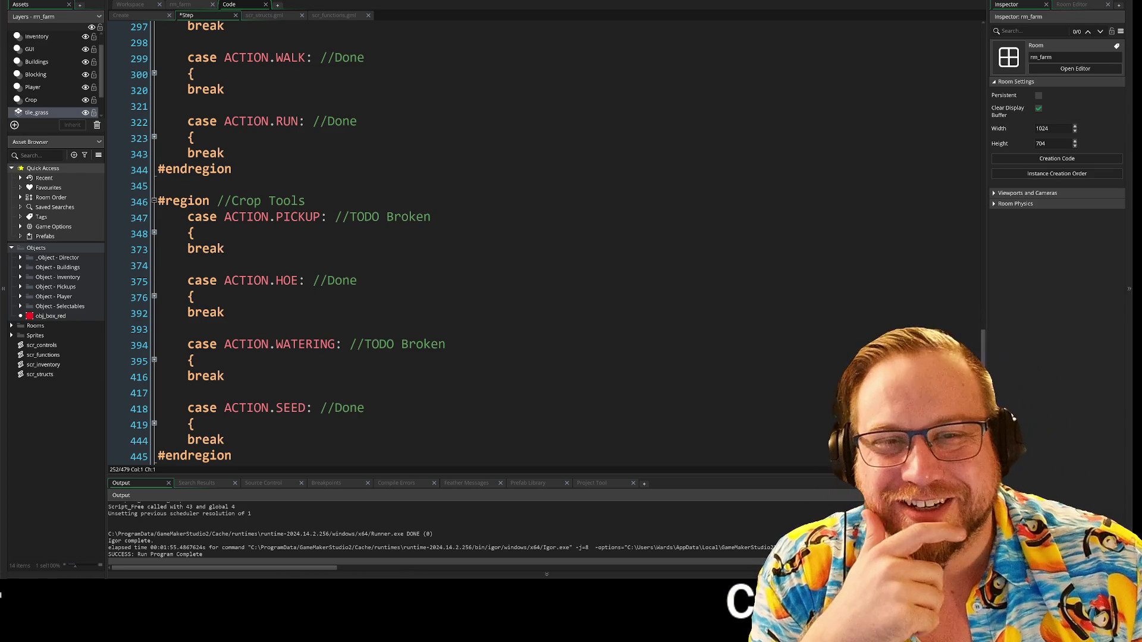
pyautogui.scroll(2, 220, 211)
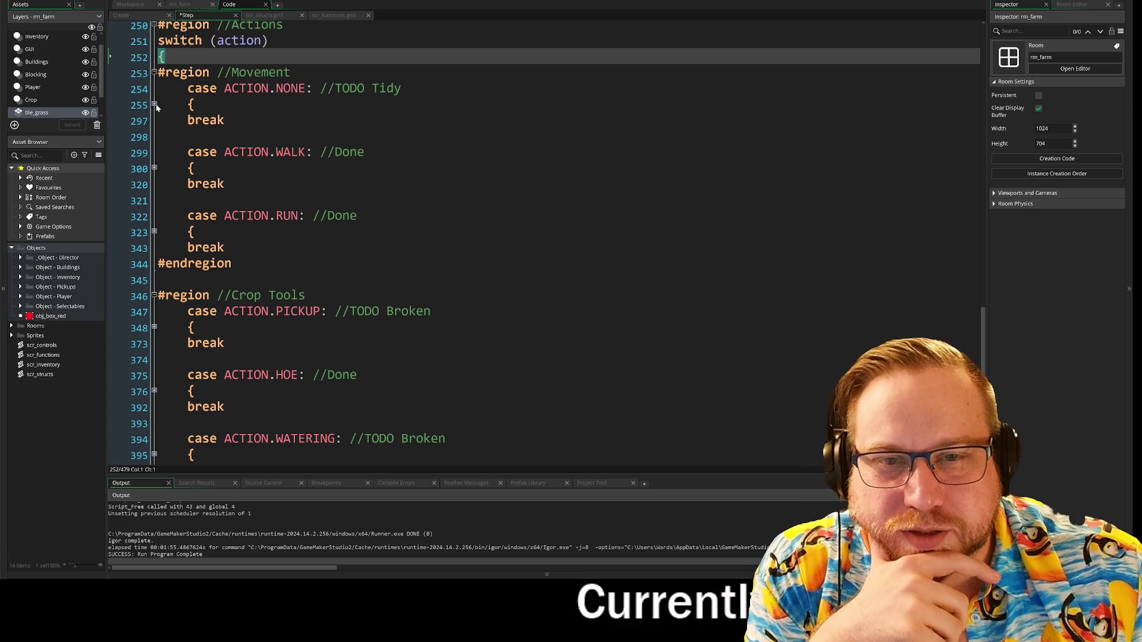
# - Expand the ACTION.NONE case and its Walking region with the W, S, A, D checks
pyautogui.click(155, 105)
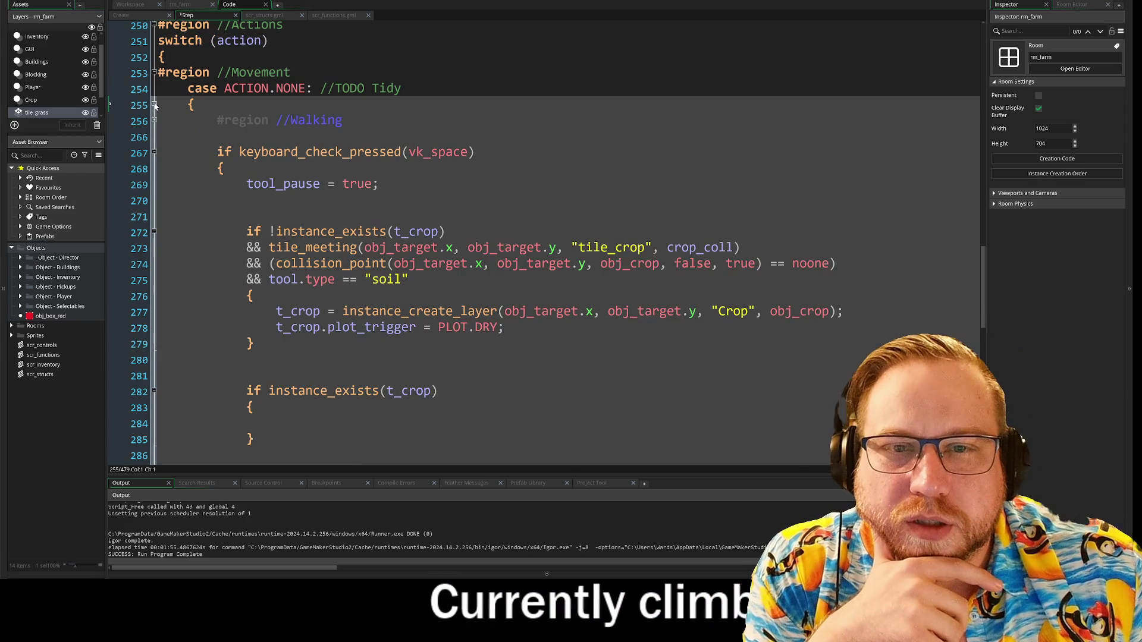
pyautogui.click(155, 104)
pyautogui.click(155, 105)
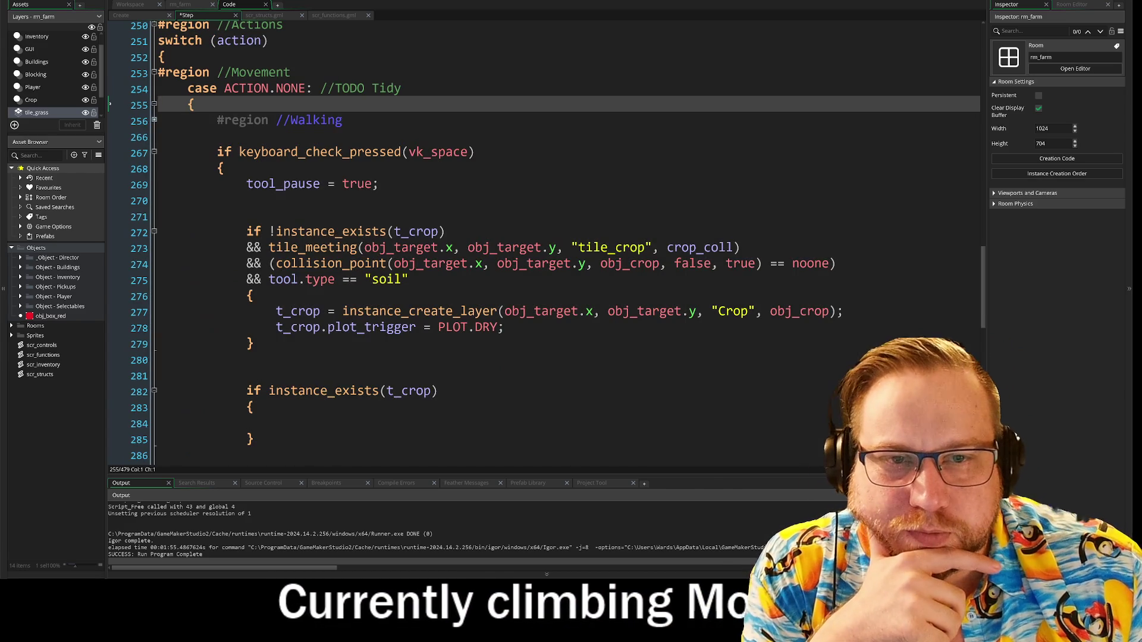
pyautogui.click(154, 121)
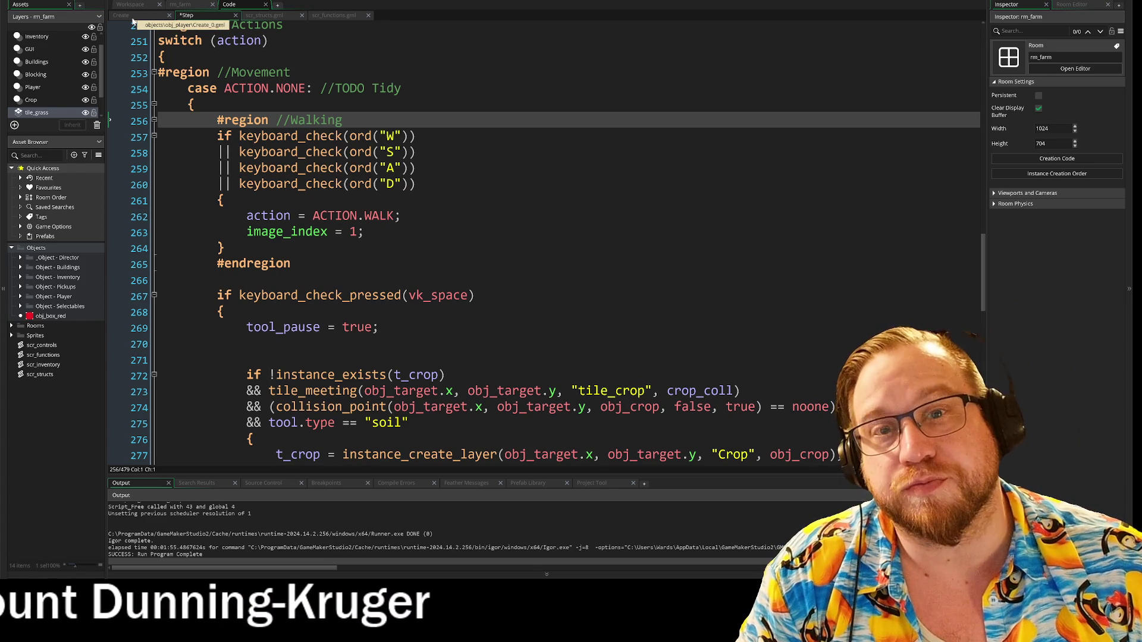
pyautogui.click(134, 18)
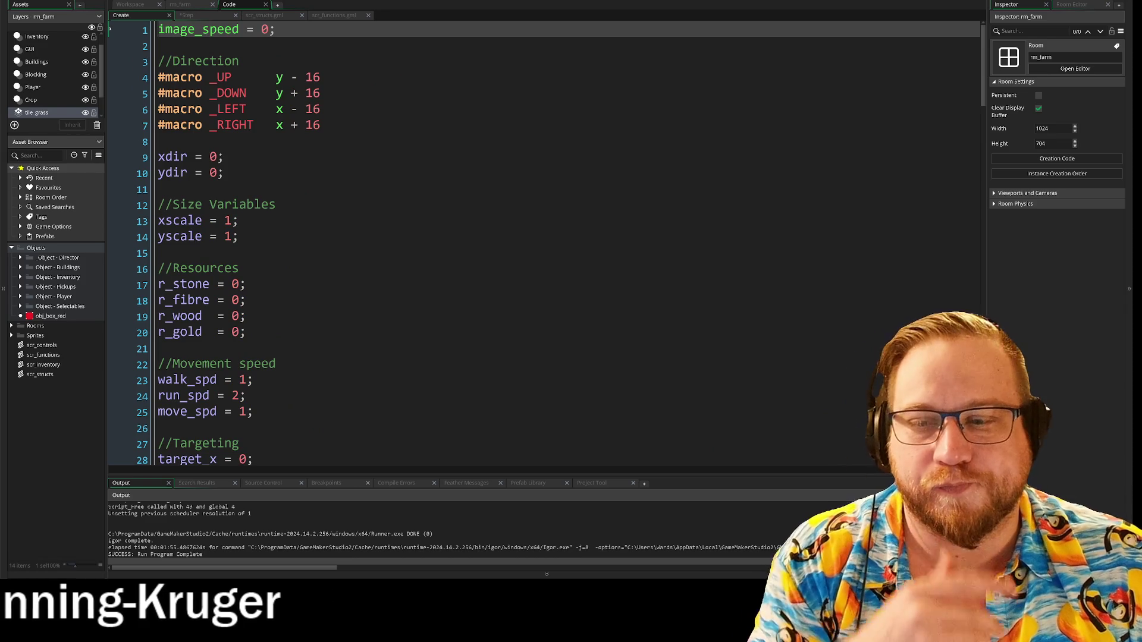
pyautogui.scroll(-7, 544, 242)
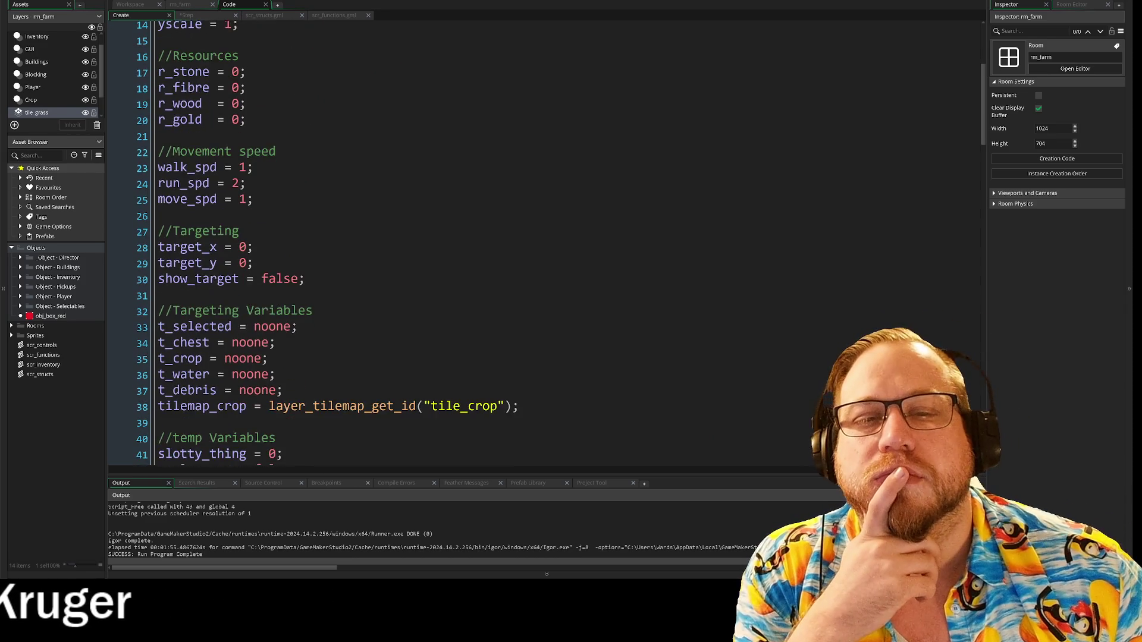
pyautogui.scroll(-6, 544, 243)
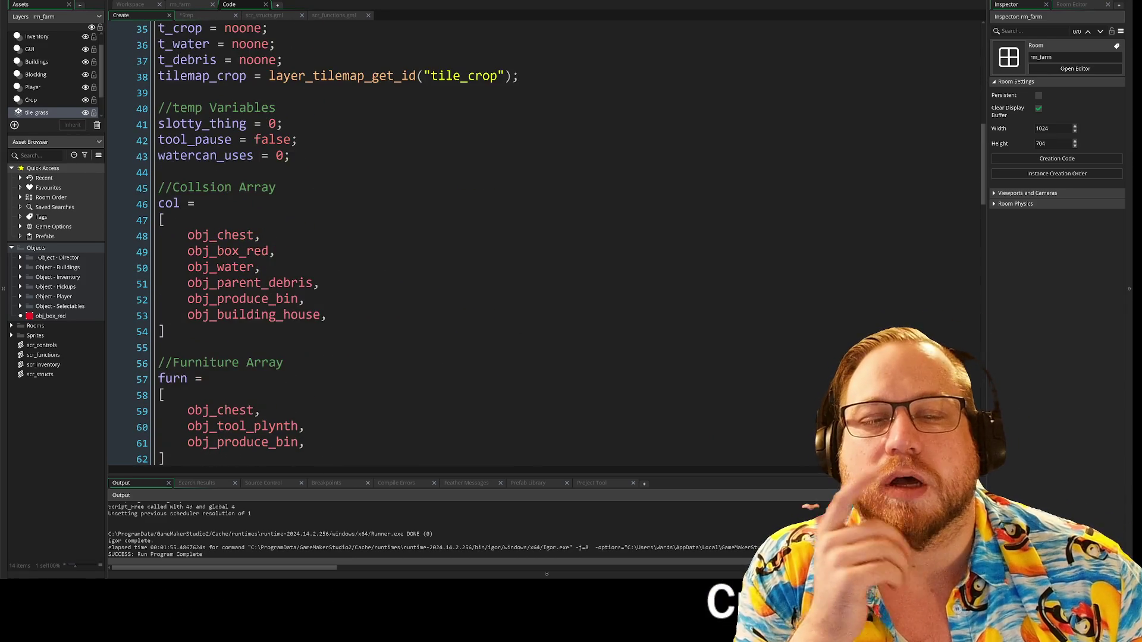
pyautogui.scroll(-2, 544, 242)
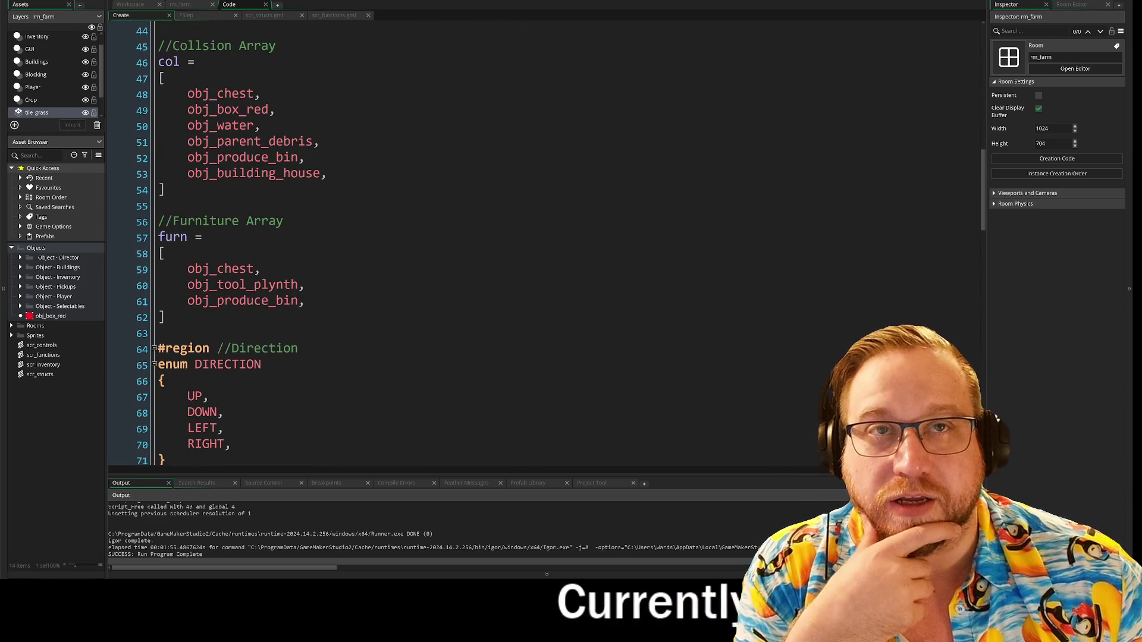
pyautogui.scroll(-5, 535, 238)
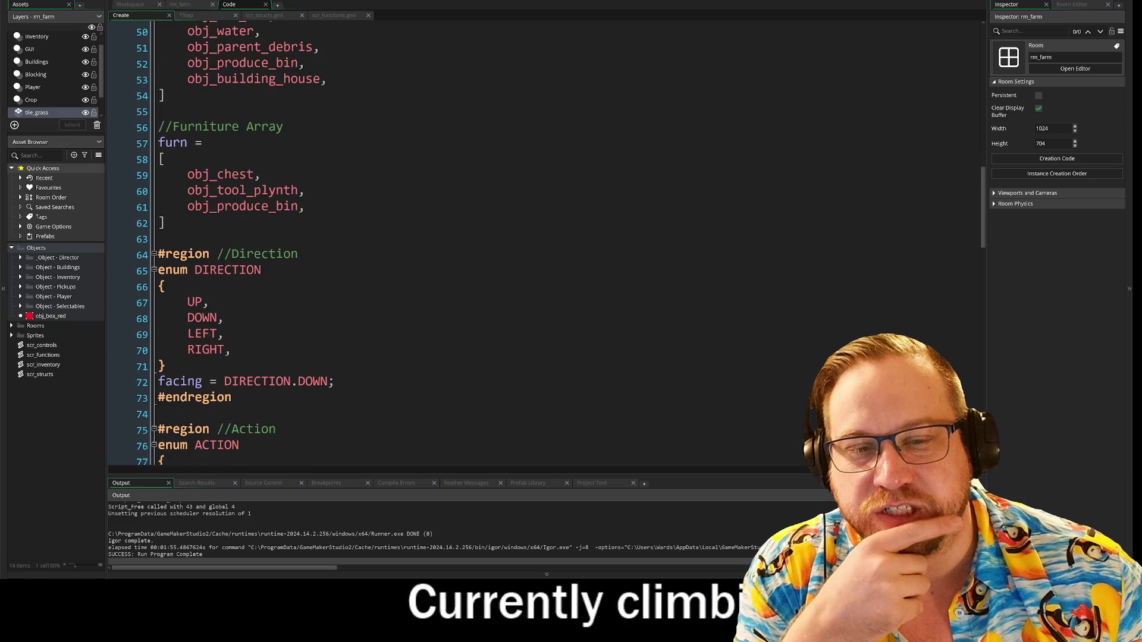
pyautogui.scroll(-3, 535, 238)
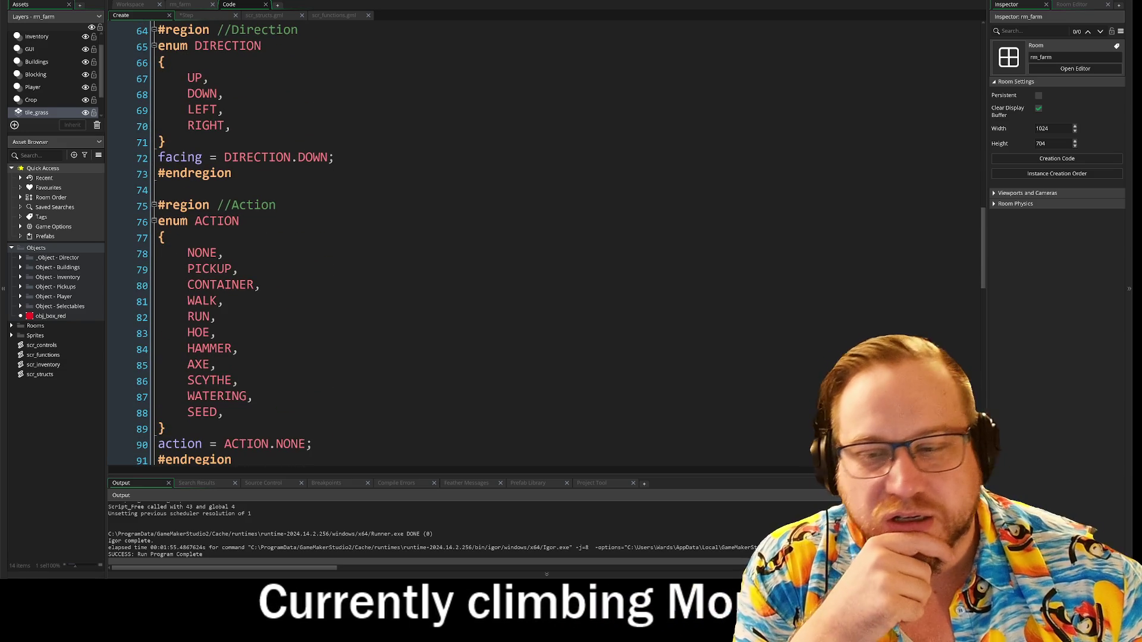
pyautogui.scroll(3, 536, 238)
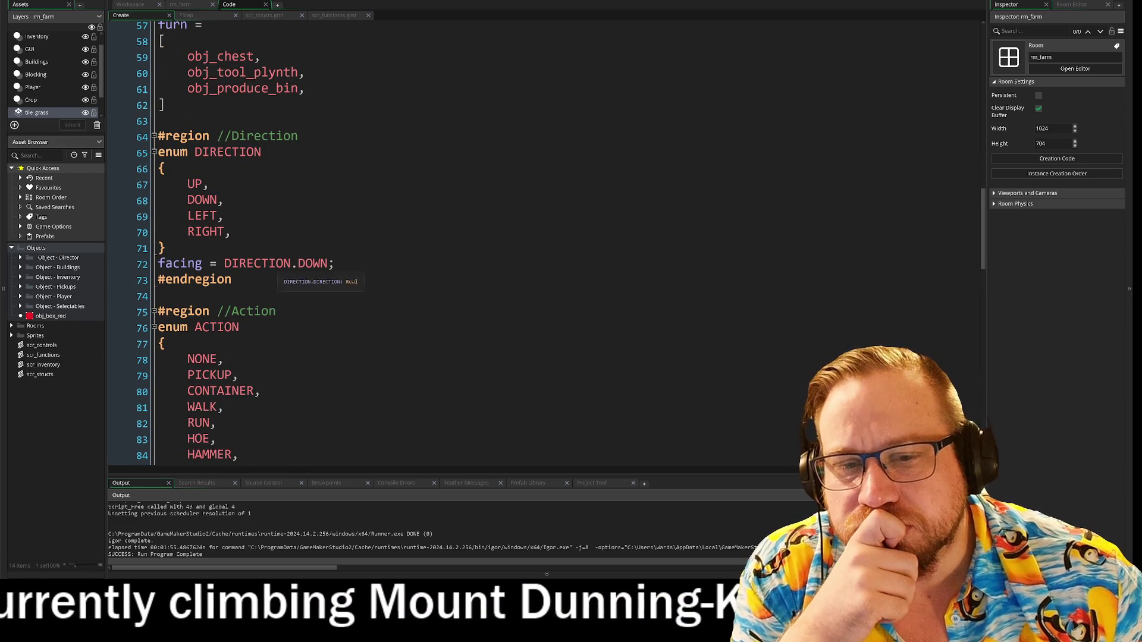
pyautogui.scroll(-3, 560, 242)
pyautogui.scroll(3, 560, 242)
pyautogui.scroll(-1, 559, 243)
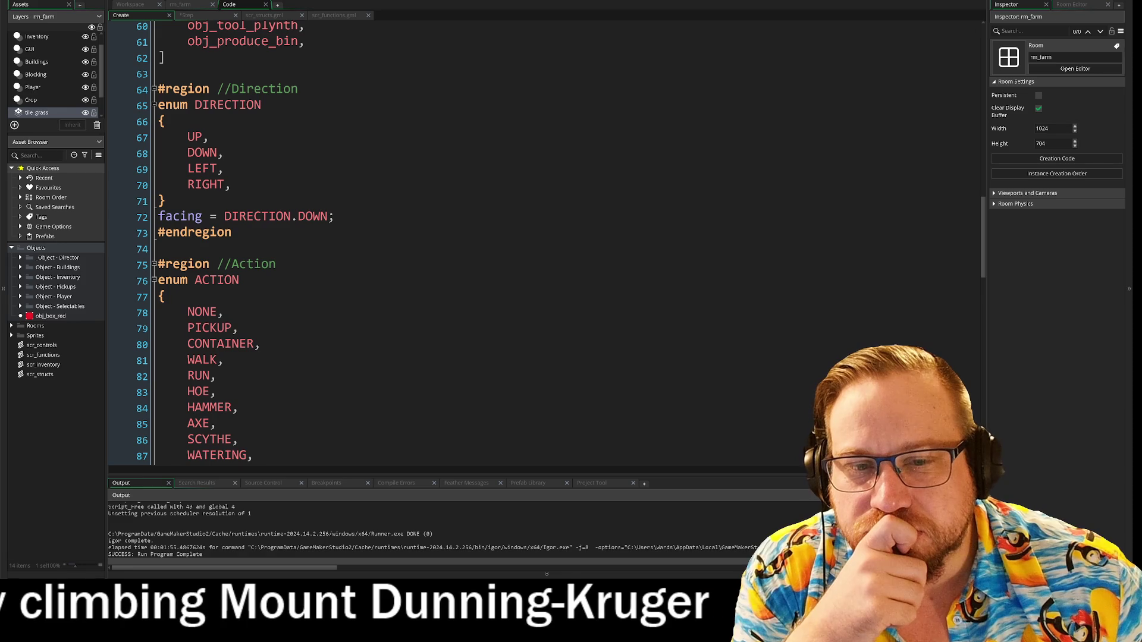
# - Add a #region //Movement below the Direction region and start an enum MOVEMENT
pyautogui.click(158, 249)
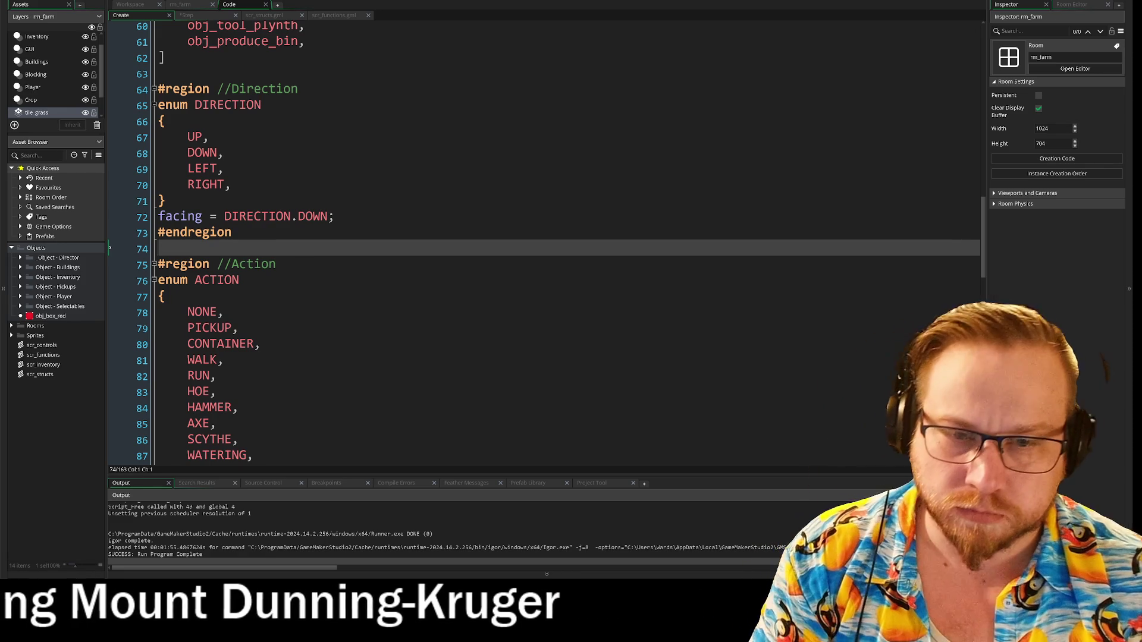
pyautogui.press('Return')
pyautogui.press('Return')
pyautogui.press('Up')
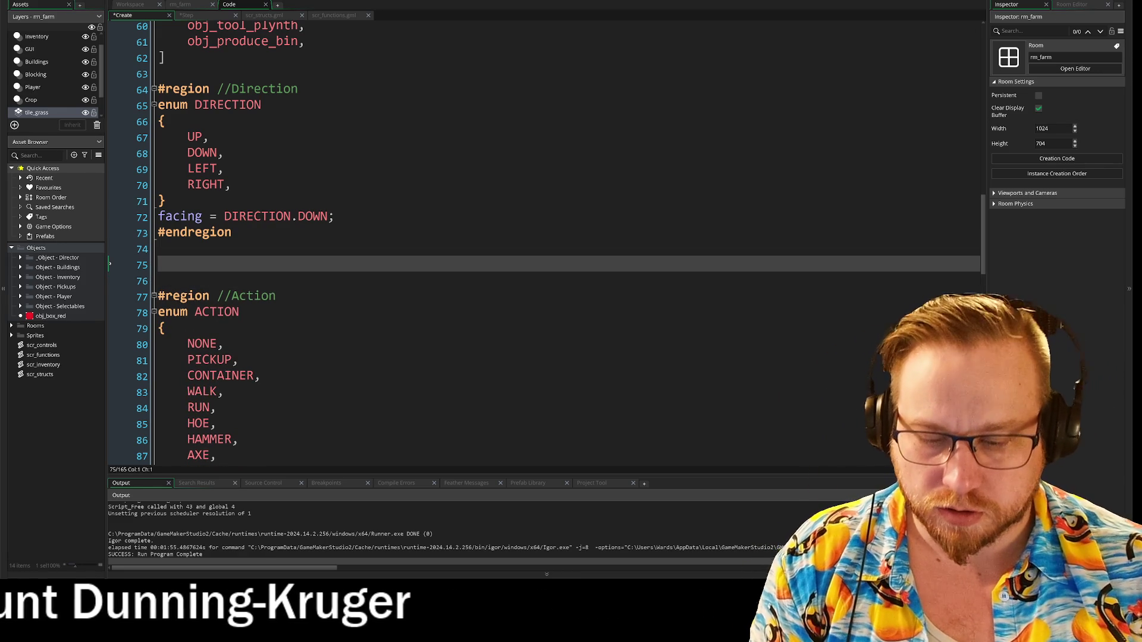
pyautogui.write('#')
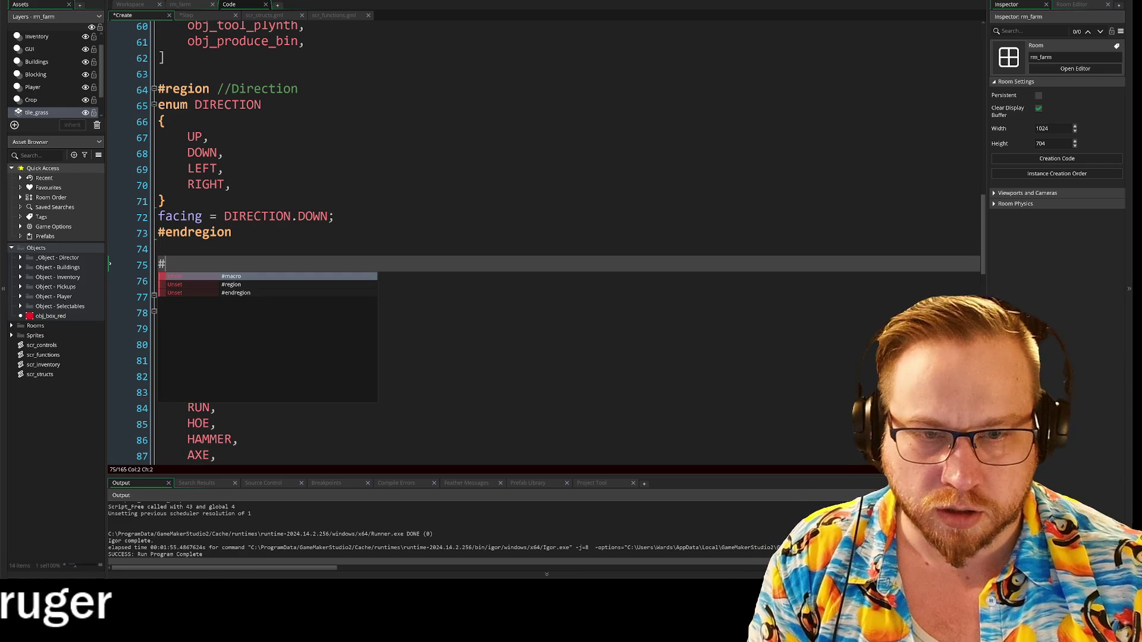
pyautogui.write('region //Movement')
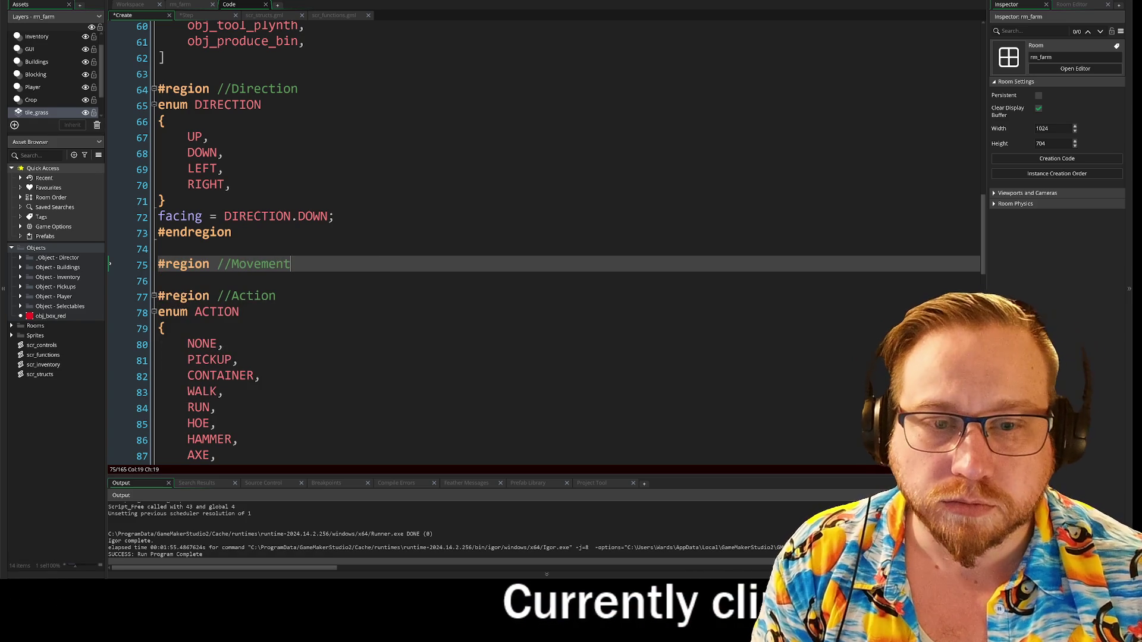
pyautogui.press('Return')
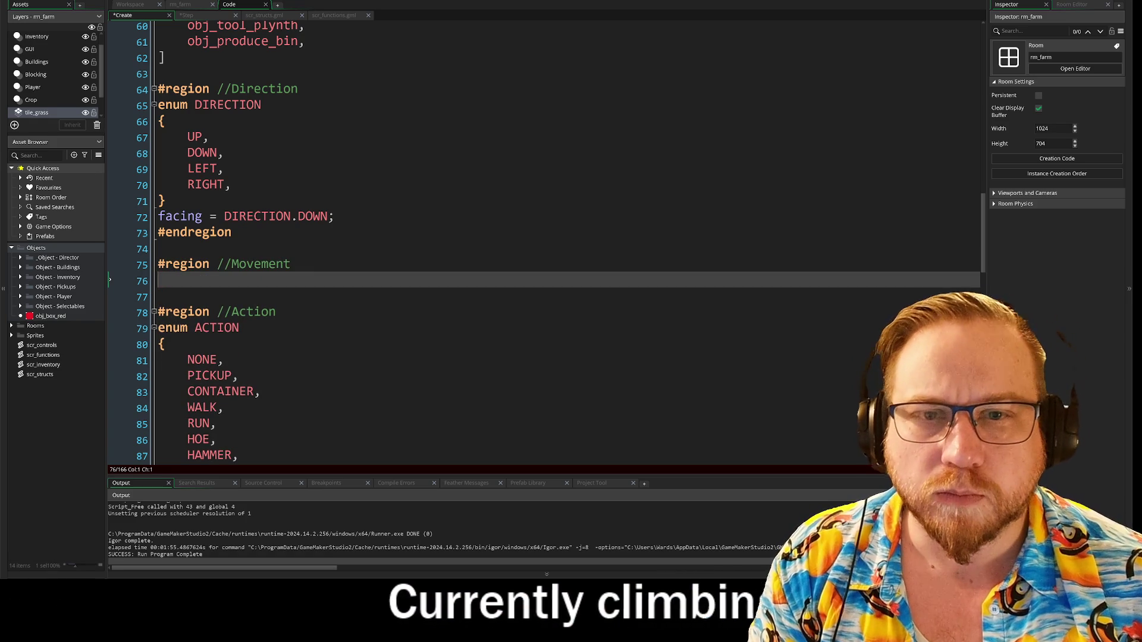
pyautogui.write('enum')
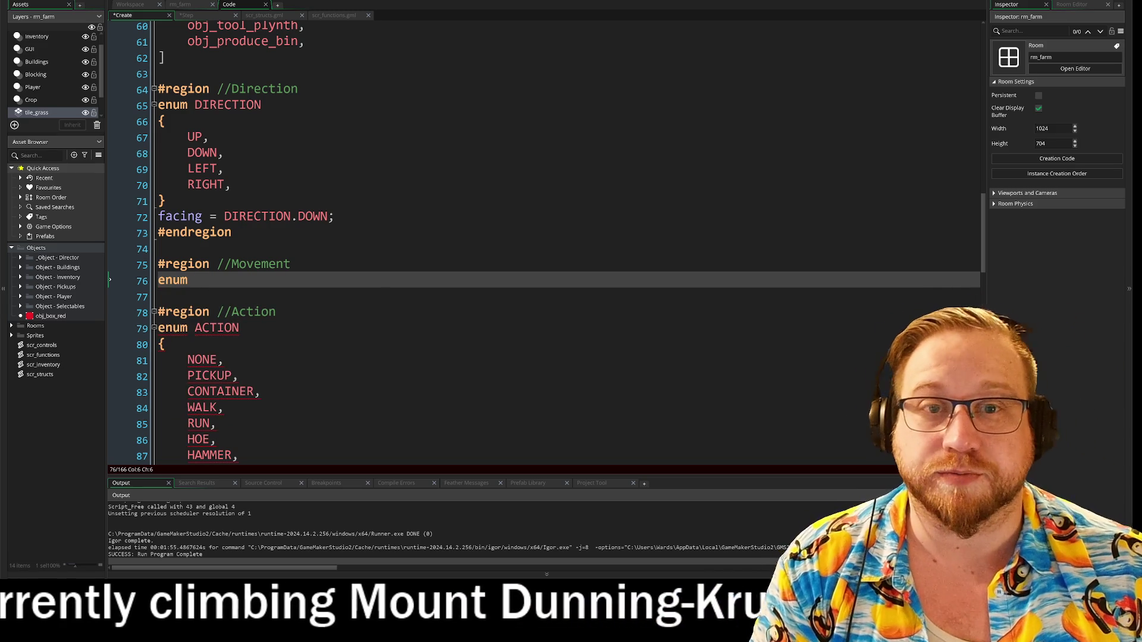
pyautogui.write('MO')
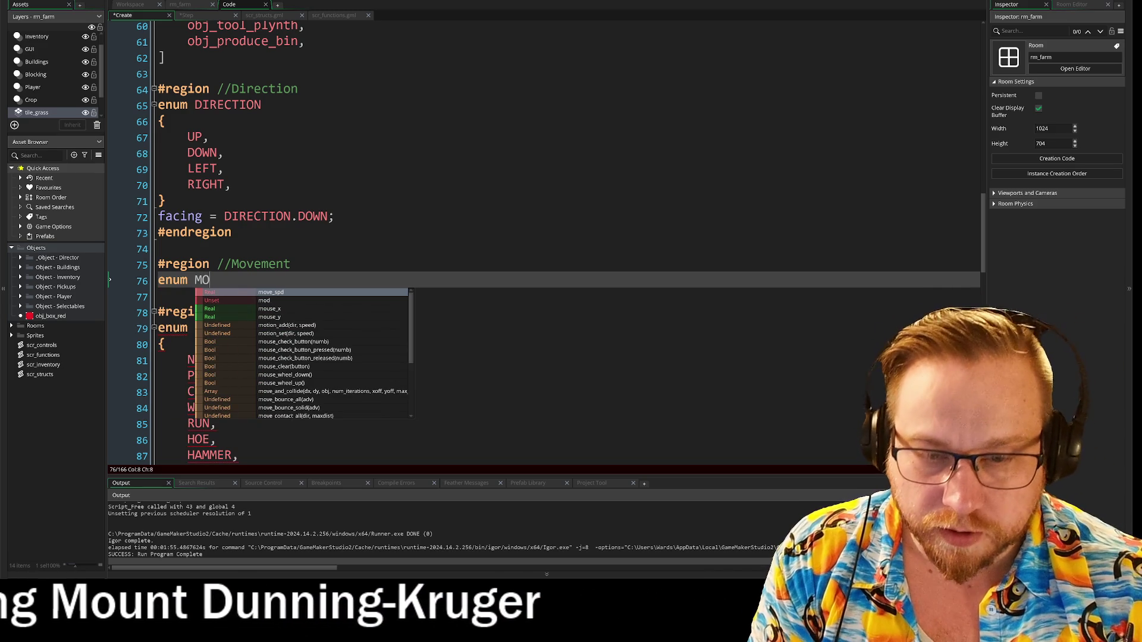
pyautogui.write('VEMENT')
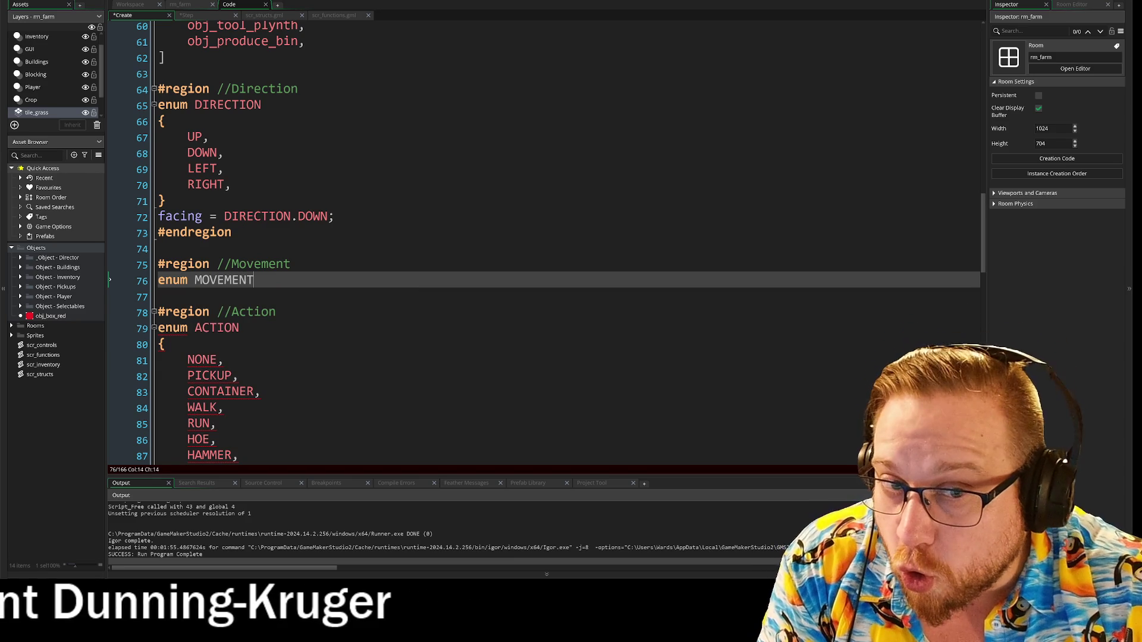
pyautogui.press('Return')
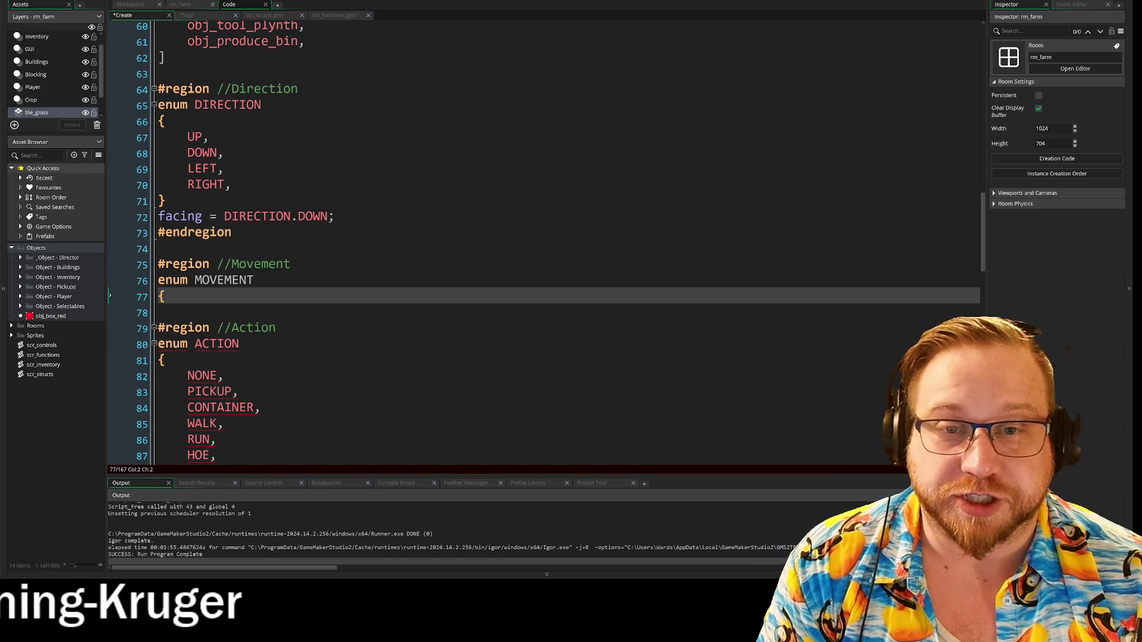
pyautogui.press('Return')
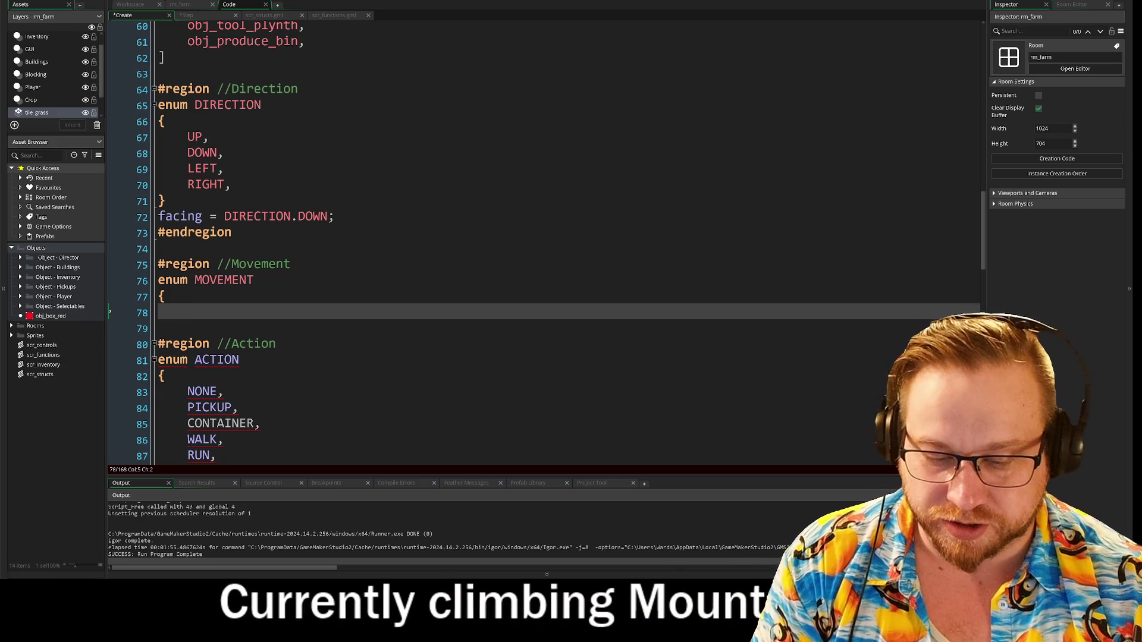
# - Move the WALK and RUN entries out of the ACTION enum into the MOVEMENT enum
pyautogui.write('U')
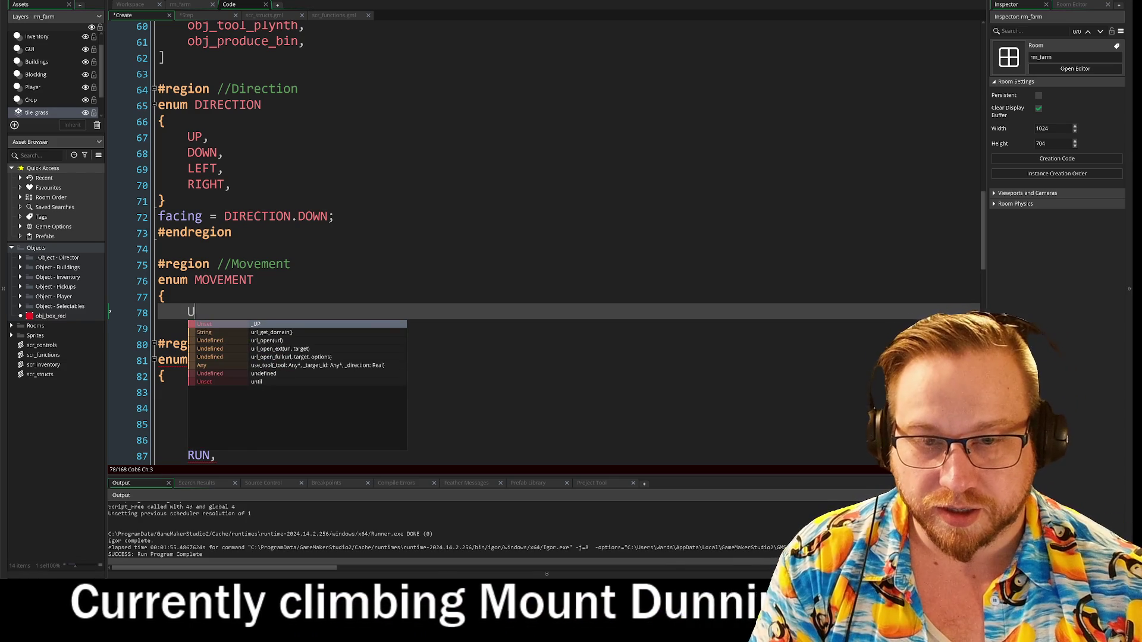
pyautogui.press('BackSpace')
pyautogui.write('WALK')
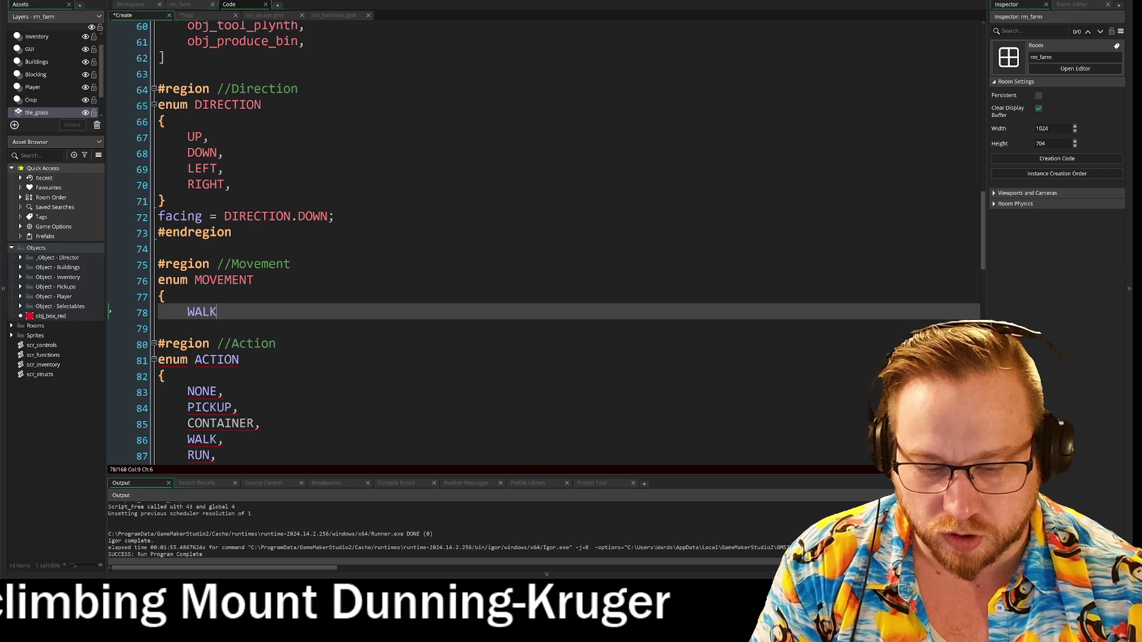
pyautogui.scroll(-2, 544, 244)
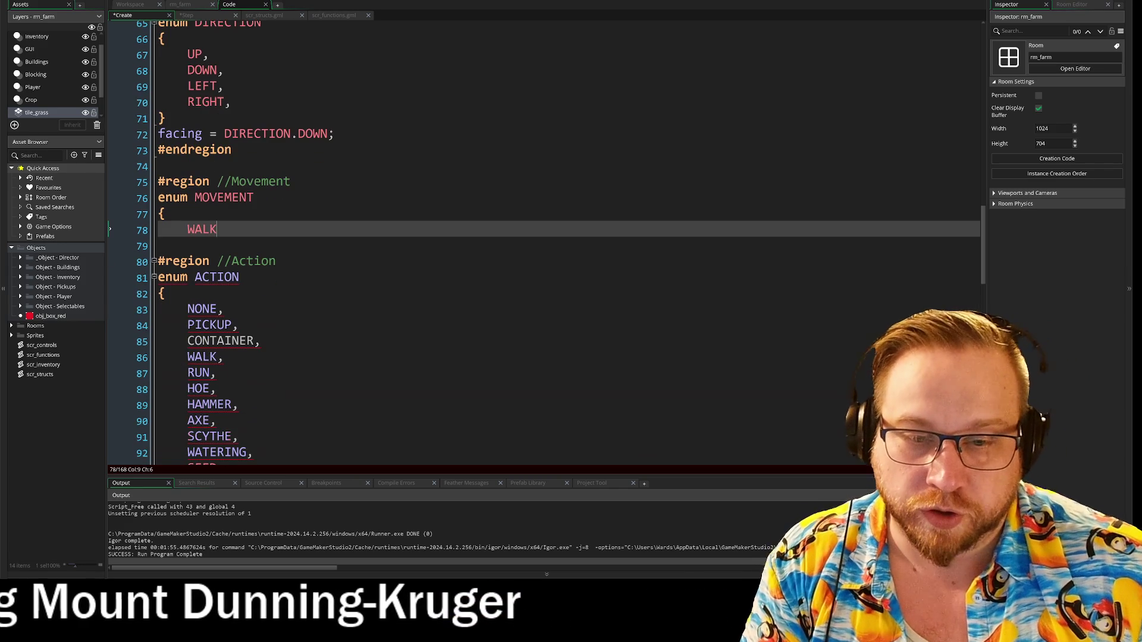
pyautogui.moveTo(219, 373); pyautogui.dragTo(166, 362)
pyautogui.hotkey('ctrl', 'c')
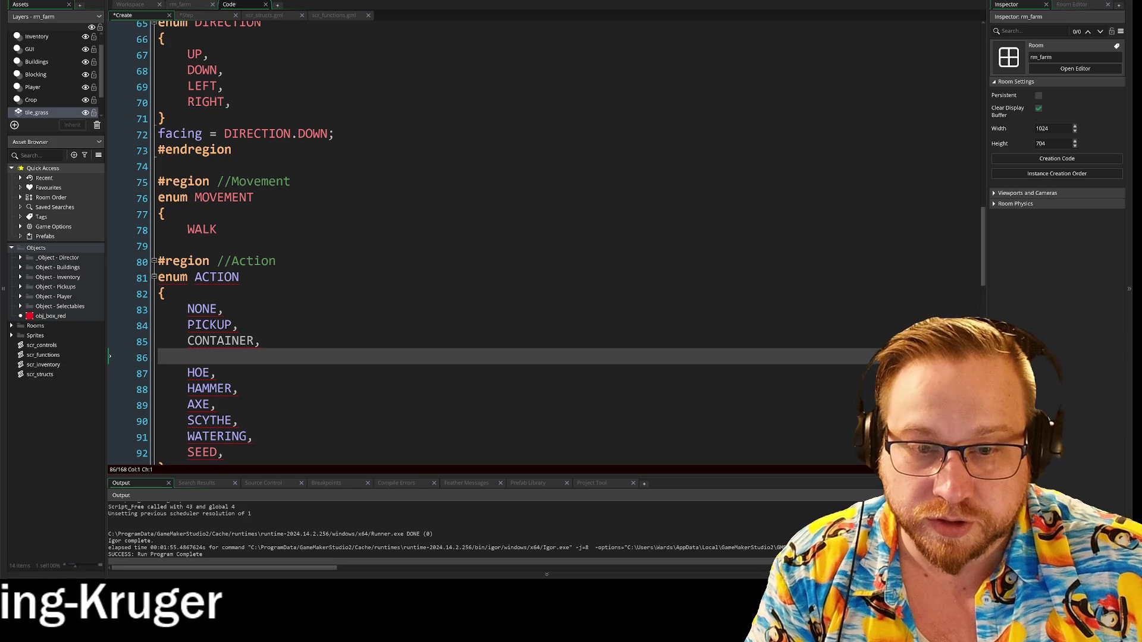
pyautogui.press('BackSpace')
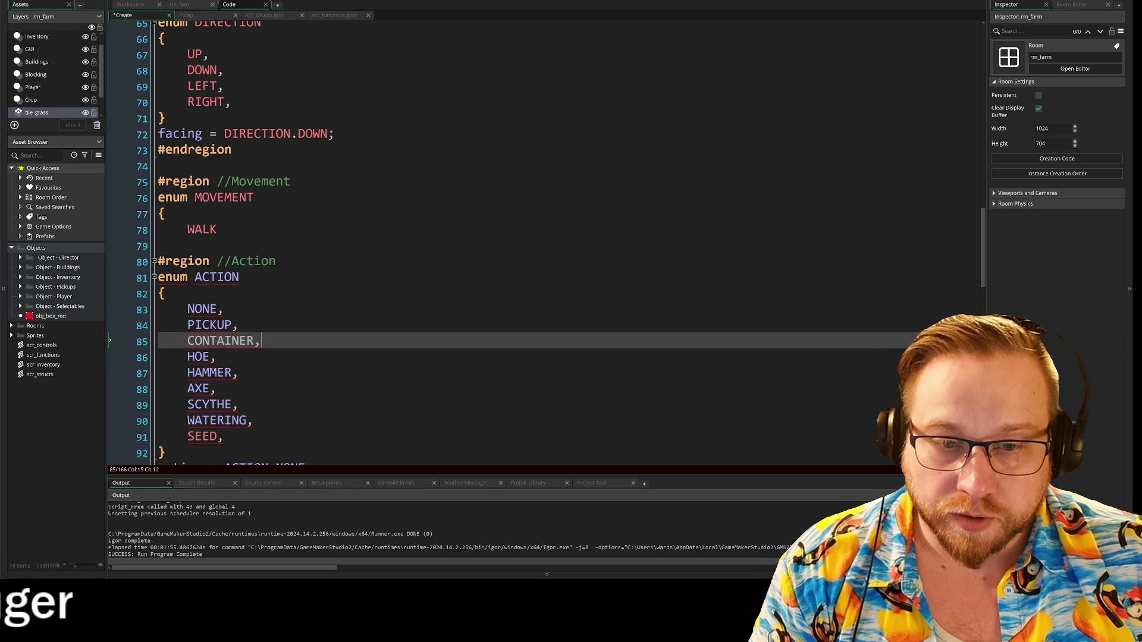
pyautogui.moveTo(219, 230); pyautogui.dragTo(181, 231)
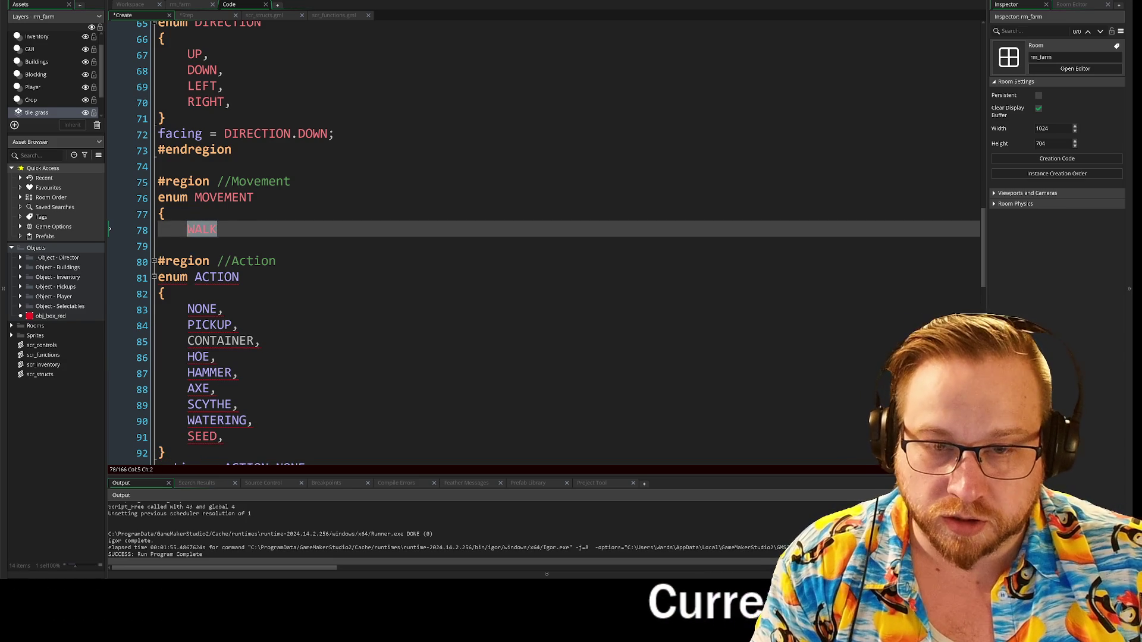
pyautogui.hotkey('ctrl', 'v')
# - Add IDLE as the first MOVEMENT entry and close the enum with a brace
pyautogui.press('Up')
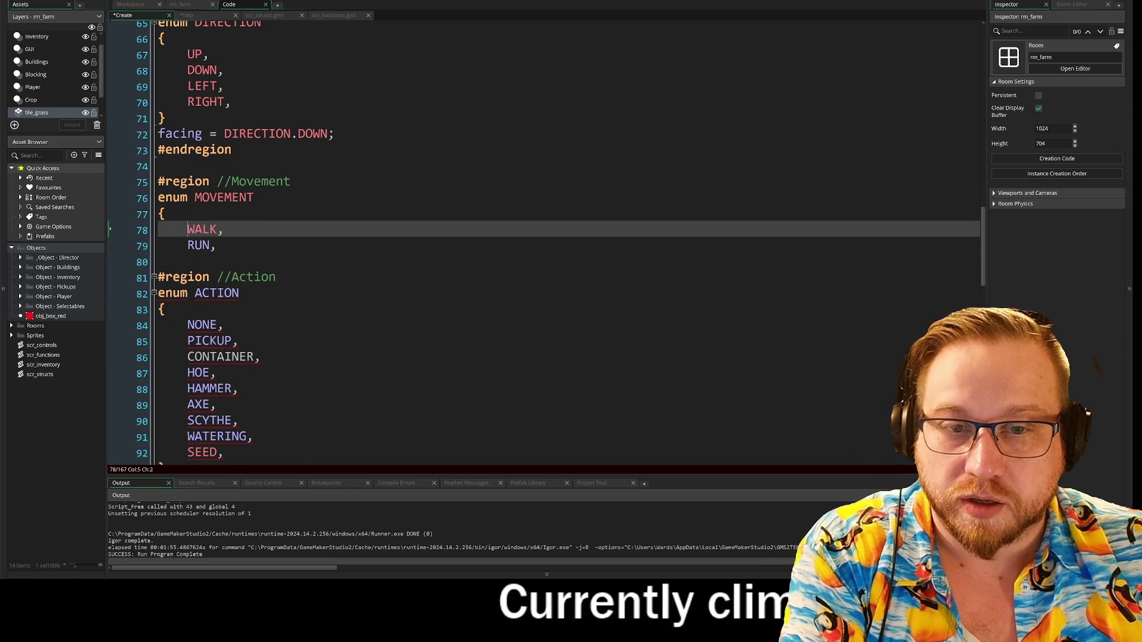
pyautogui.press('Return')
pyautogui.press('Up')
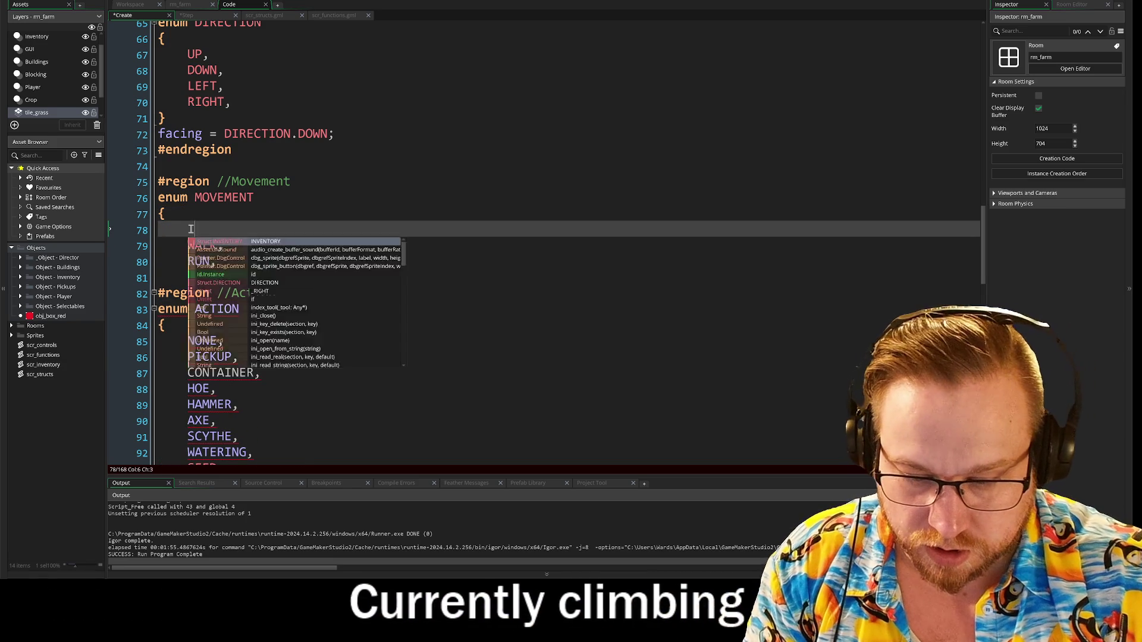
pyautogui.write('DLE,')
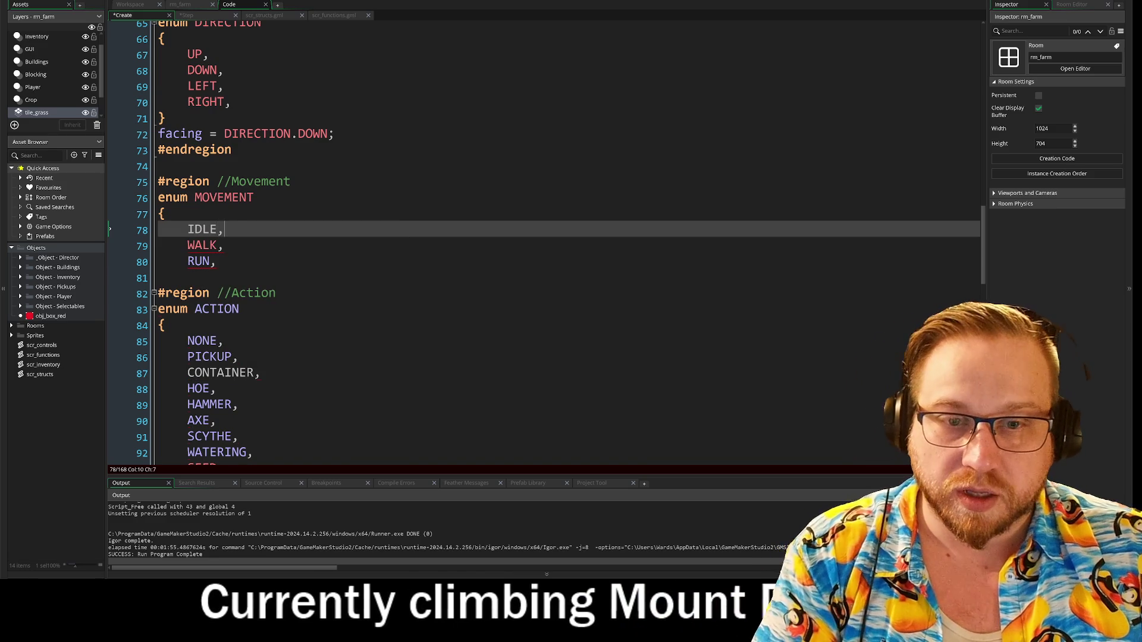
pyautogui.press('Down')
pyautogui.press('Down')
pyautogui.press('Return')
pyautogui.write('}')
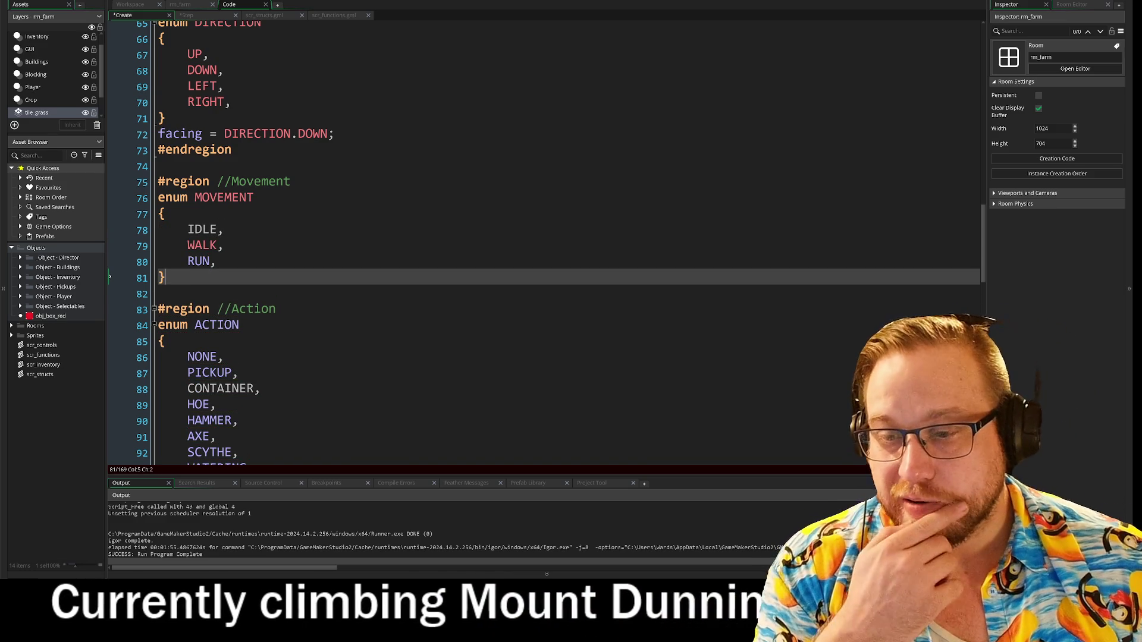
# - Save with F5 and check the new MOVEMENT enum for compile errors
pyautogui.click(223, 229)
pyautogui.click(194, 262)
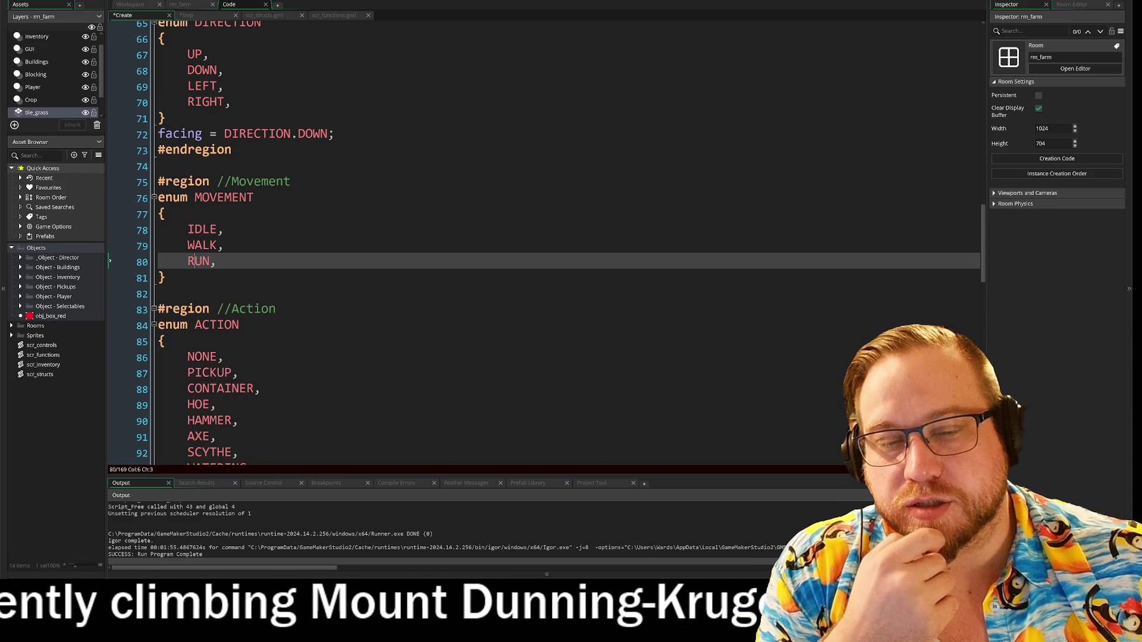
pyautogui.press('F5')
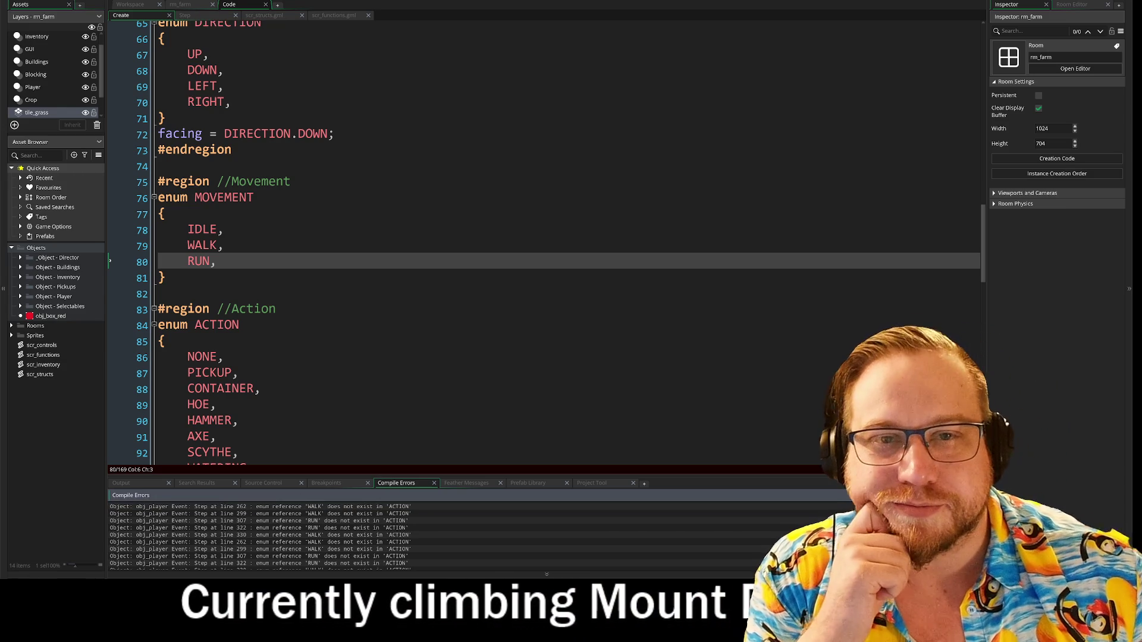
pyautogui.scroll(-1, 535, 238)
pyautogui.scroll(-2, 536, 238)
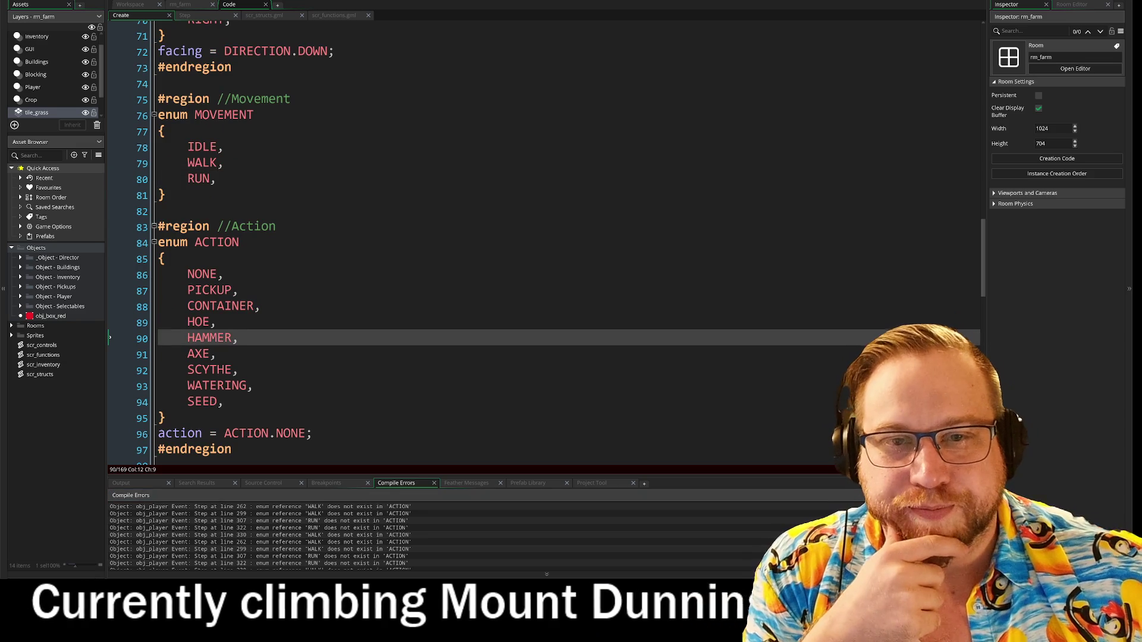
pyautogui.doubleClick(224, 115)
pyautogui.click(194, 178)
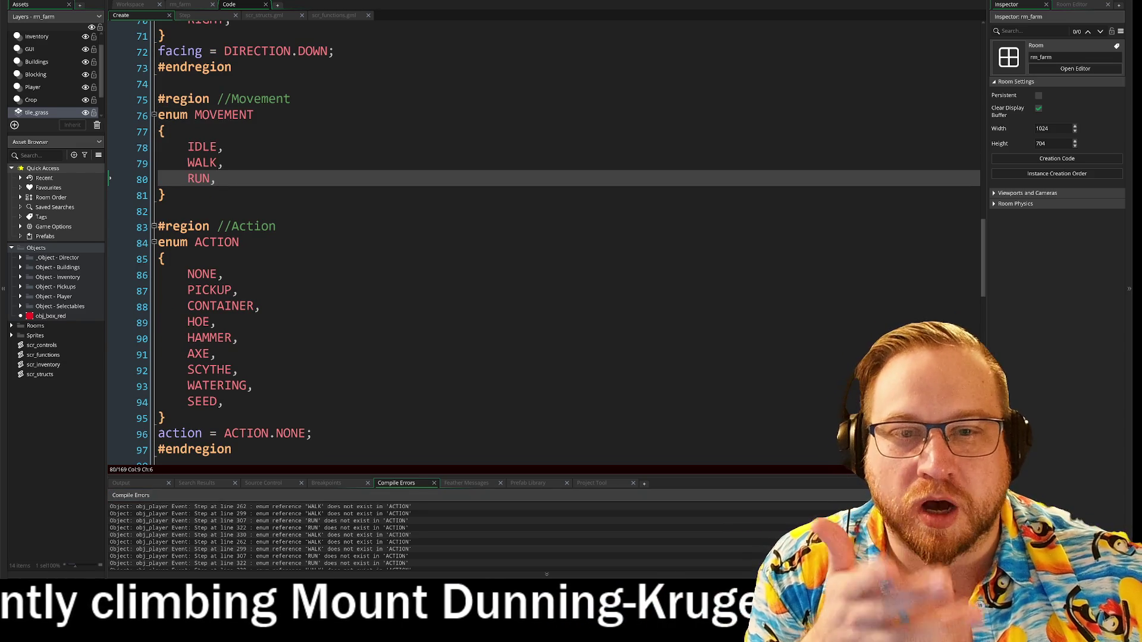
pyautogui.click(189, 17)
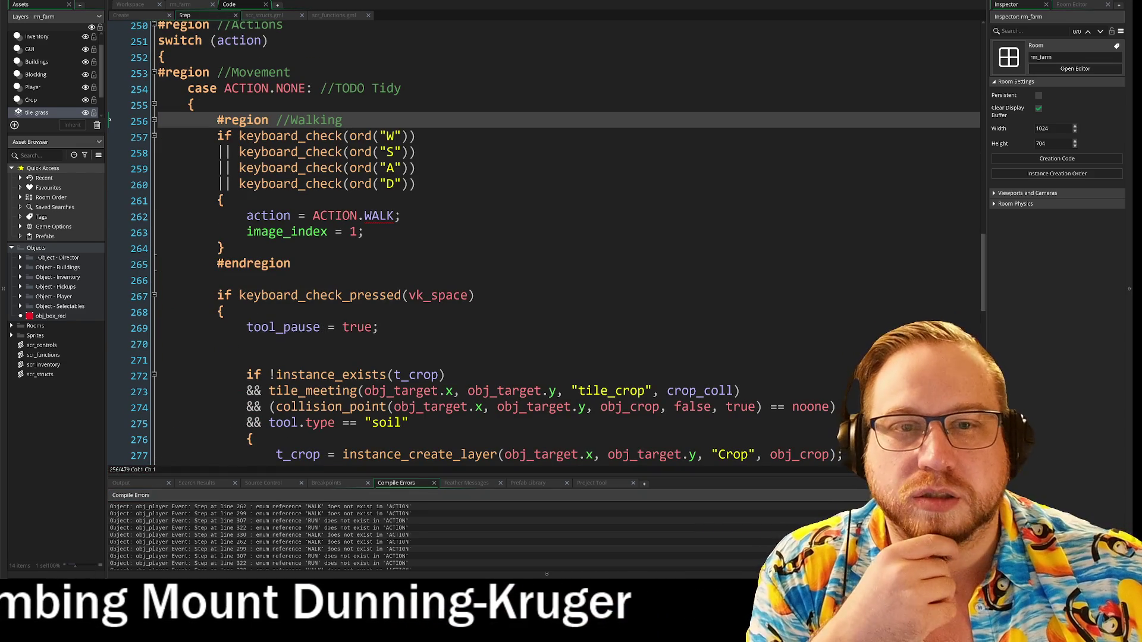
# - Delete the Walking region from the ACTION.NONE case in the Step code
pyautogui.moveTo(154, 263); pyautogui.dragTo(154, 122)
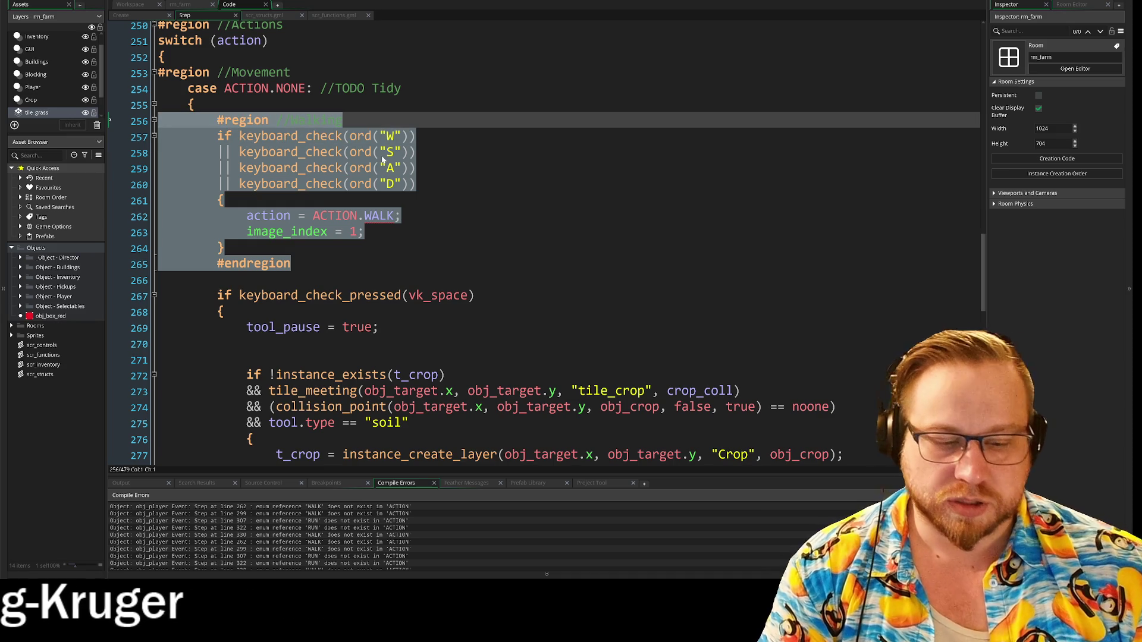
pyautogui.press('Delete')
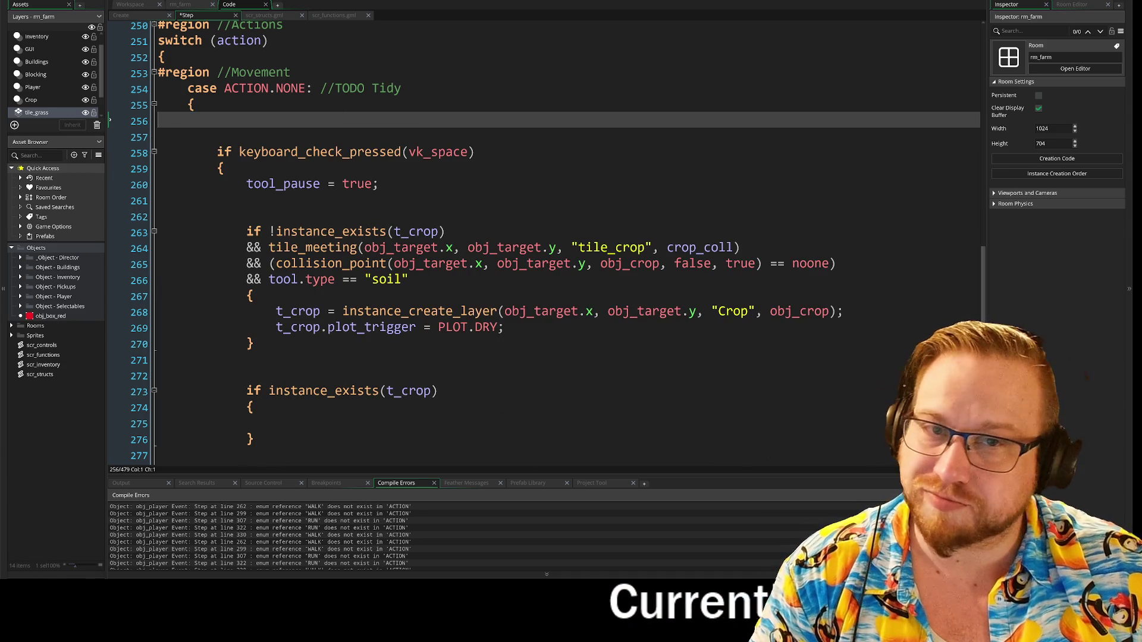
pyautogui.scroll(3, 547, 241)
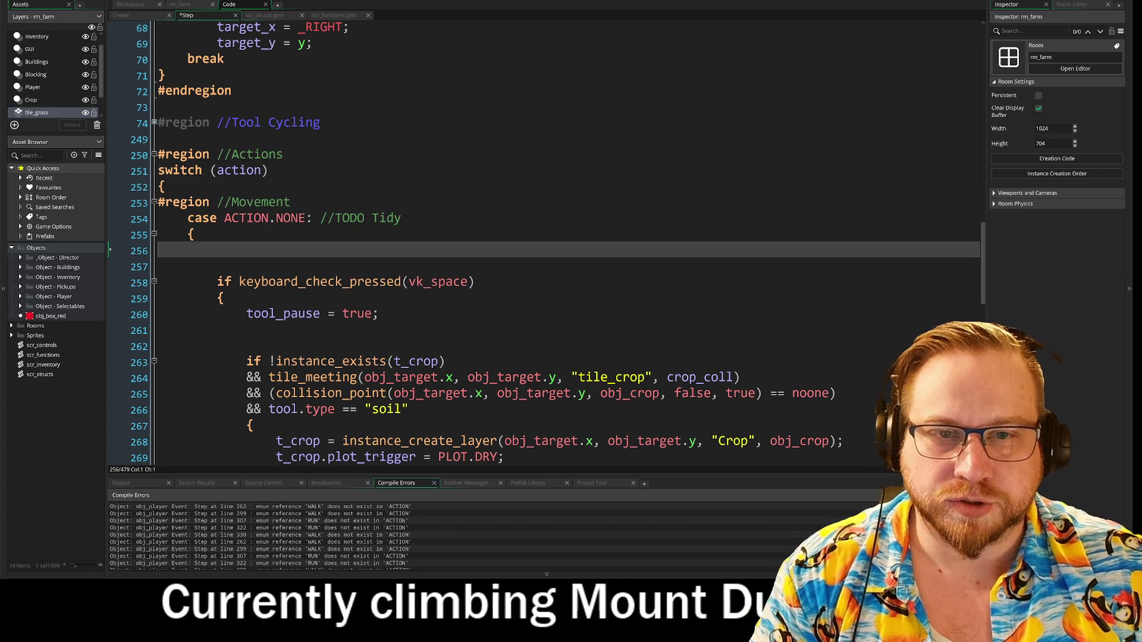
pyautogui.scroll(-2, 547, 240)
pyautogui.scroll(-6, 546, 241)
pyautogui.scroll(3, 547, 241)
pyautogui.scroll(4, 546, 241)
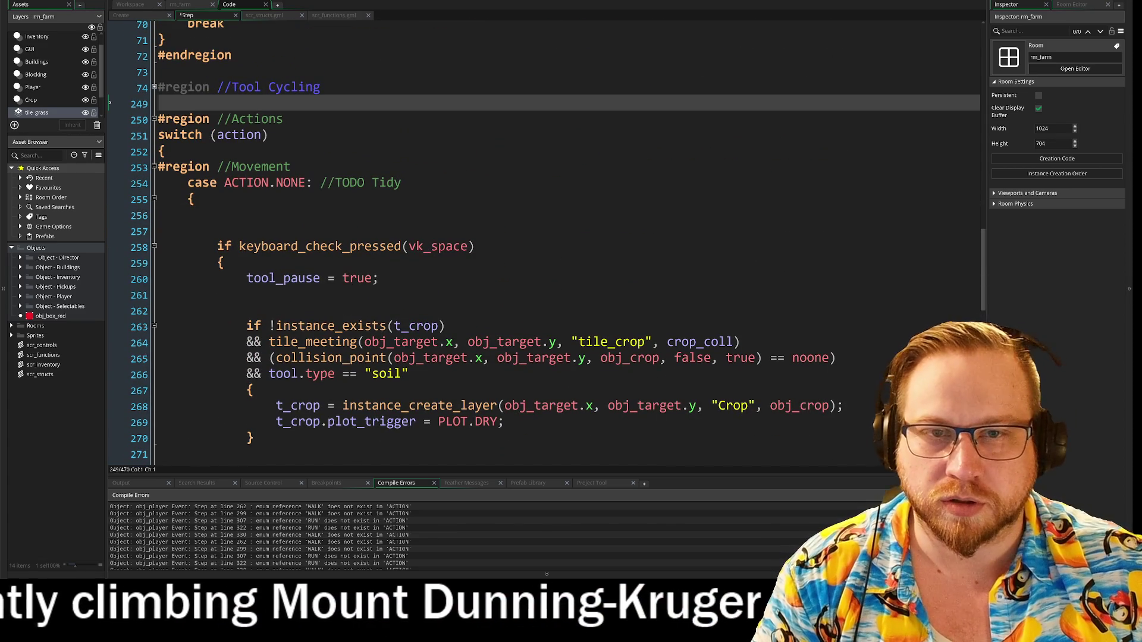
# - Add a #region above the Actions region and paste the Walking key-check block into it
pyautogui.click(416, 104)
pyautogui.press('Return')
pyautogui.press('Return')
pyautogui.press('Return')
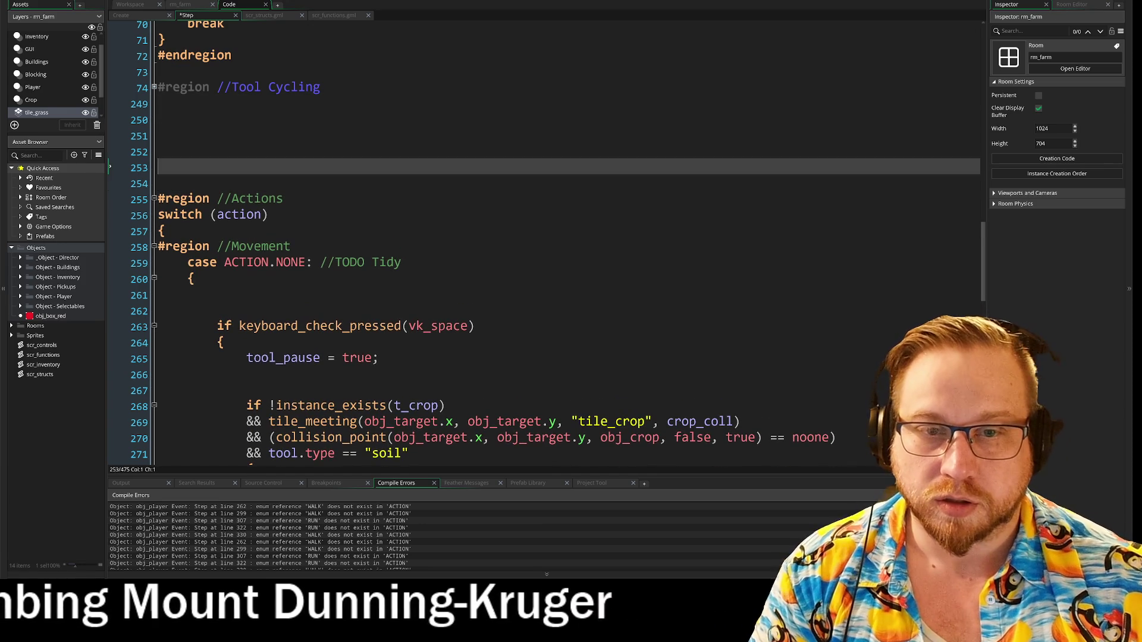
pyautogui.press('Up')
pyautogui.press('Up')
pyautogui.press('Up')
pyautogui.click(158, 120)
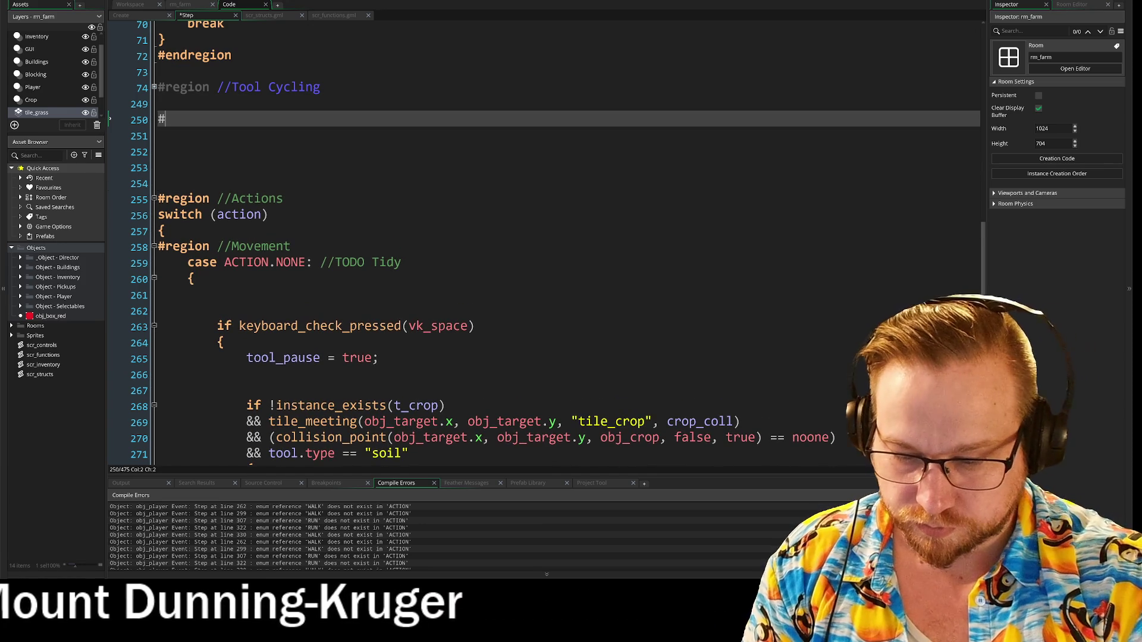
pyautogui.write('#reg')
pyautogui.press('Return')
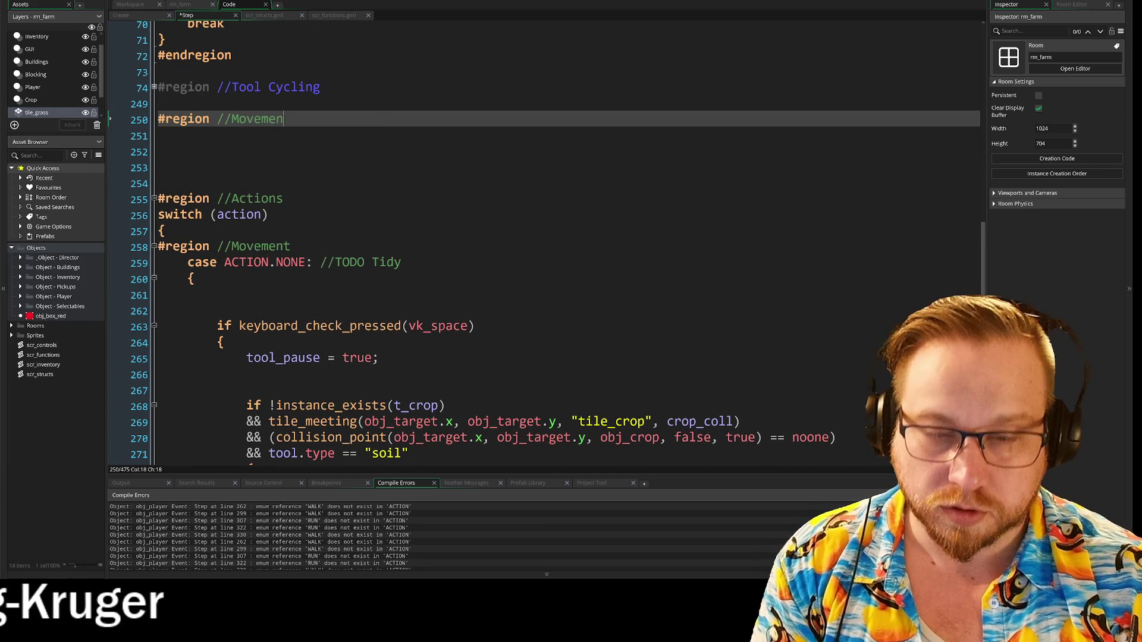
pyautogui.press('Return')
pyautogui.write('#region //Walking \t\tif keyboard_check(ord("W")) \t\t|| keyboard_check(ord("S")) \t\t|| keyboard_check(ord("A")) \t\t|| keyboard_check(ord("D")) \t\t{ \t\t\taction = ACTION.WALK; \t\t\timage_index = 1; \t\t} \t\t#endregion')
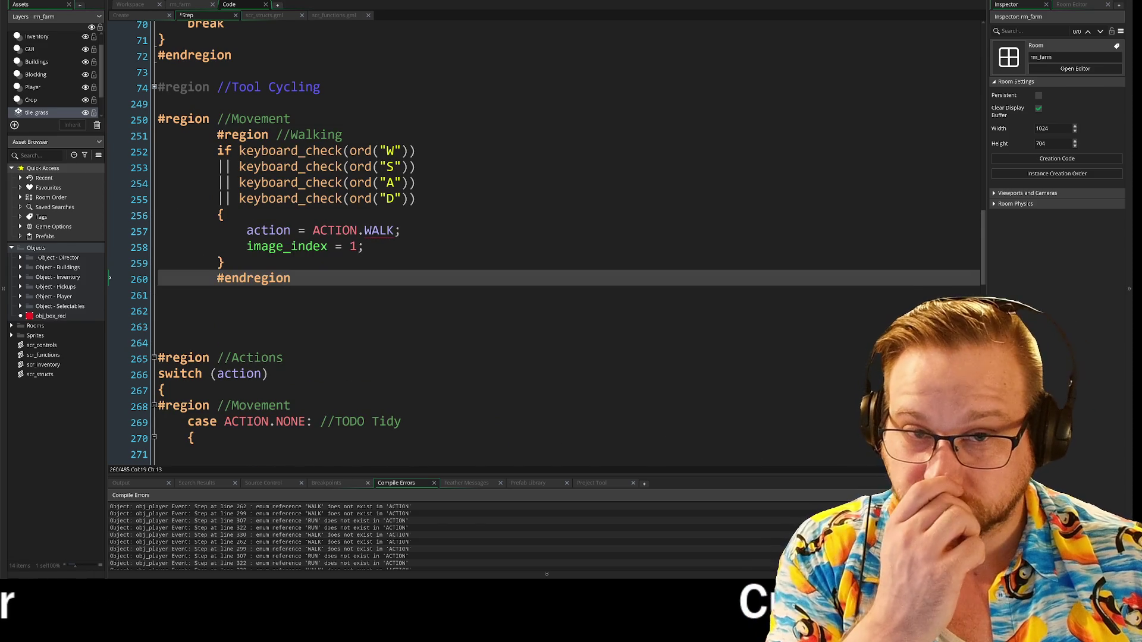
pyautogui.click(295, 120)
pyautogui.press('Return')
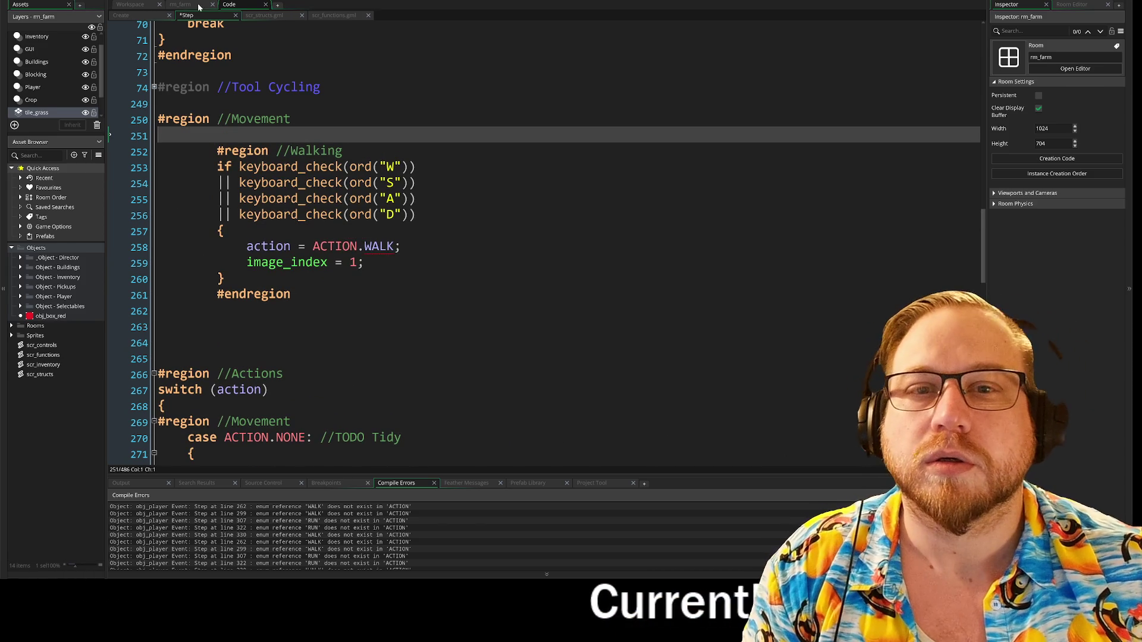
pyautogui.click(125, 18)
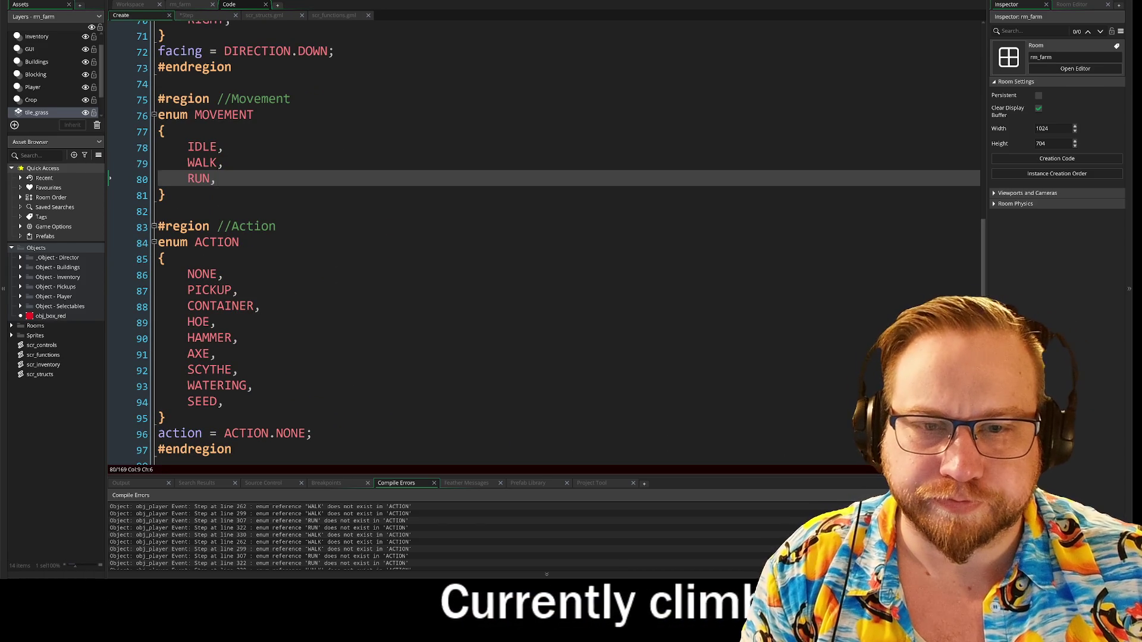
# - Close the Movement region with #endregion after the MOVEMENT enum
pyautogui.click(166, 196)
pyautogui.press('Return')
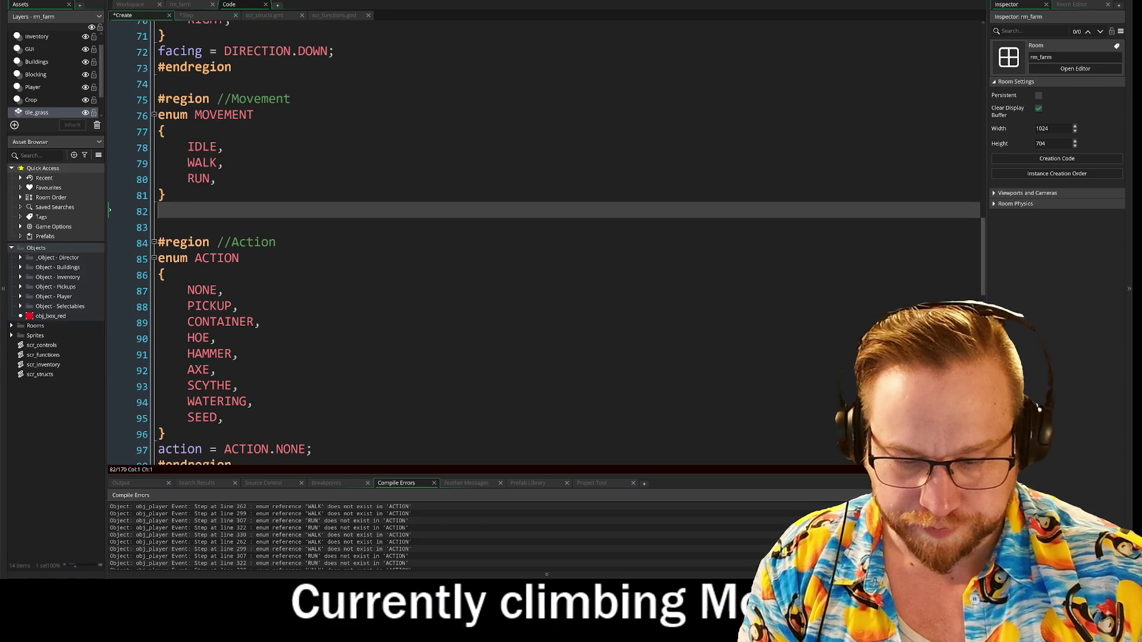
pyautogui.press('Return')
pyautogui.write('end')
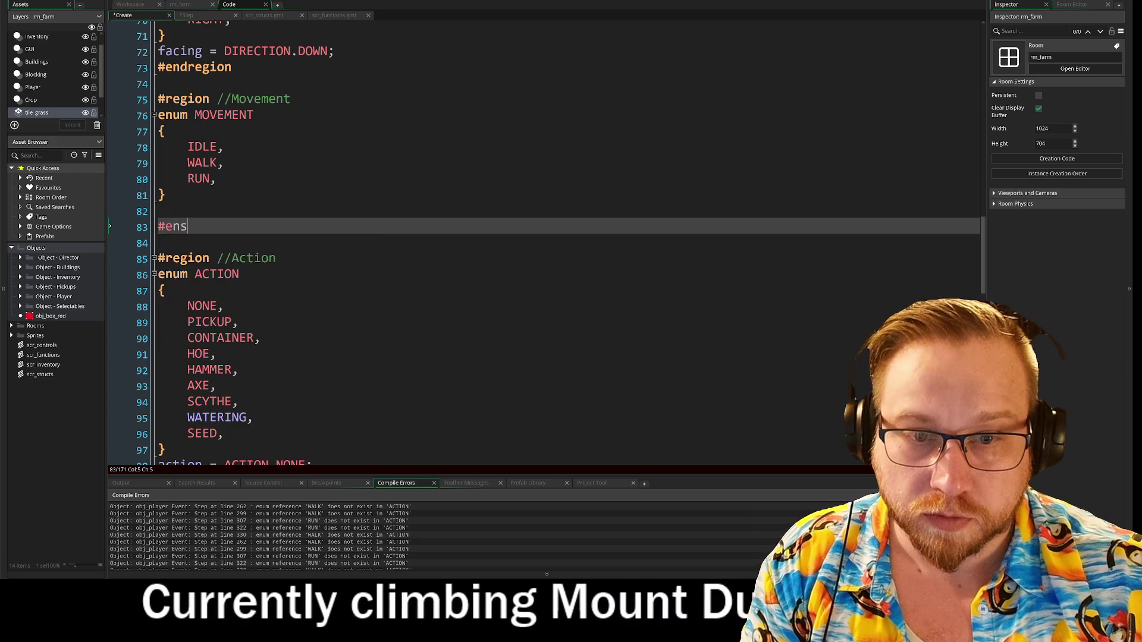
pyautogui.press('Return')
pyautogui.press('Up')
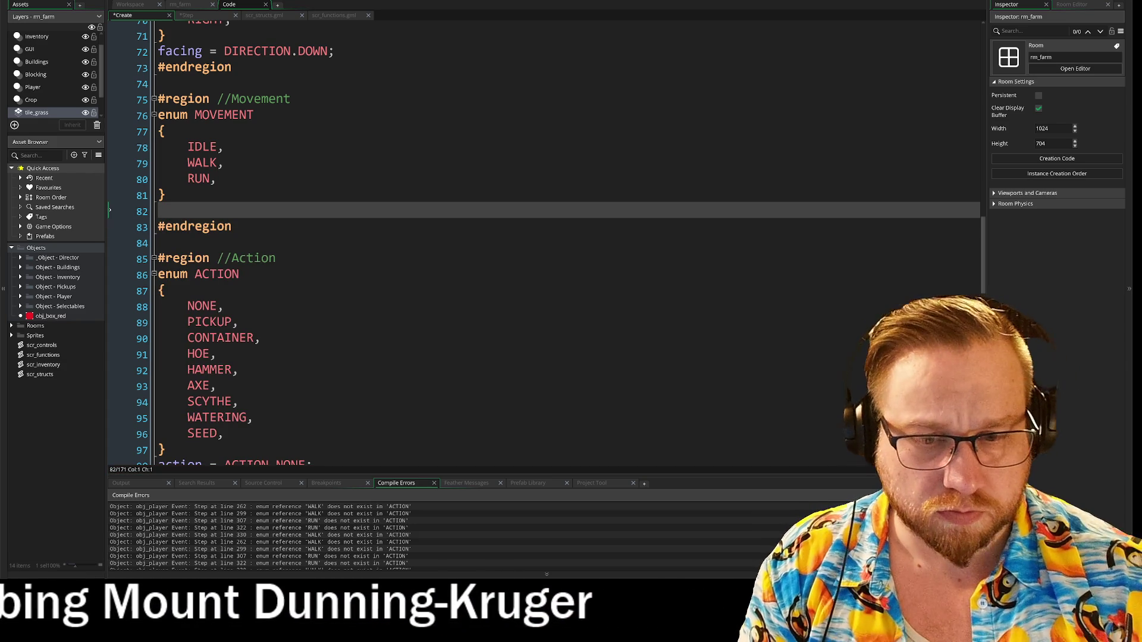
# - Write movement = MOVEMENT.IDLE right after the MOVEMENT enum
pyautogui.scroll(-2, 544, 238)
pyautogui.scroll(-13, 544, 237)
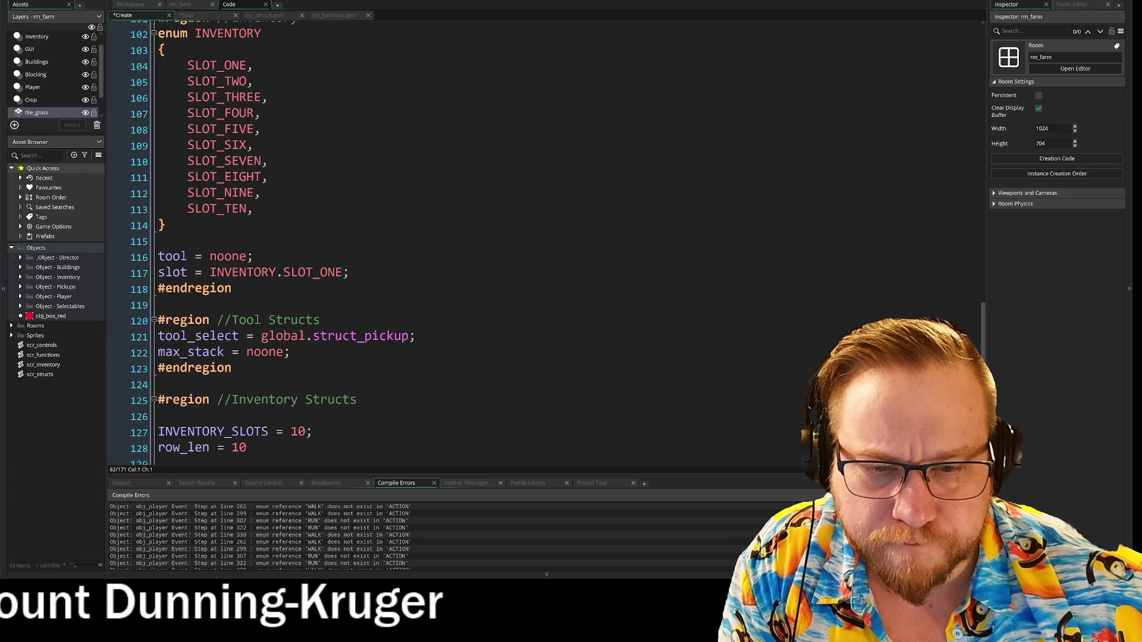
pyautogui.scroll(-5, 544, 238)
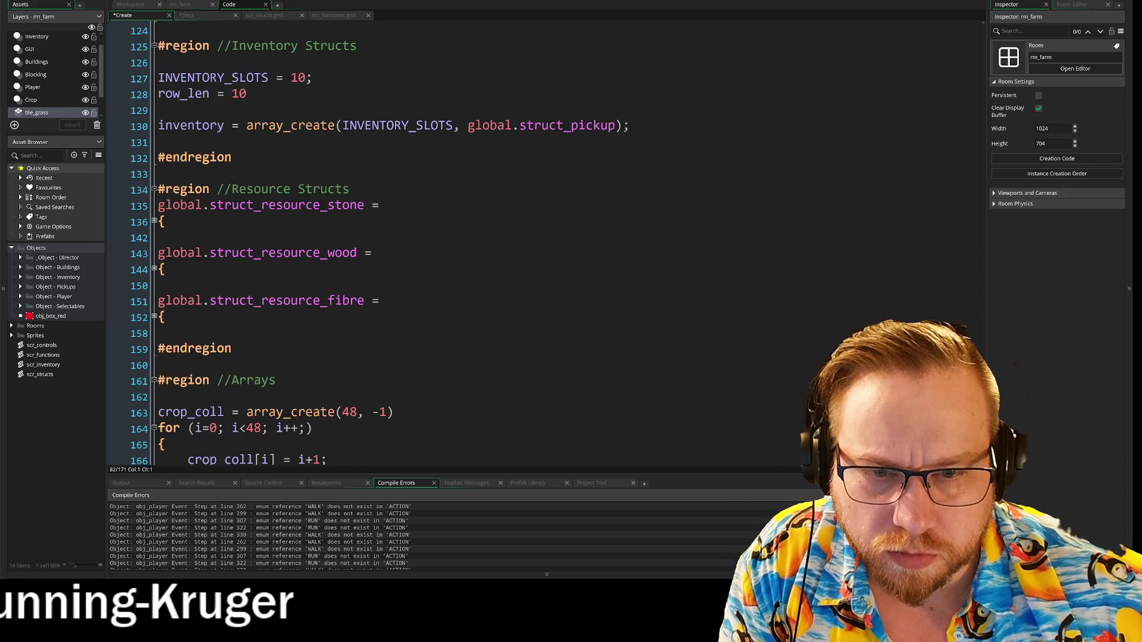
pyautogui.scroll(15, 544, 238)
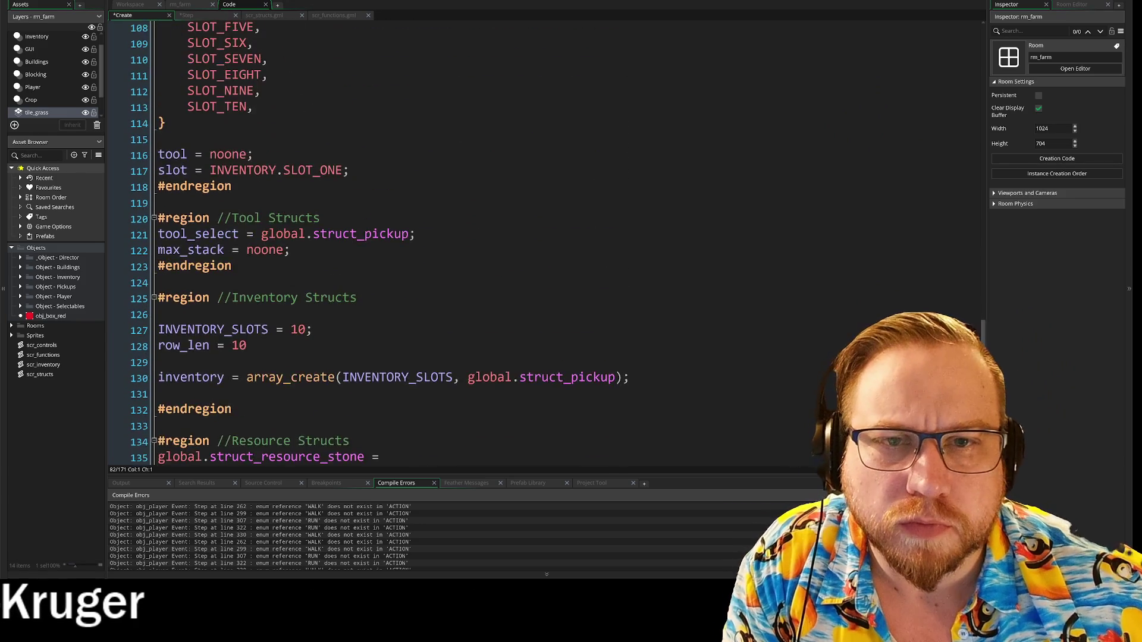
pyautogui.scroll(5, 545, 238)
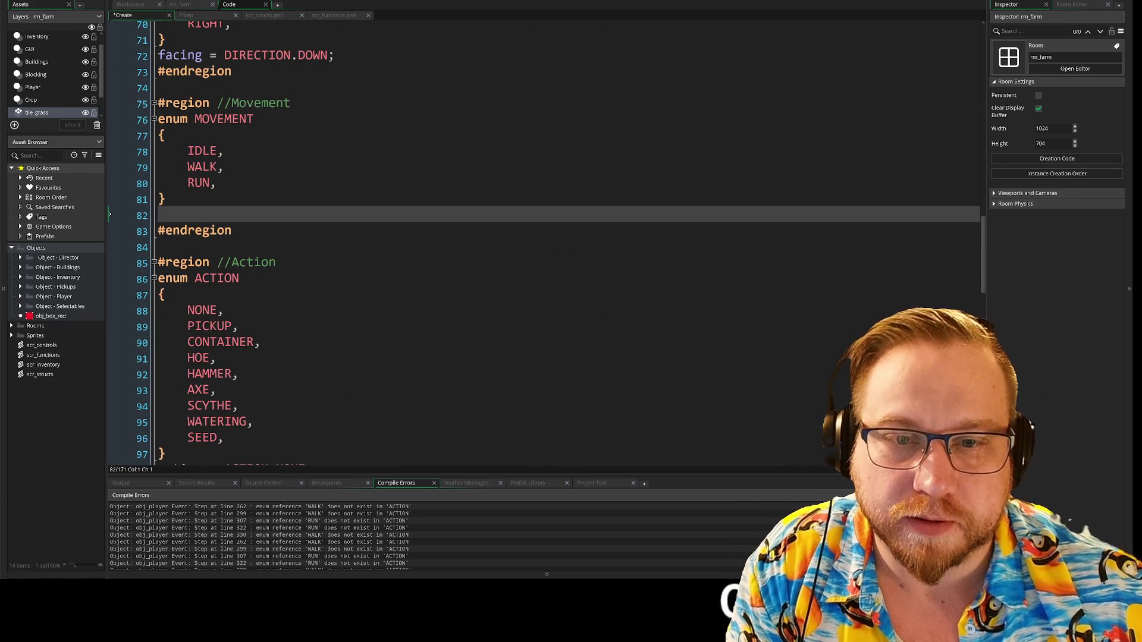
pyautogui.write('move')
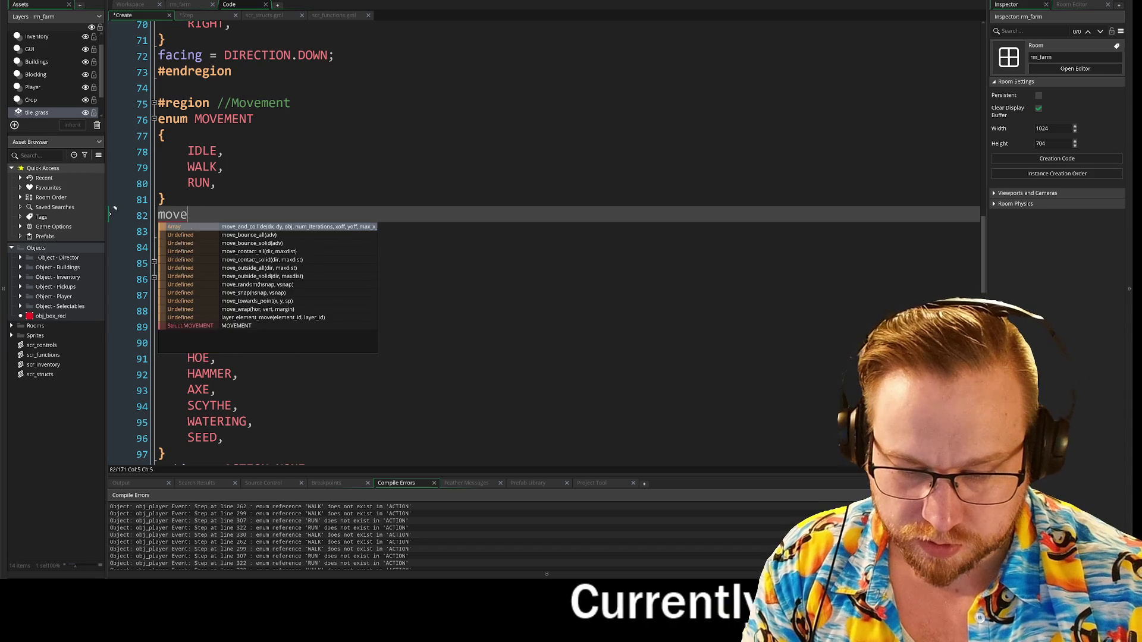
pyautogui.write('ment = ')
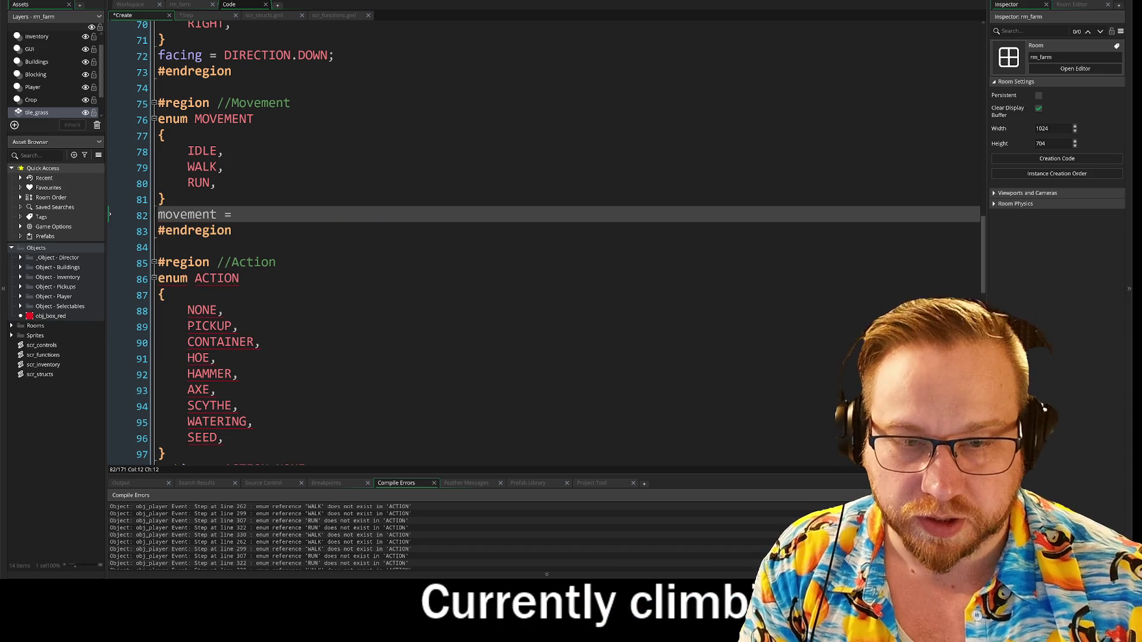
pyautogui.write('IDLE')
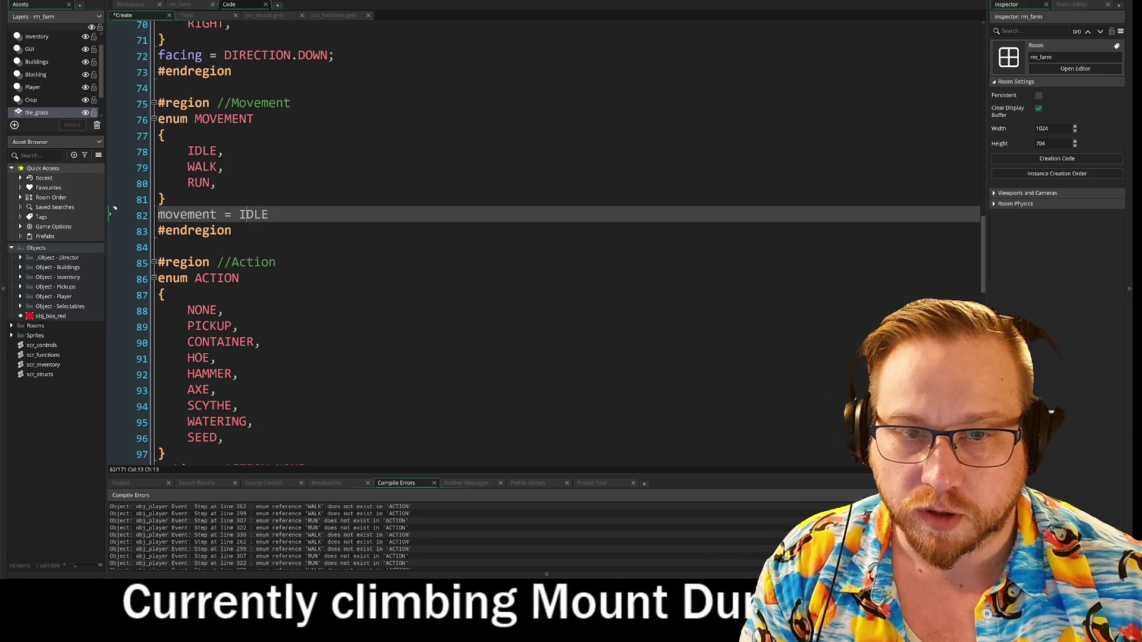
pyautogui.hotkey('ctrl', 'Left')
pyautogui.write('MOVEMEN')
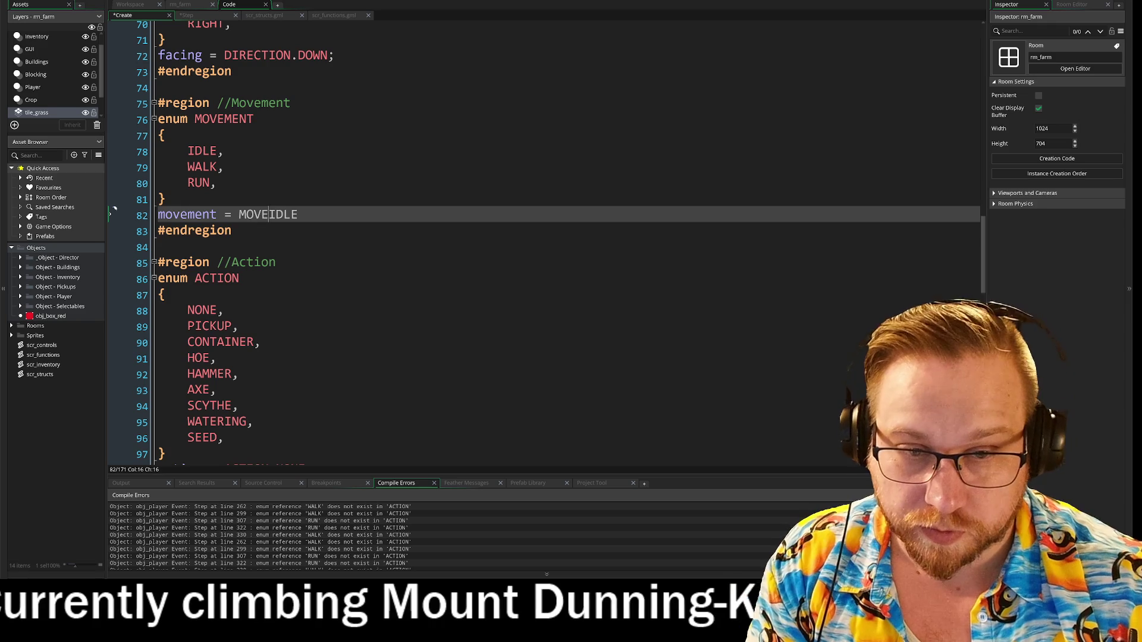
pyautogui.write('T.')
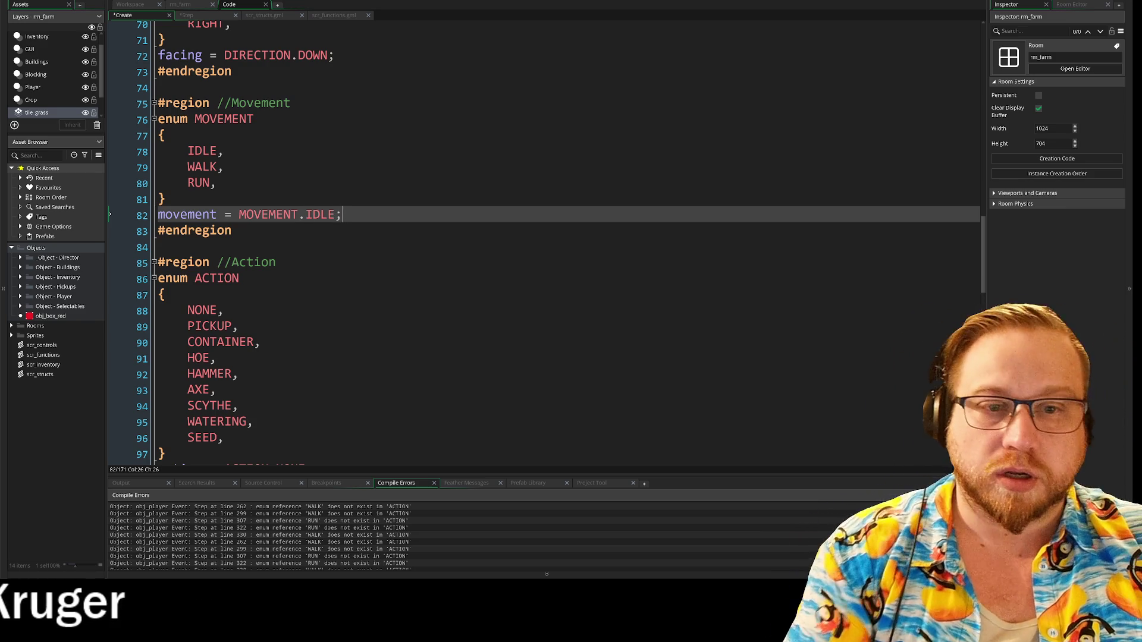
pyautogui.scroll(10, 535, 238)
pyautogui.scroll(9, 536, 237)
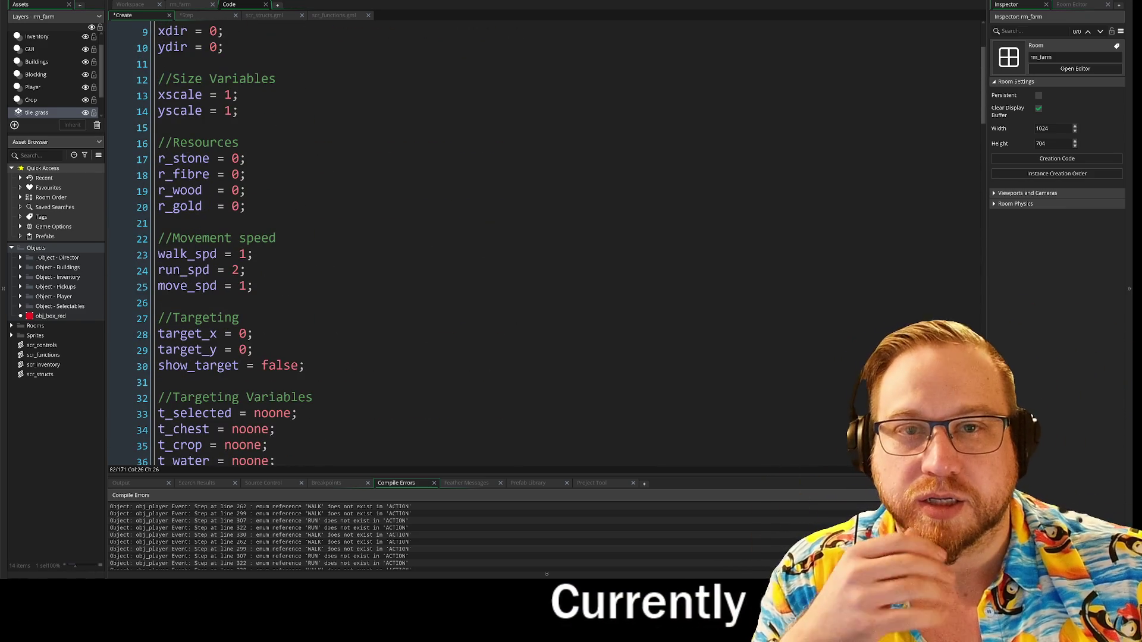
pyautogui.scroll(2, 255, 39)
# - Open obj_player from the Object - Player folder and bring up its Create event code
pyautogui.click(129, 5)
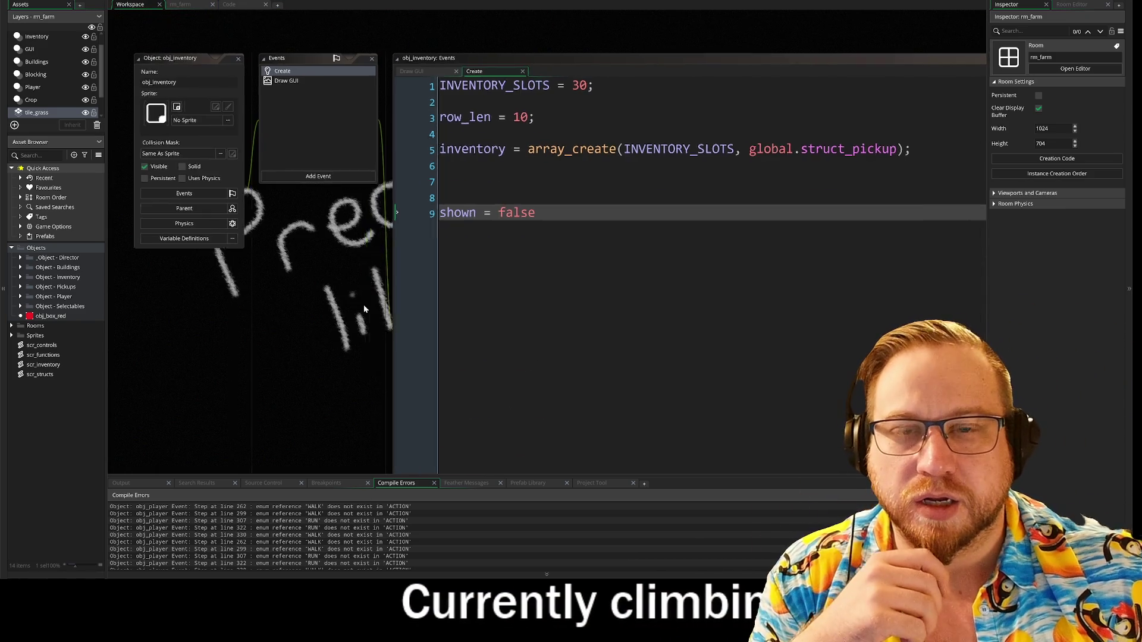
pyautogui.scroll(3, 354, 412)
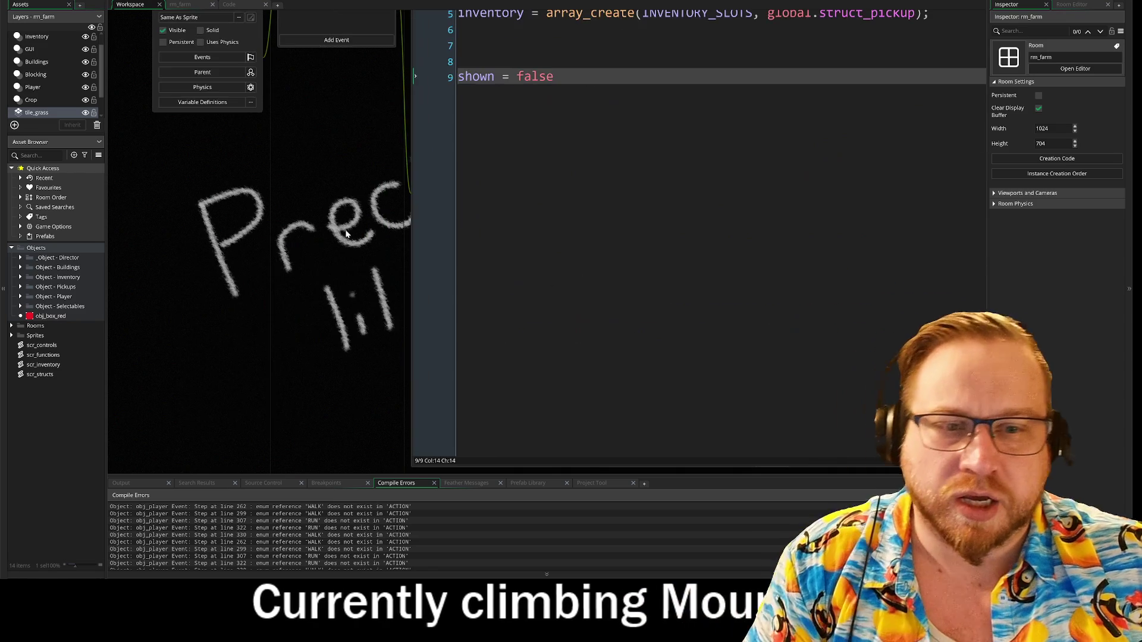
pyautogui.scroll(-4, 369, 333)
pyautogui.scroll(4, 385, 277)
pyautogui.scroll(-4, 386, 277)
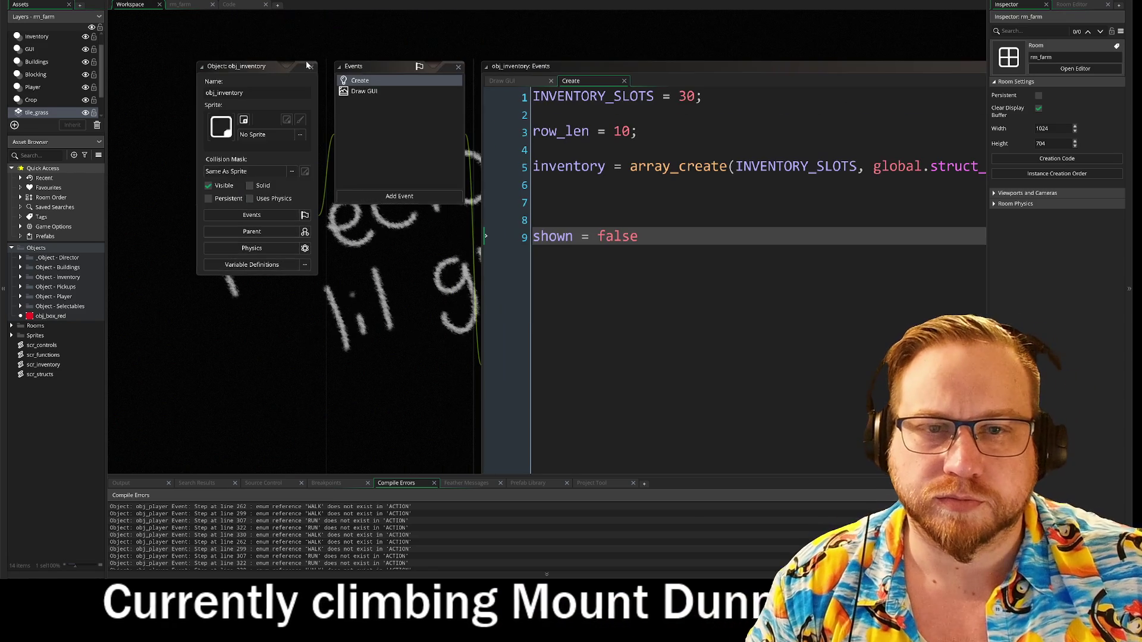
pyautogui.scroll(4, 385, 277)
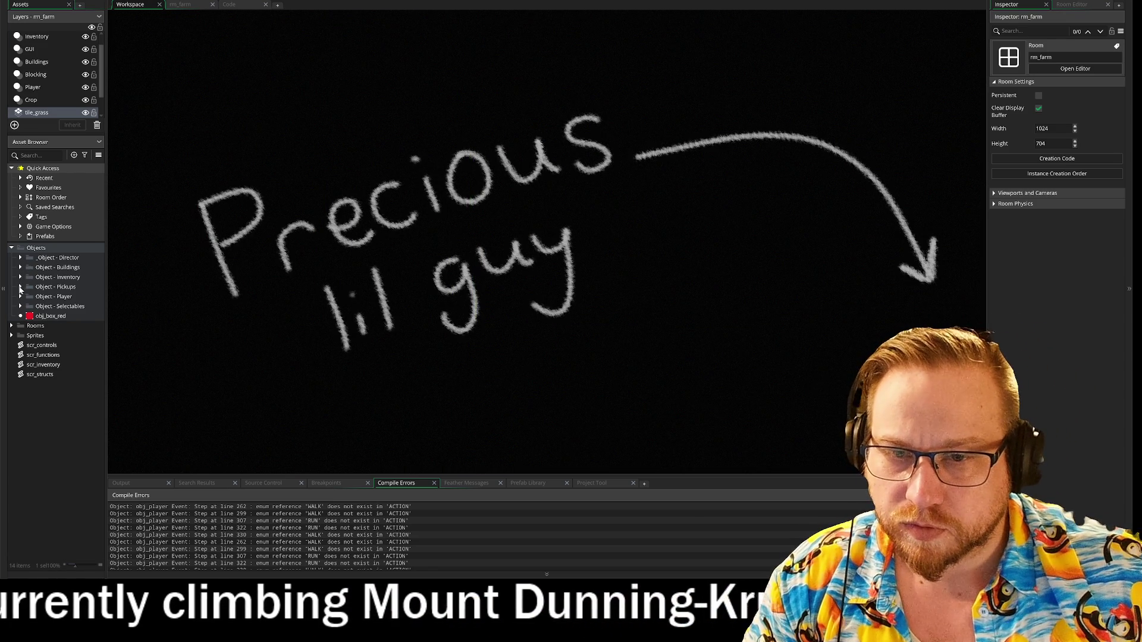
pyautogui.click(20, 296)
pyautogui.click(52, 317)
pyautogui.doubleClick(51, 316)
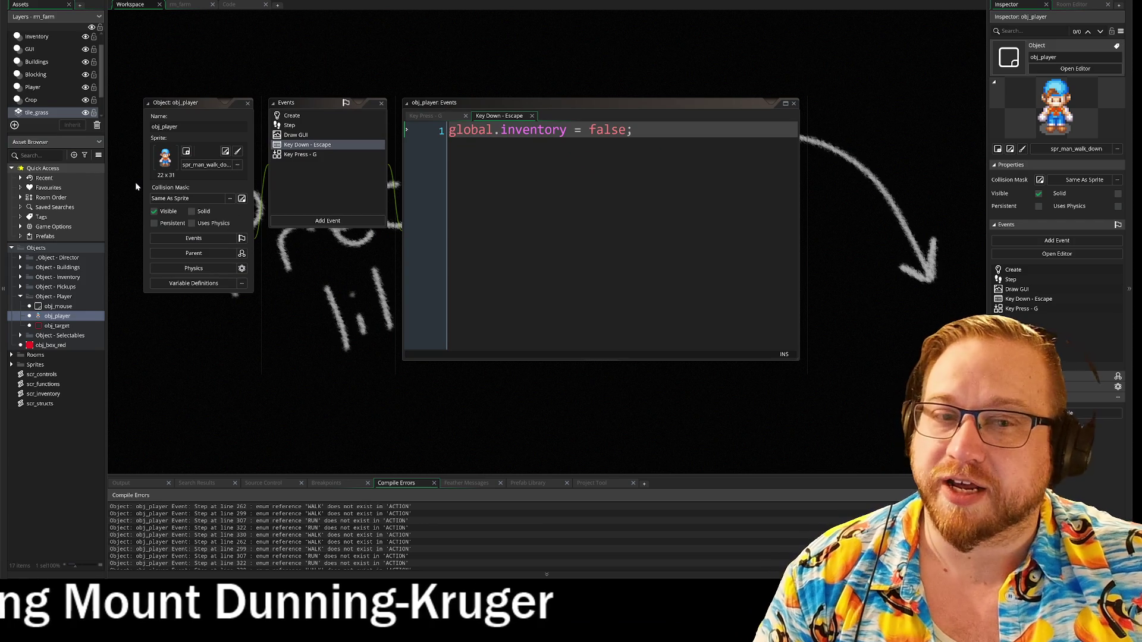
pyautogui.click(295, 118)
pyautogui.doubleClick(294, 117)
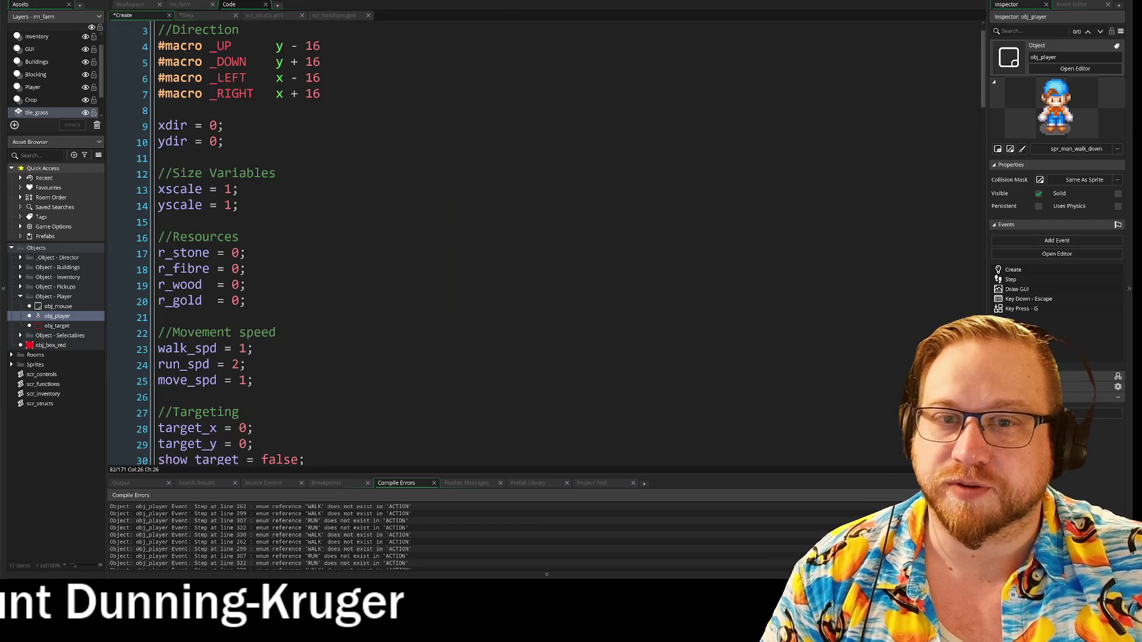
# - Scroll through the Create code, glance at the Step code, and return to the MOVEMENT enum
pyautogui.moveTo(158, 77); pyautogui.dragTo(320, 92)
pyautogui.scroll(-3, 320, 93)
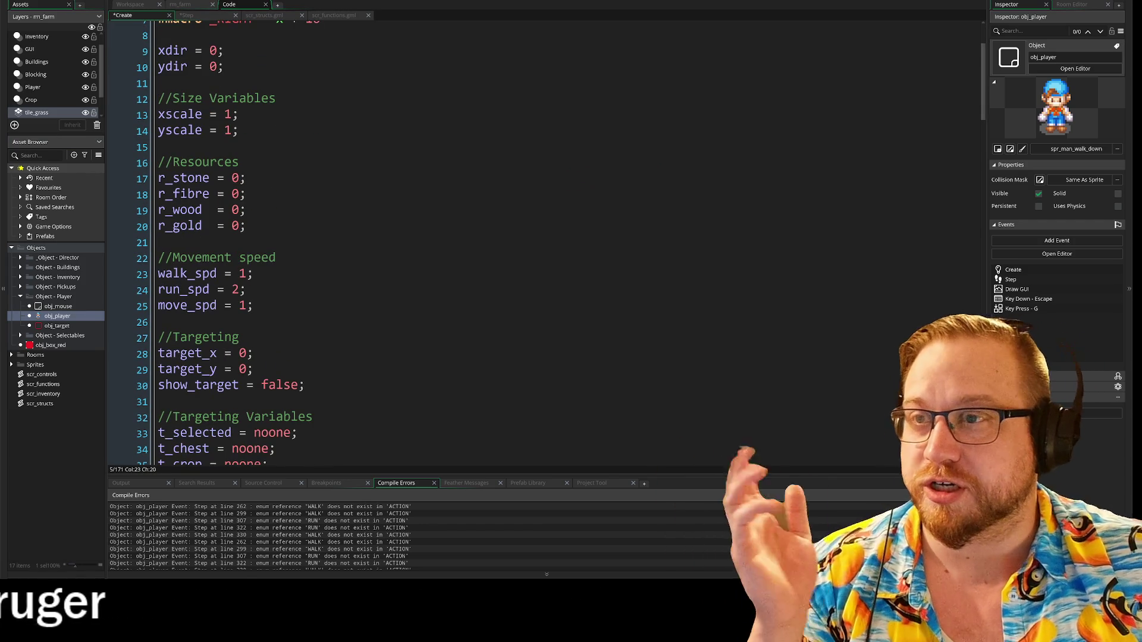
pyautogui.scroll(-13, 417, 238)
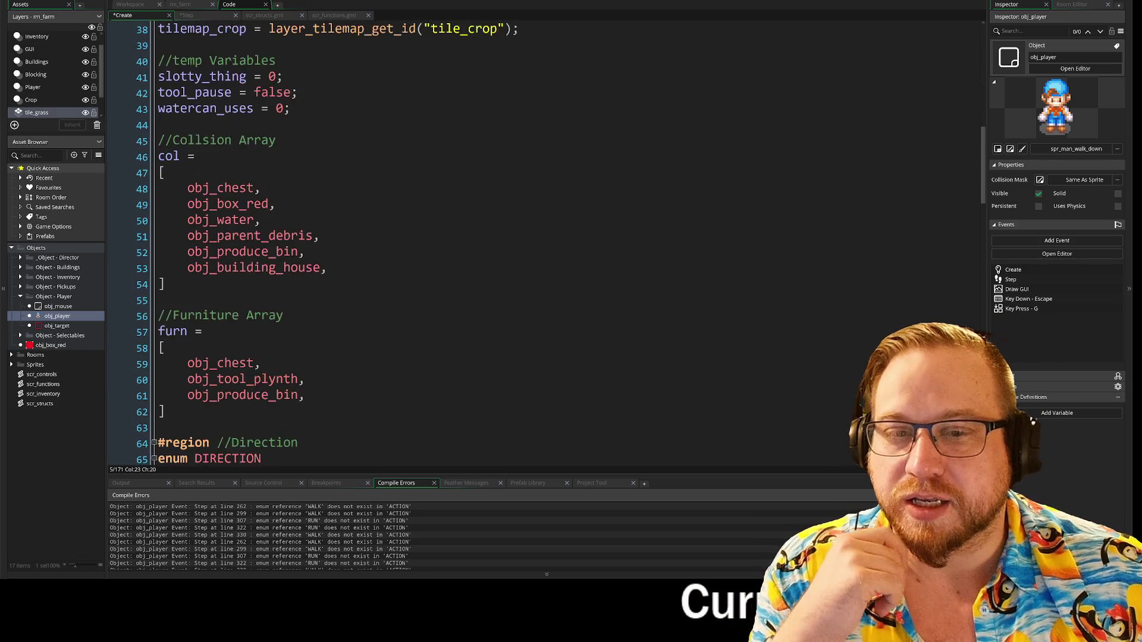
pyautogui.scroll(-3, 416, 238)
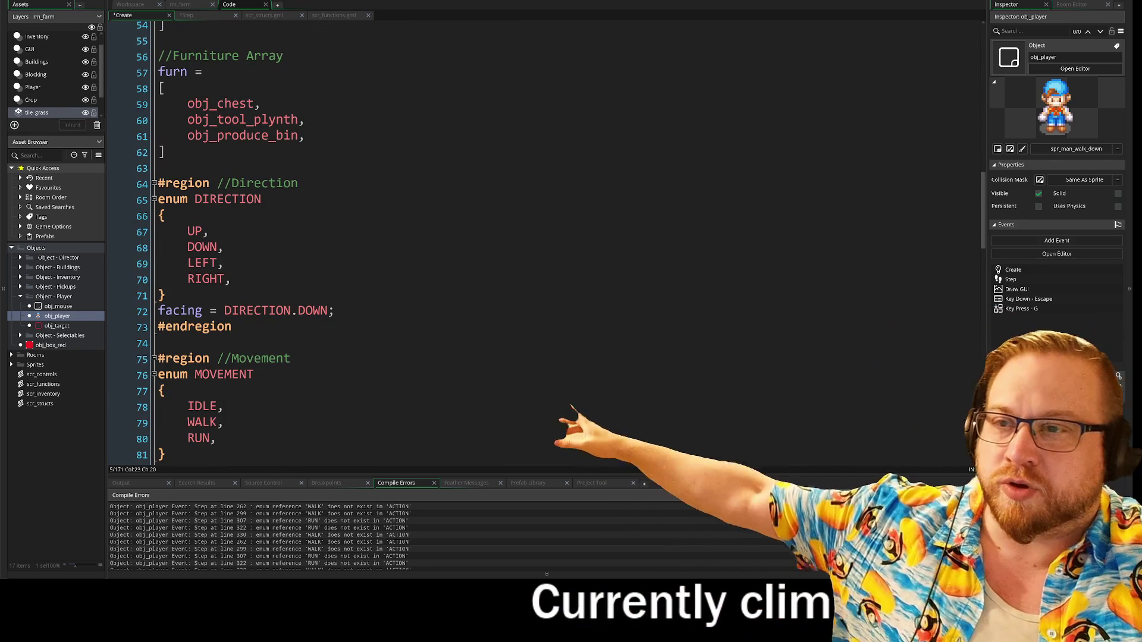
pyautogui.scroll(-2, 416, 238)
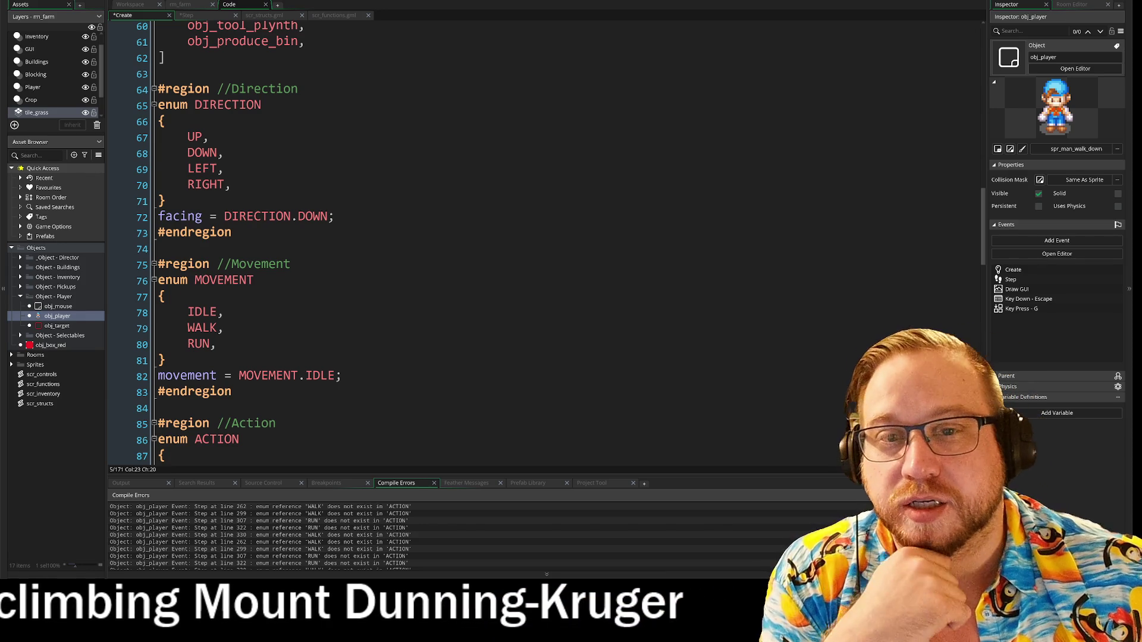
pyautogui.scroll(3, 536, 238)
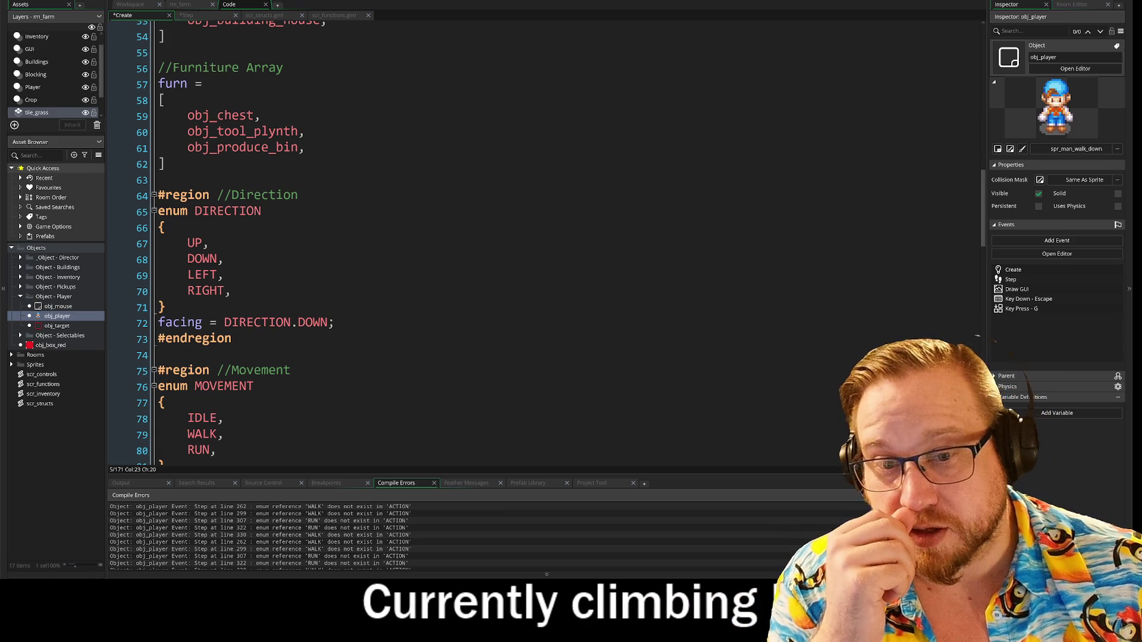
pyautogui.scroll(-2, 535, 237)
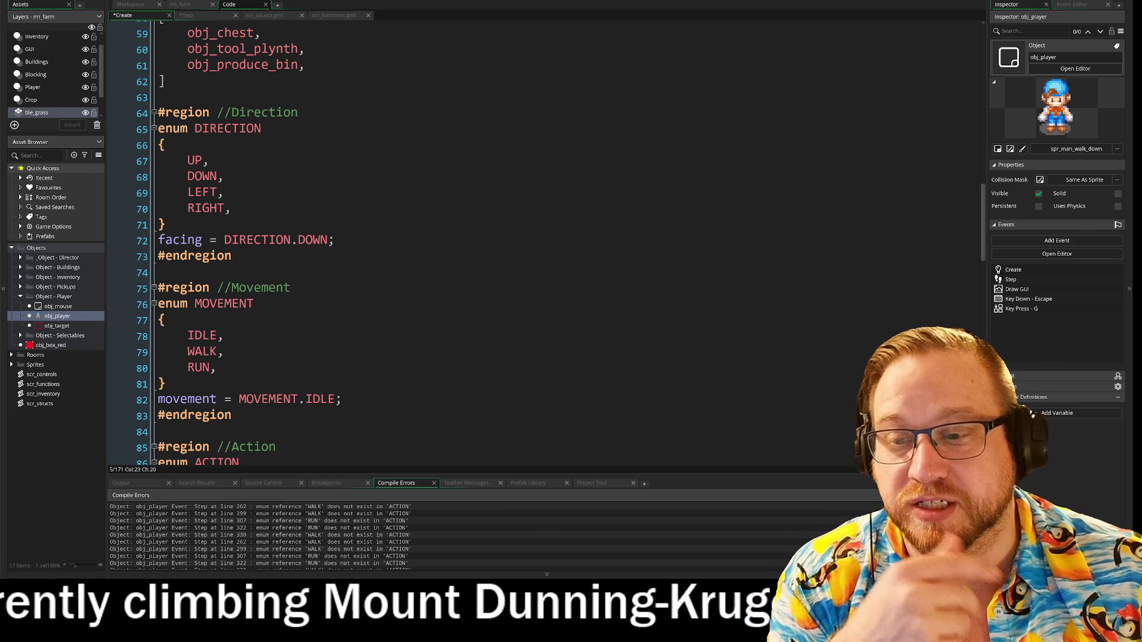
pyautogui.scroll(-2, 535, 238)
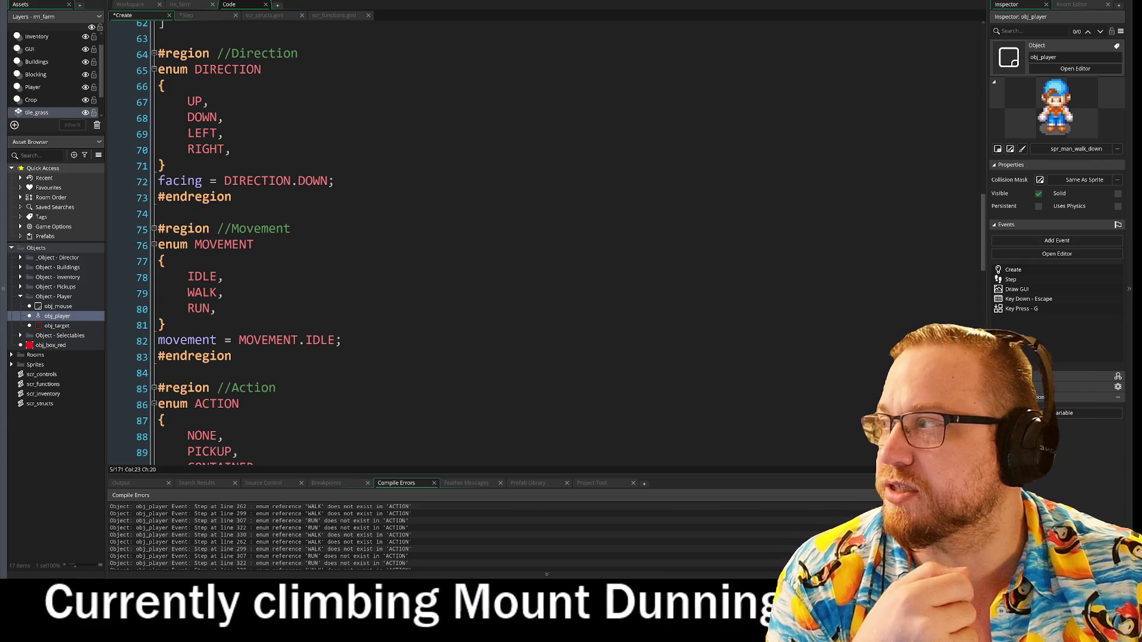
pyautogui.click(186, 15)
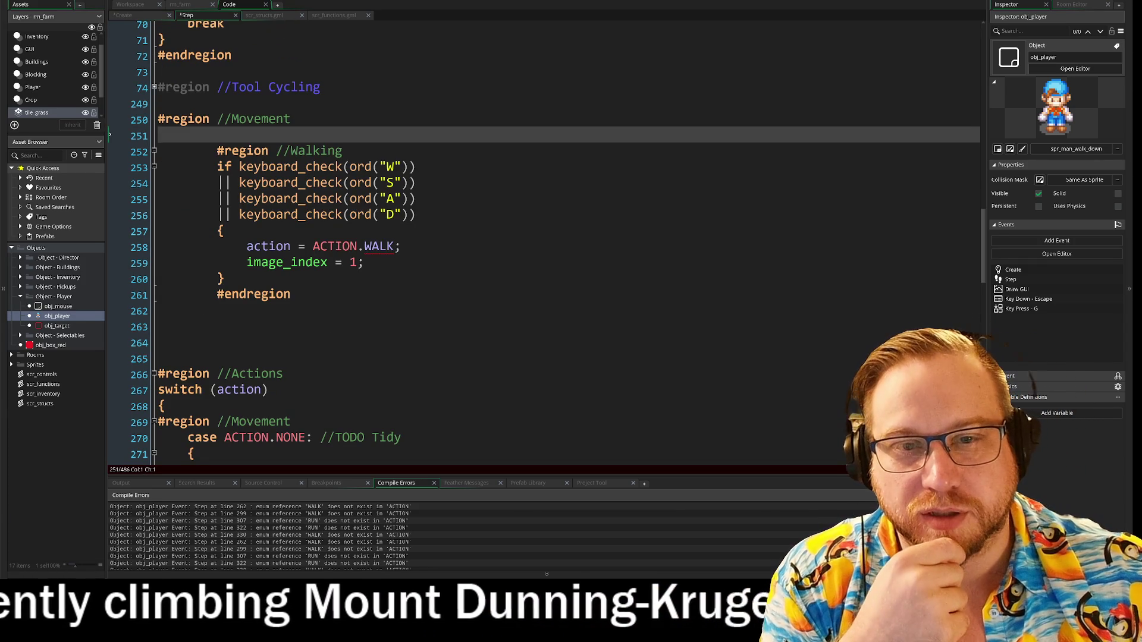
pyautogui.click(123, 15)
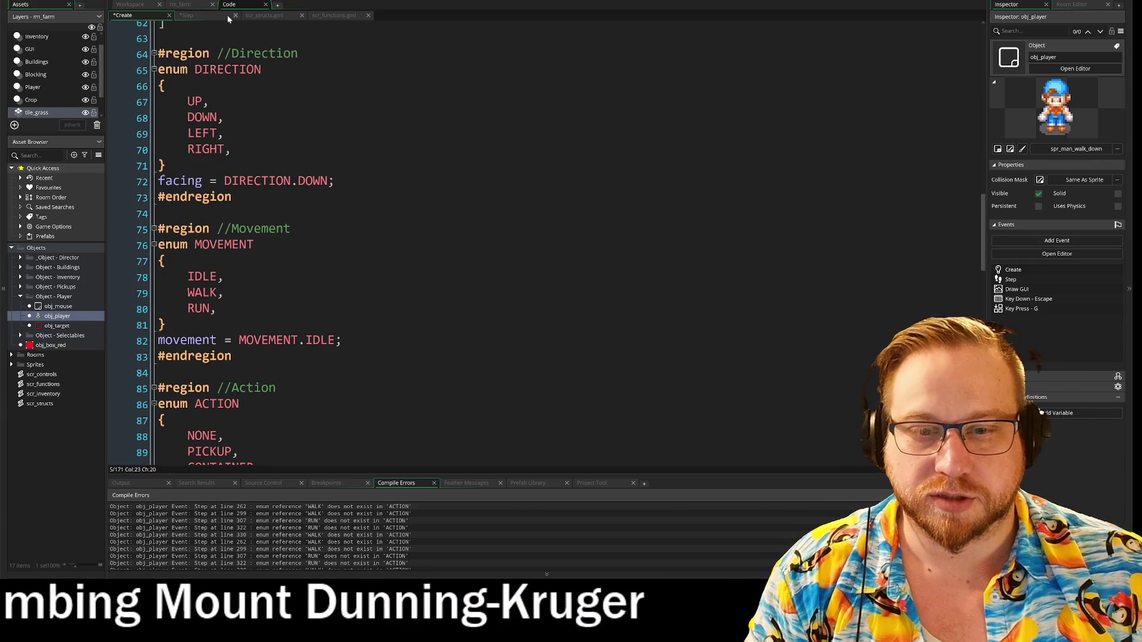
# - Type switch (movement) at the top of the Step event's Movement region and begin a new line
pyautogui.click(207, 16)
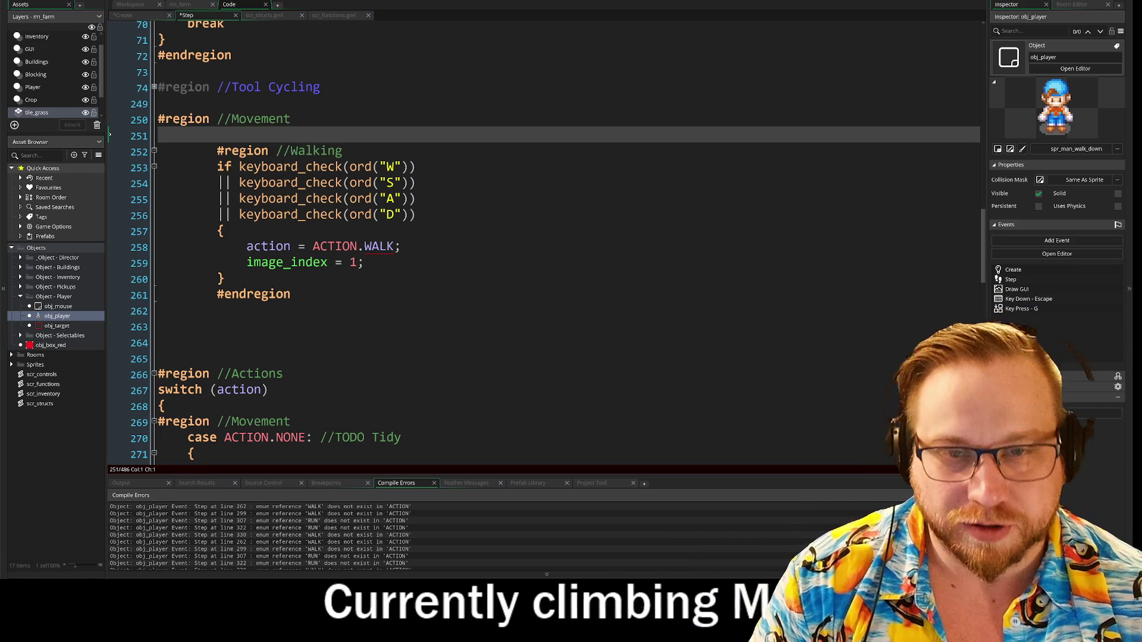
pyautogui.write('movem')
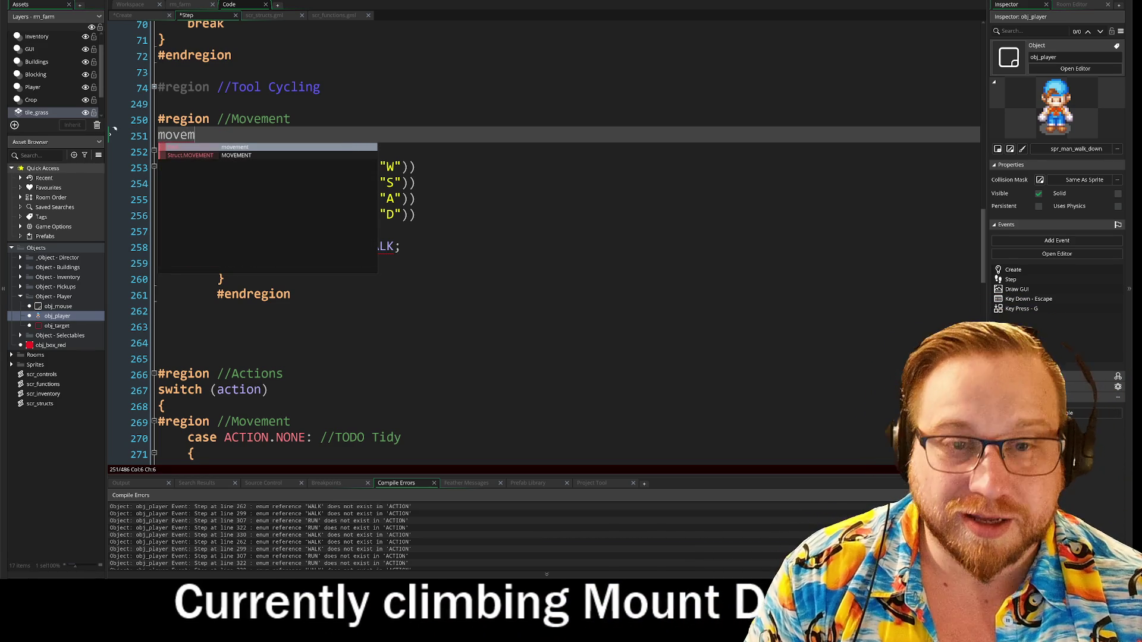
pyautogui.press('BackSpace')
pyautogui.press('BackSpace')
pyautogui.press('BackSpace')
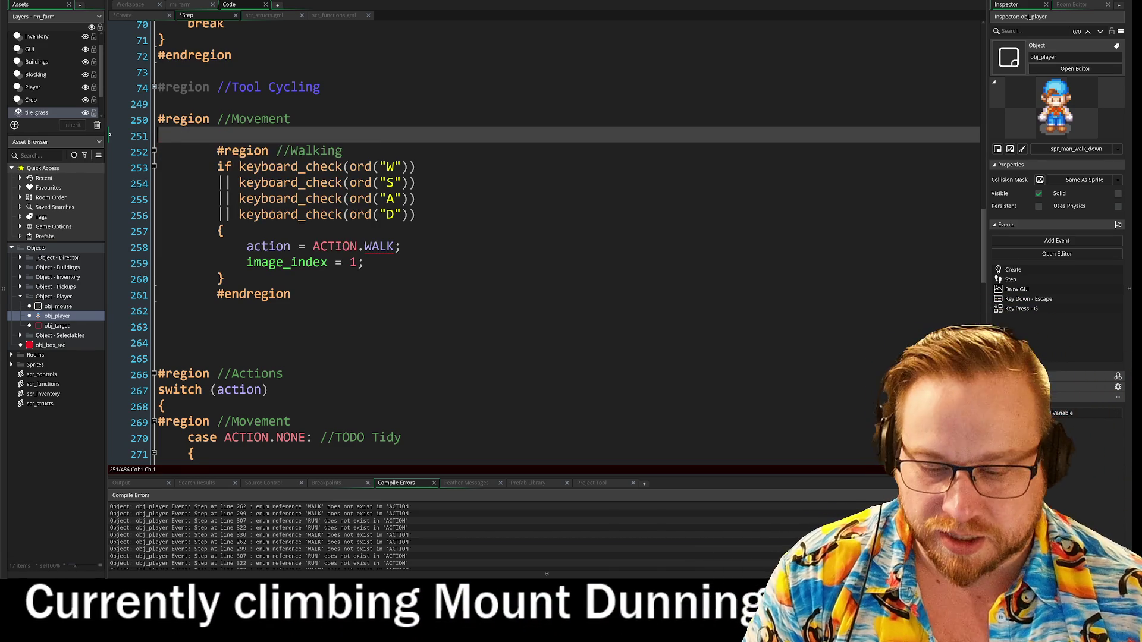
pyautogui.write('switch ')
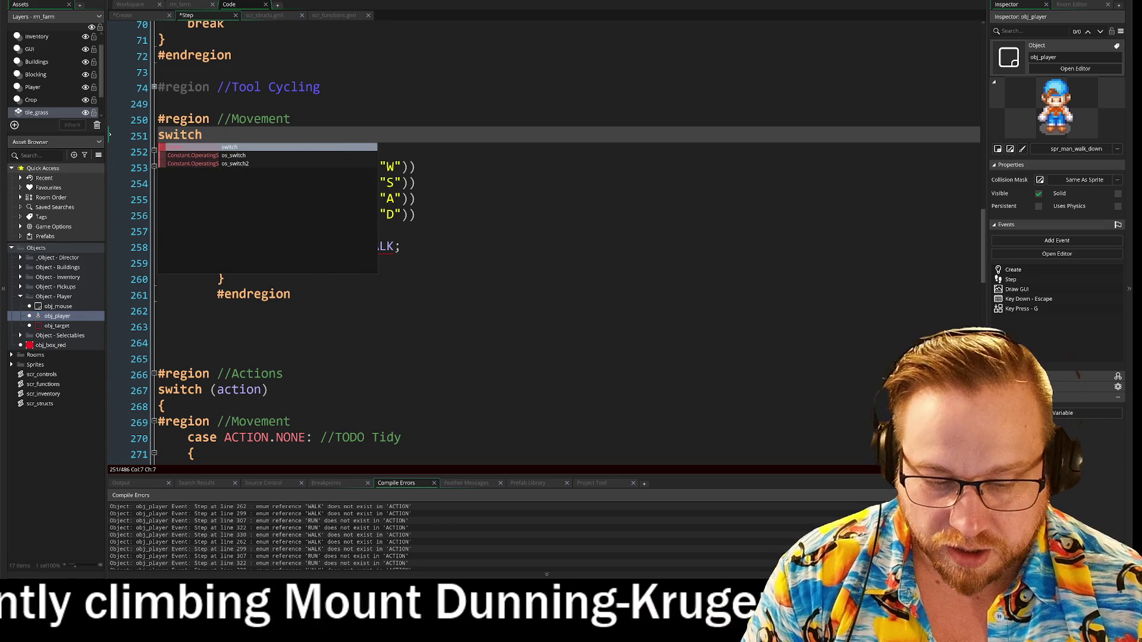
pyautogui.write('(')
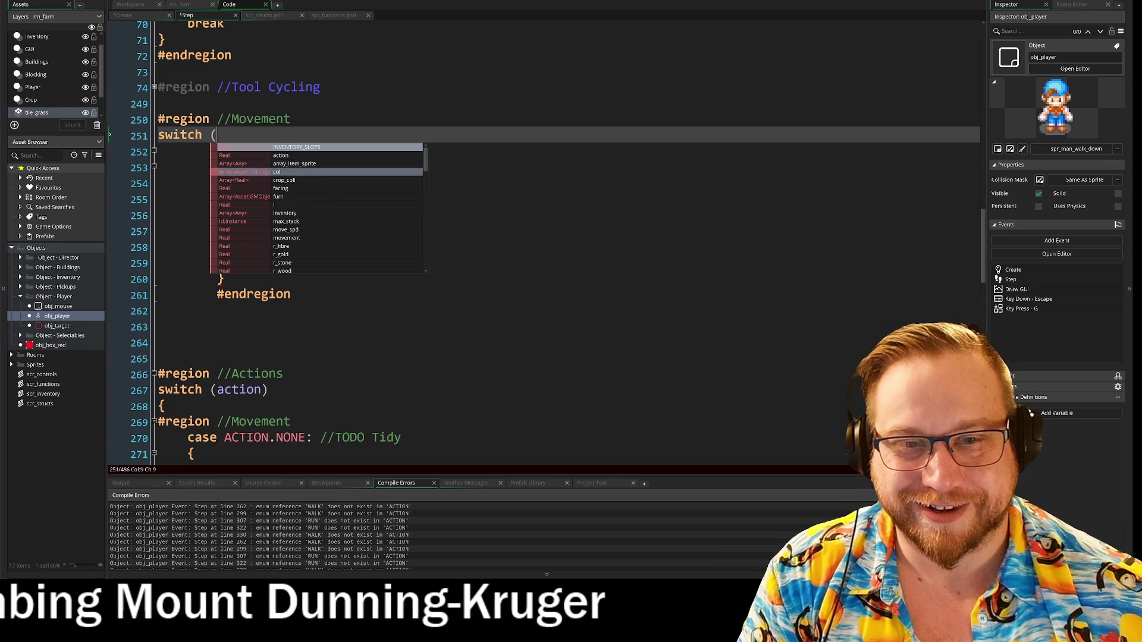
pyautogui.press('BackSpace')
pyautogui.write('movement')
pyautogui.press('Left')
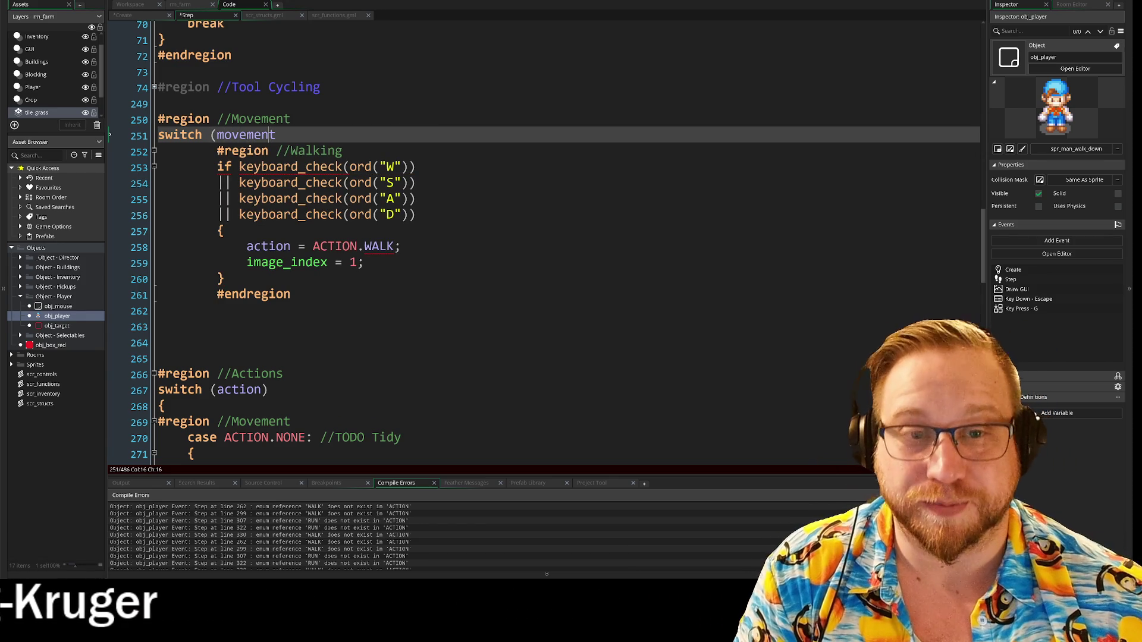
pyautogui.write(')')
pyautogui.press('Return')
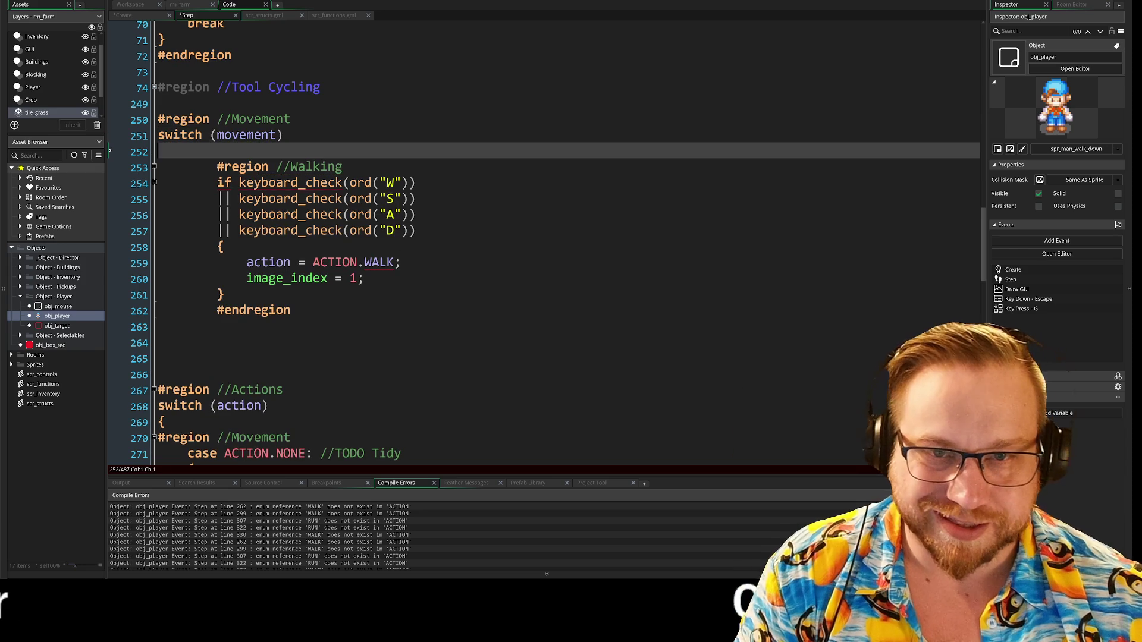
# - Write case MOVEMENT.IDLE with an opening brace on the line below
pyautogui.write('case ')
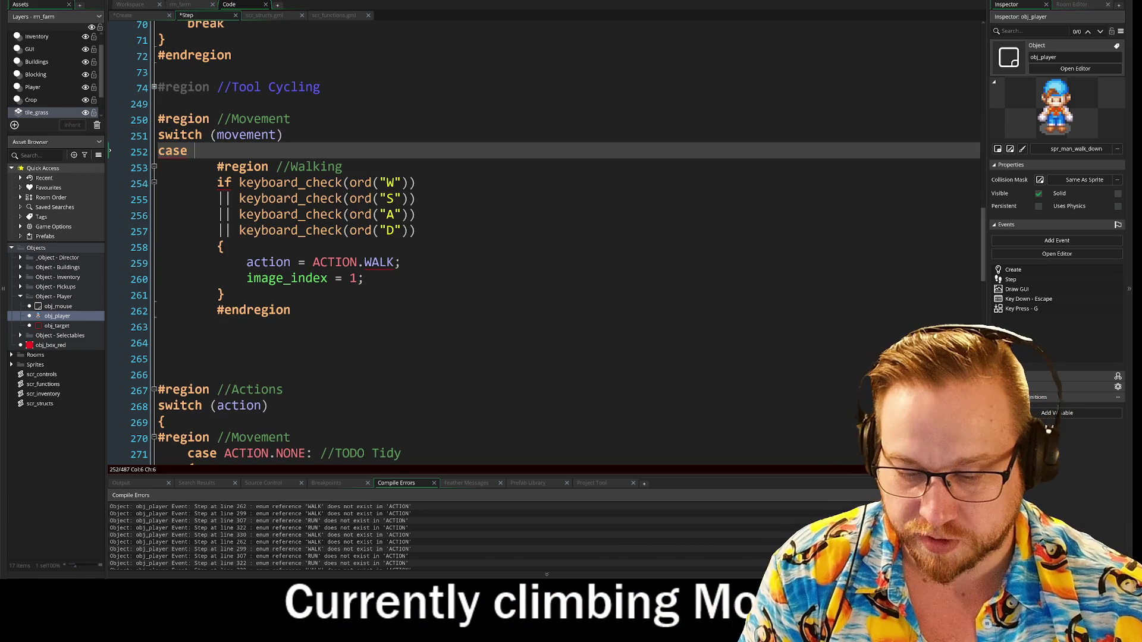
pyautogui.write('IDLE')
pyautogui.hotkey('ctrl', 'Left')
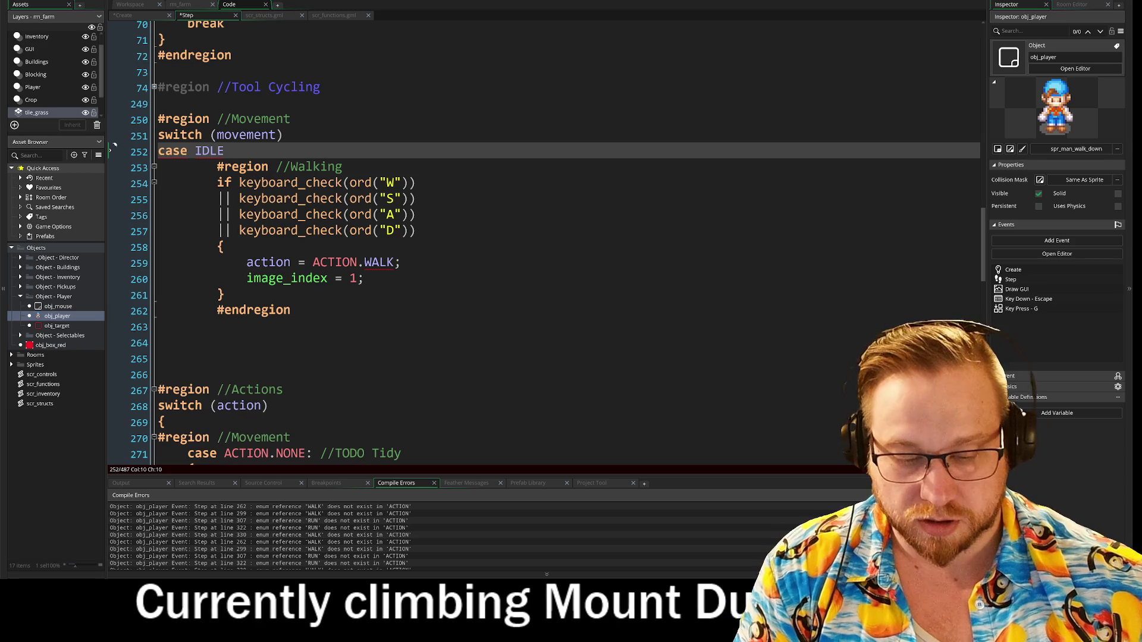
pyautogui.write('MOVEM')
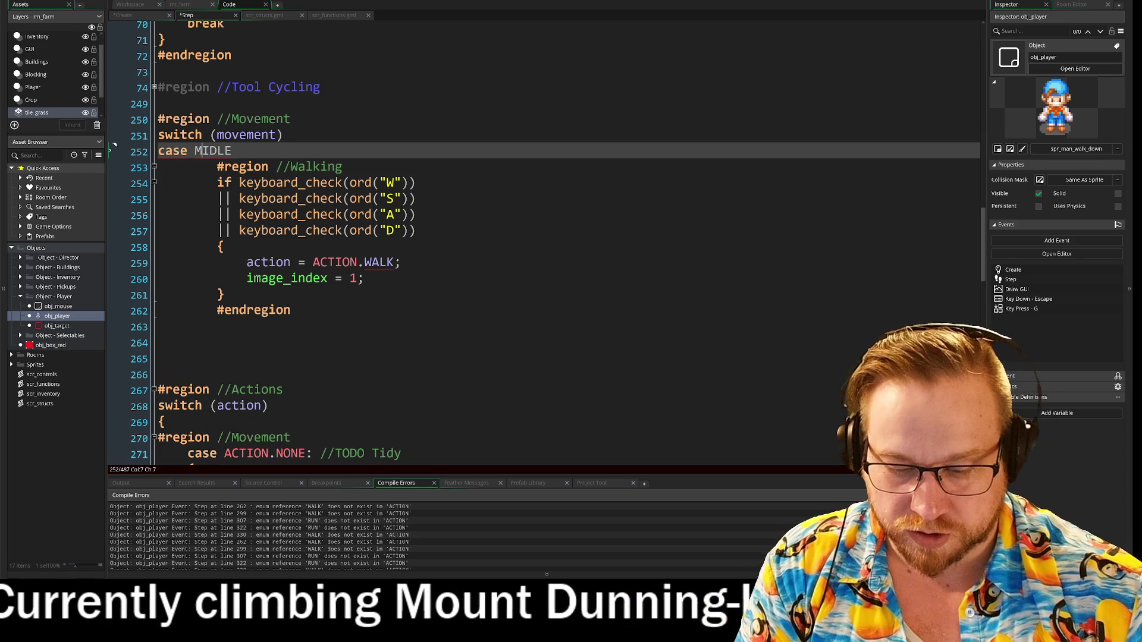
pyautogui.write('ENT.')
pyautogui.press('End')
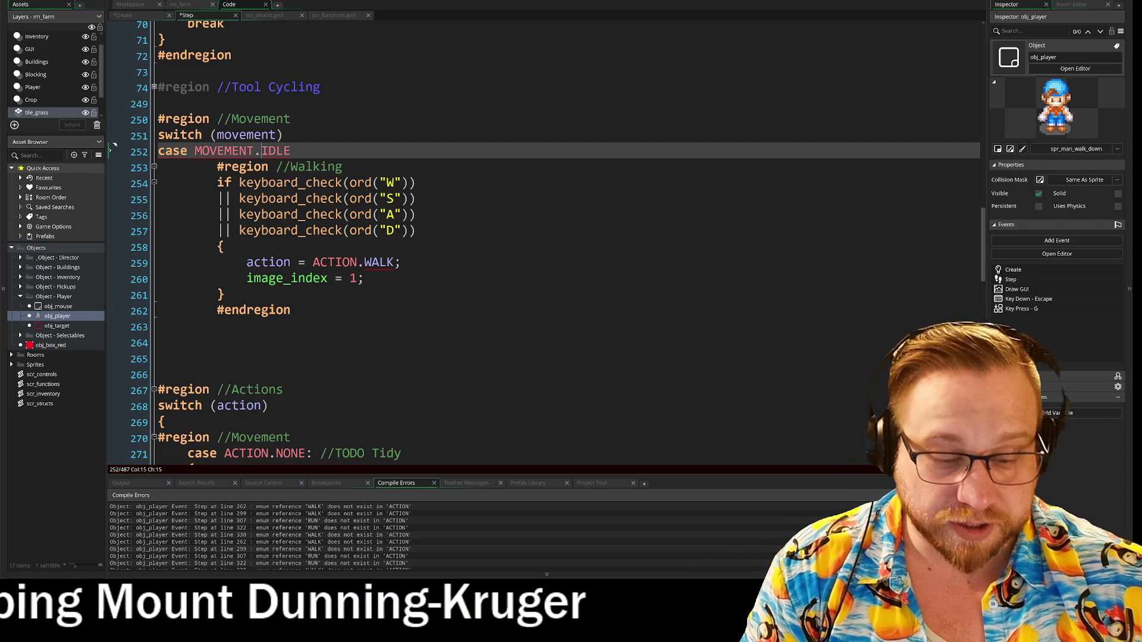
pyautogui.press('Return')
pyautogui.write('{')
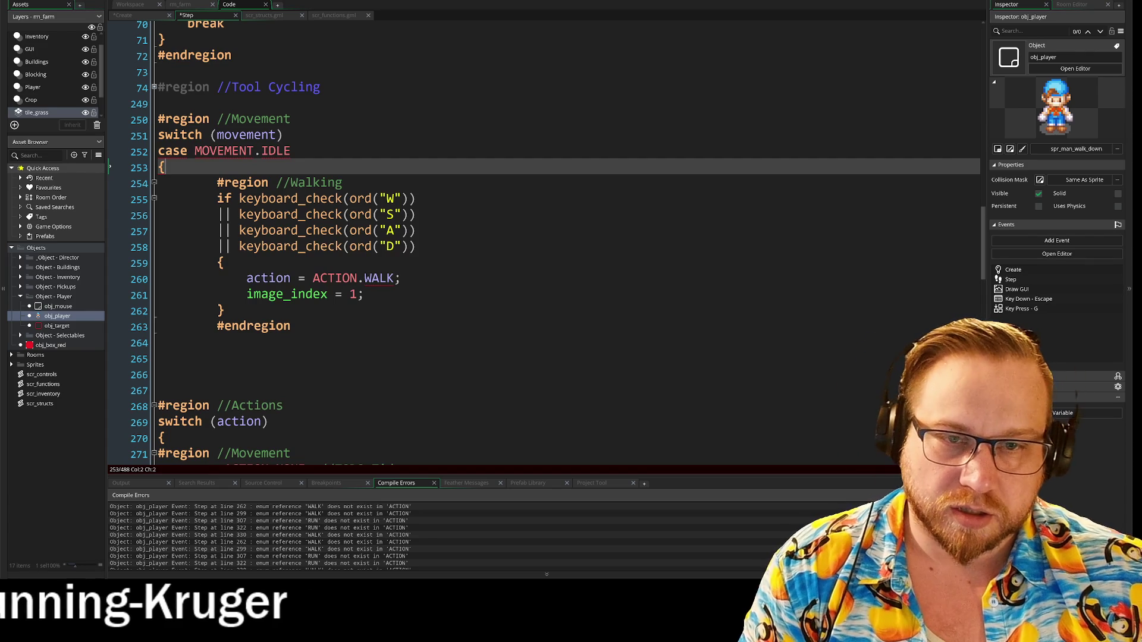
# - Add break after the walking block's closing brace and end the case label with a colon
pyautogui.click(158, 359)
pyautogui.click(159, 343)
pyautogui.write('}')
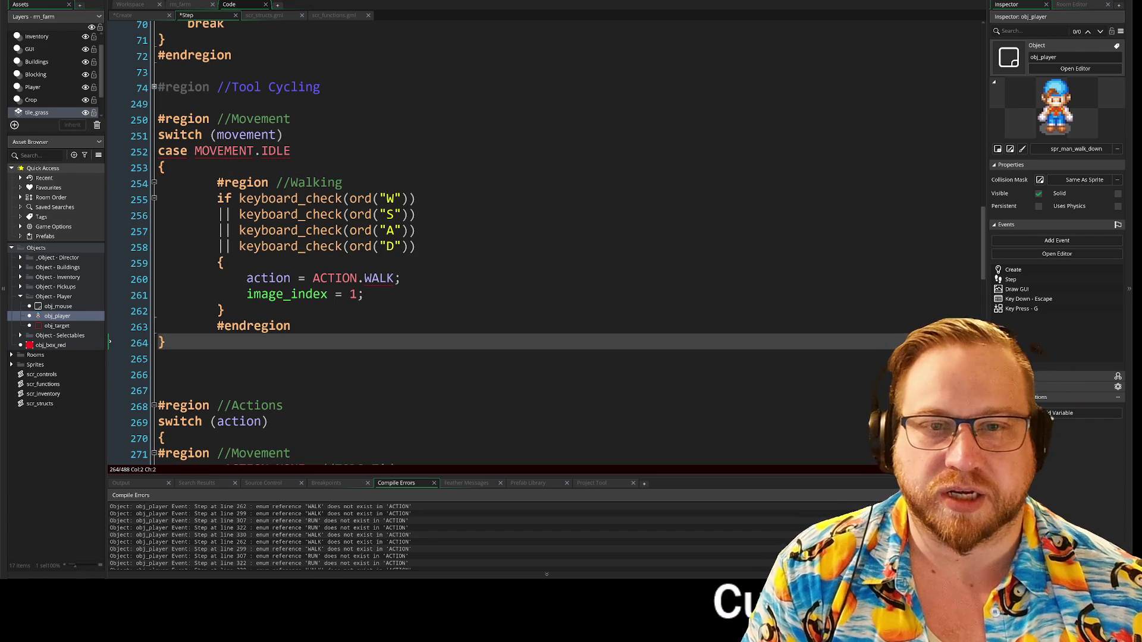
pyautogui.click(158, 358)
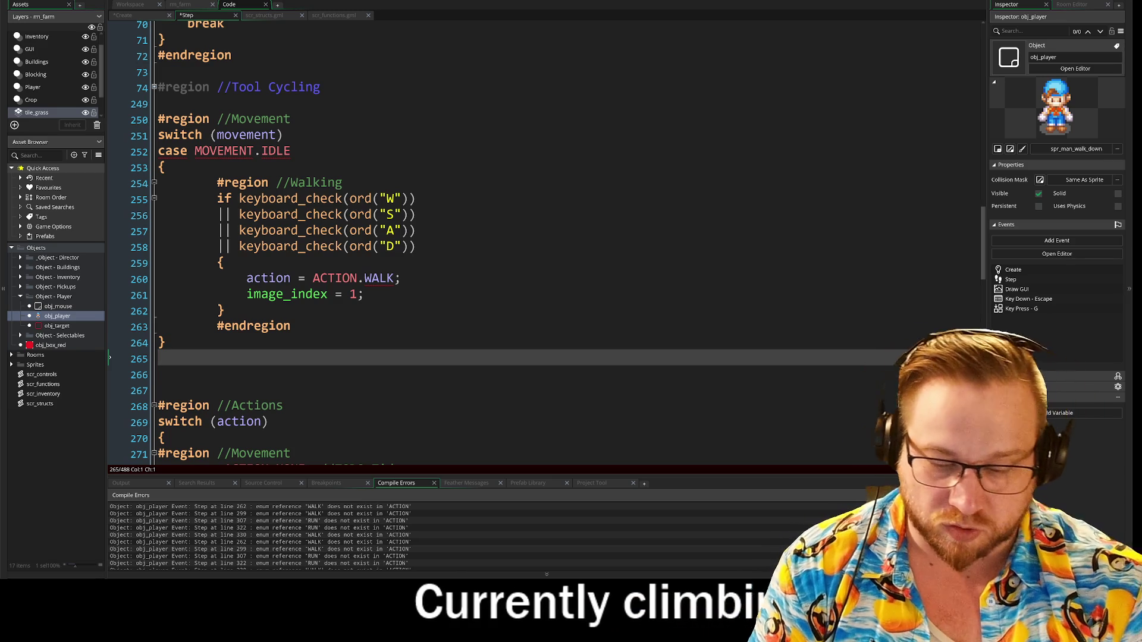
pyautogui.write('break')
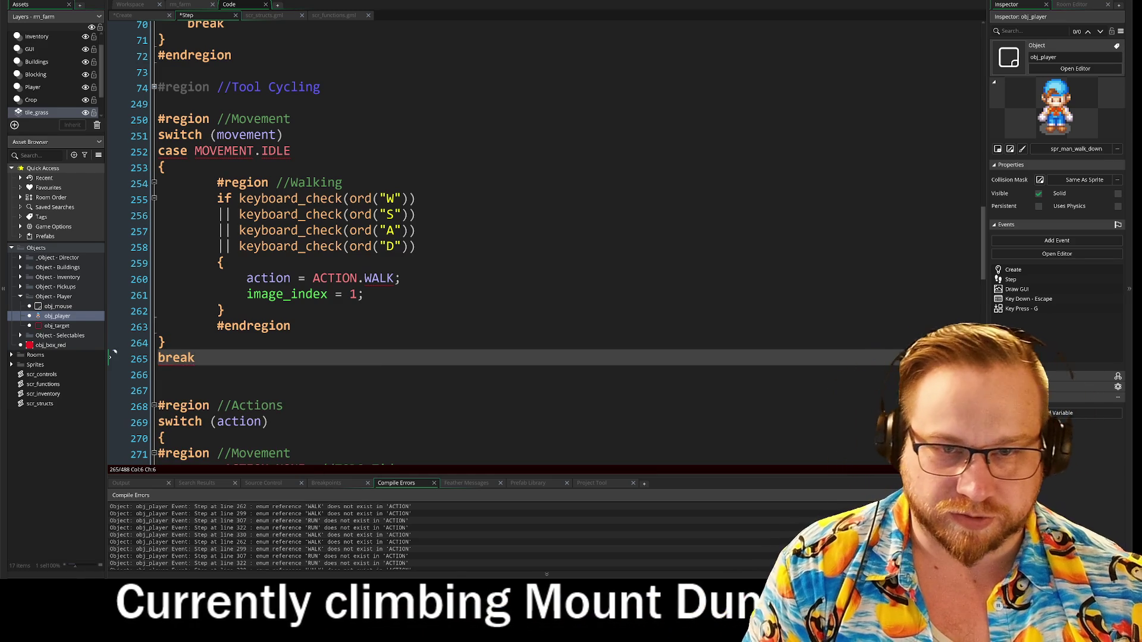
pyautogui.press('Up')
pyautogui.press('Up')
pyautogui.press('Up')
pyautogui.press('Up')
pyautogui.press('Up')
pyautogui.press('Up')
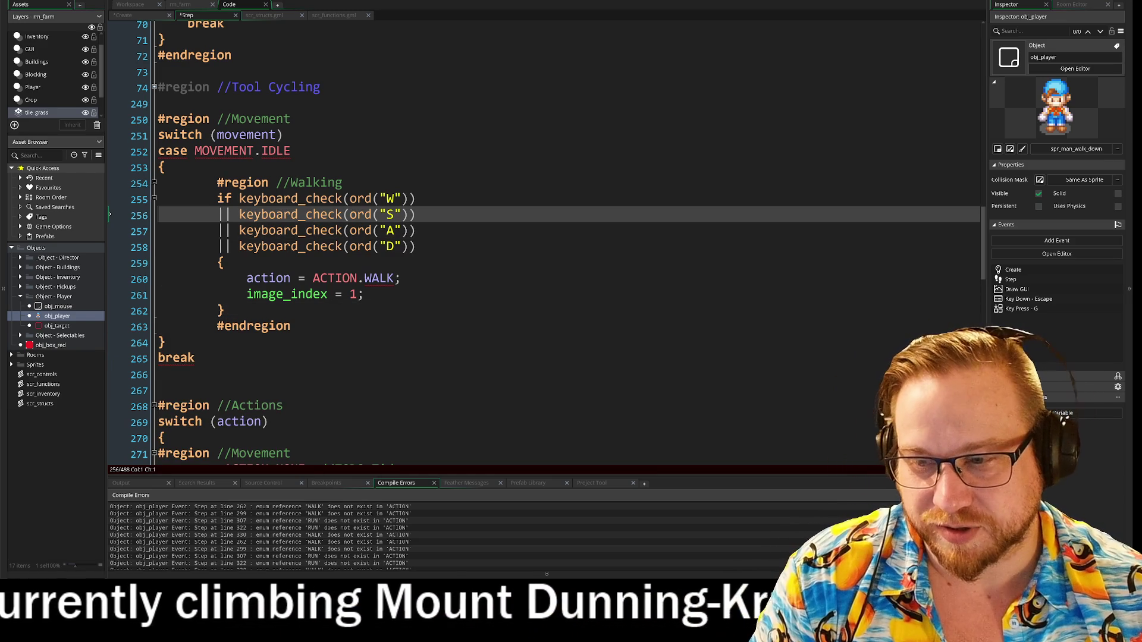
pyautogui.press('End')
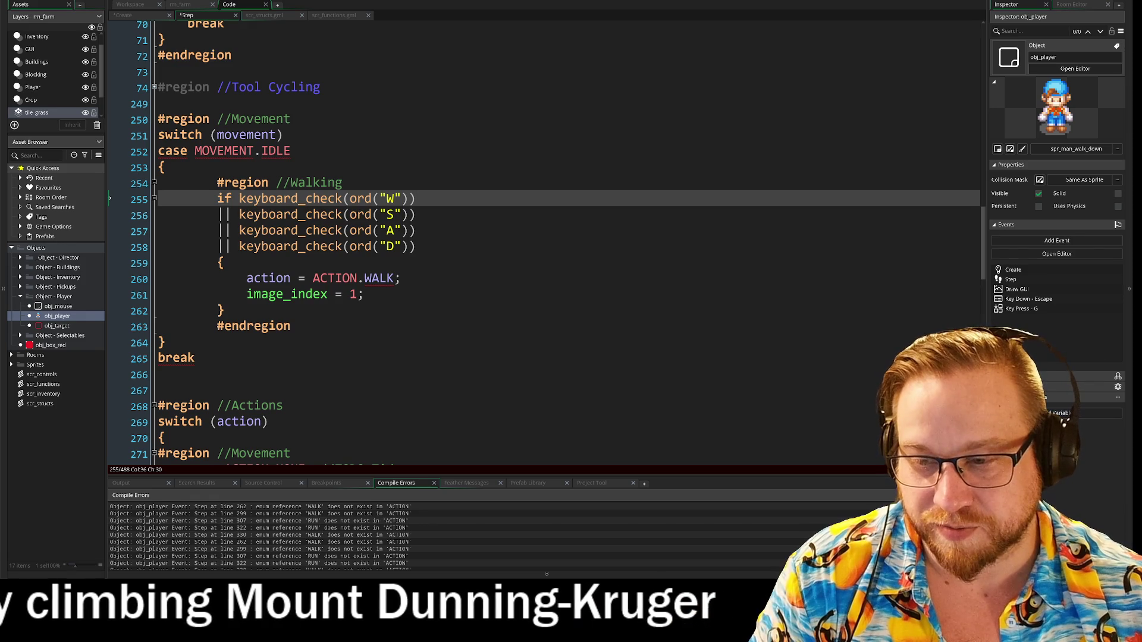
pyautogui.press('Up')
pyautogui.press('Up')
pyautogui.press('Up')
pyautogui.press('Down')
pyautogui.press('Up')
pyautogui.press('End')
pyautogui.write(':')
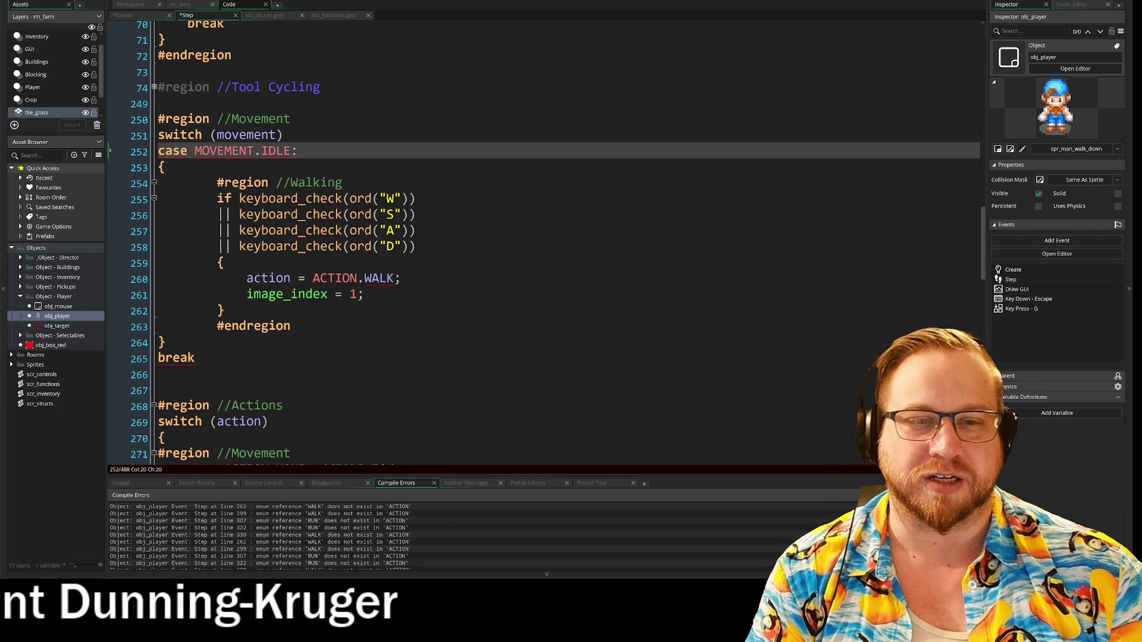
# - Change ACTION to MOVEMENT in the walk assignment so it sets MOVEMENT.WALK
pyautogui.moveTo(313, 278); pyautogui.dragTo(341, 280)
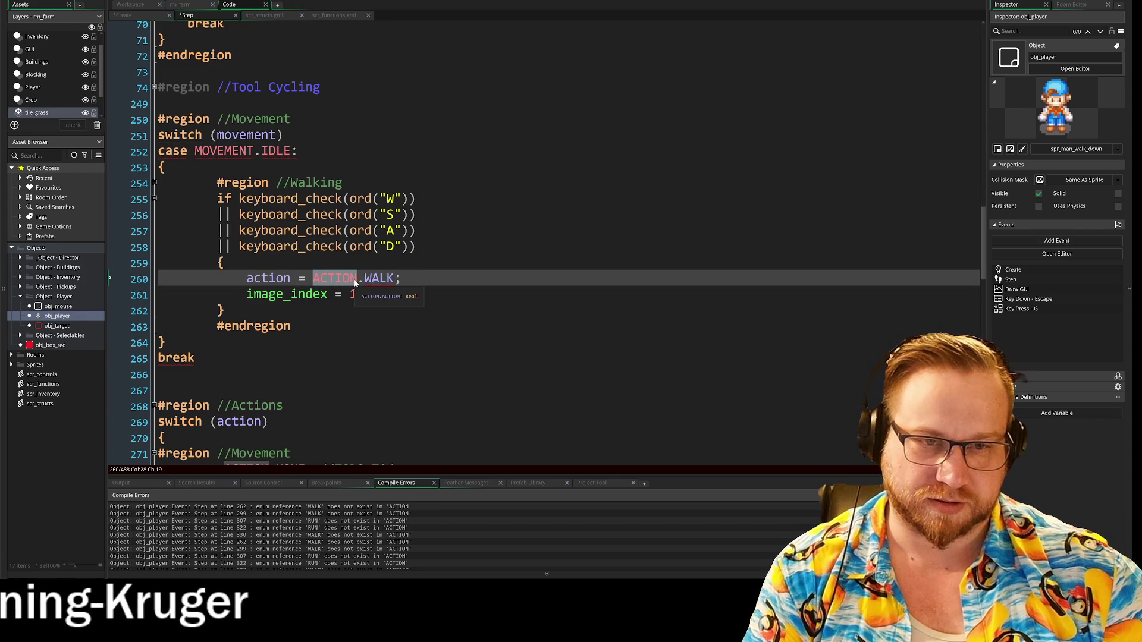
pyautogui.write('MOVEME')
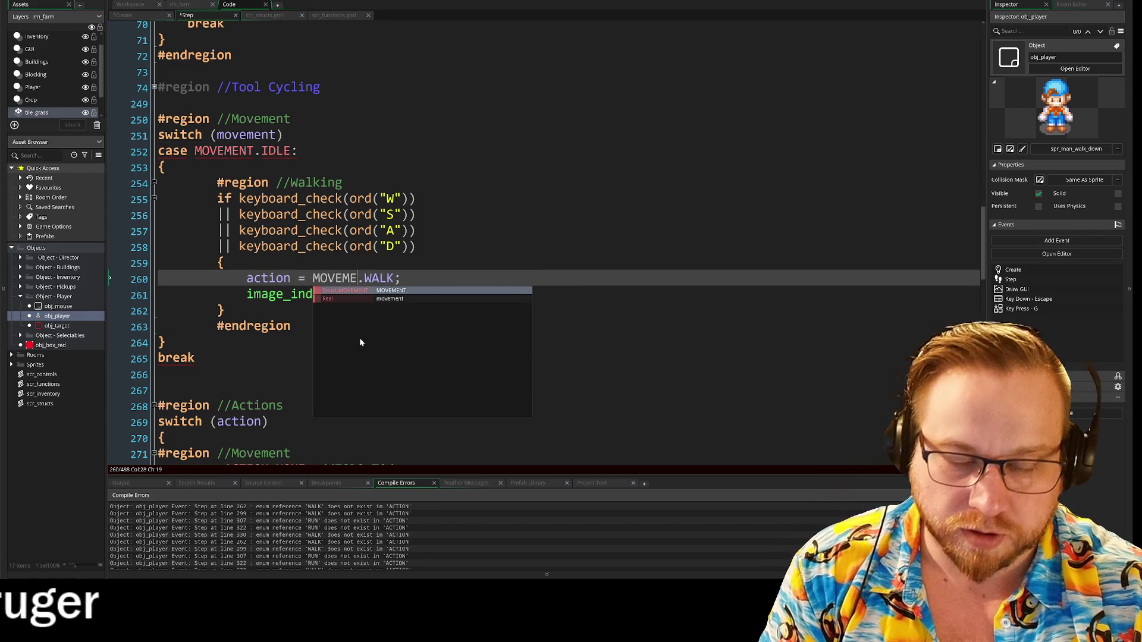
pyautogui.write('NT')
pyautogui.press('Escape')
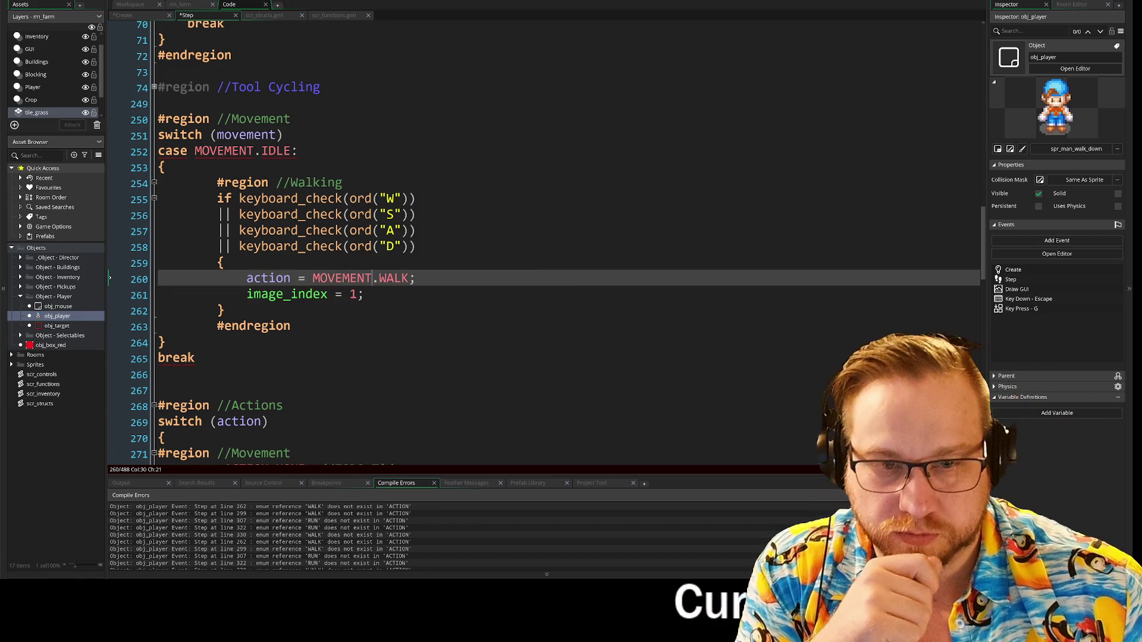
pyautogui.press('Down')
pyautogui.press('Down')
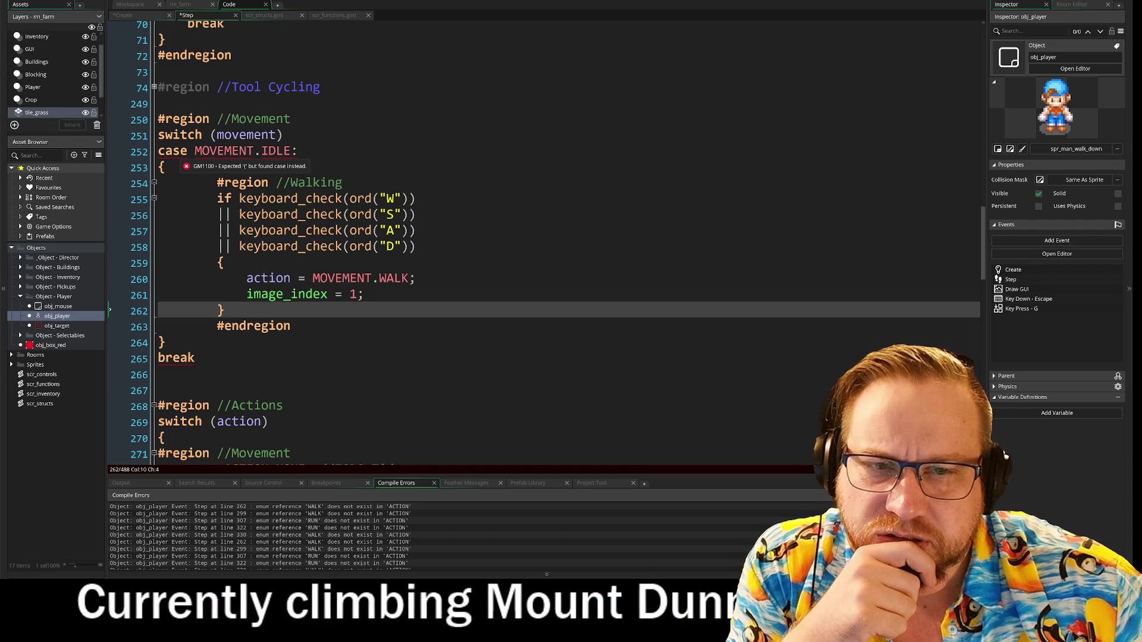
# - Put an opening brace on its own line after switch (movement) and select the IDLE case block
pyautogui.click(284, 135)
pyautogui.press('Return')
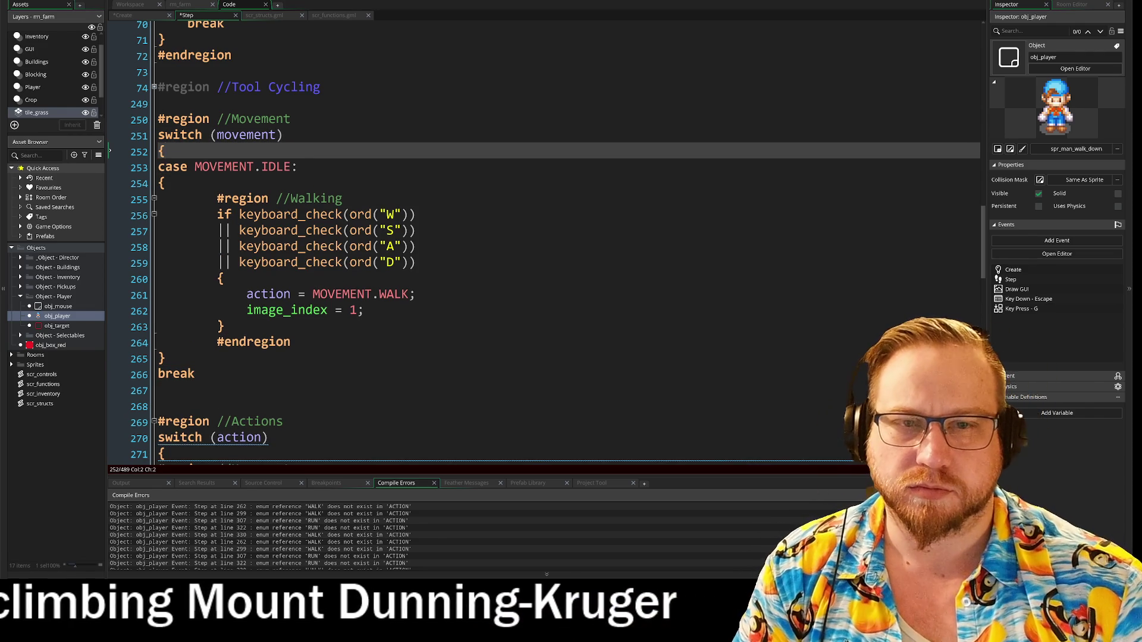
pyautogui.press('BackSpace')
pyautogui.write('{')
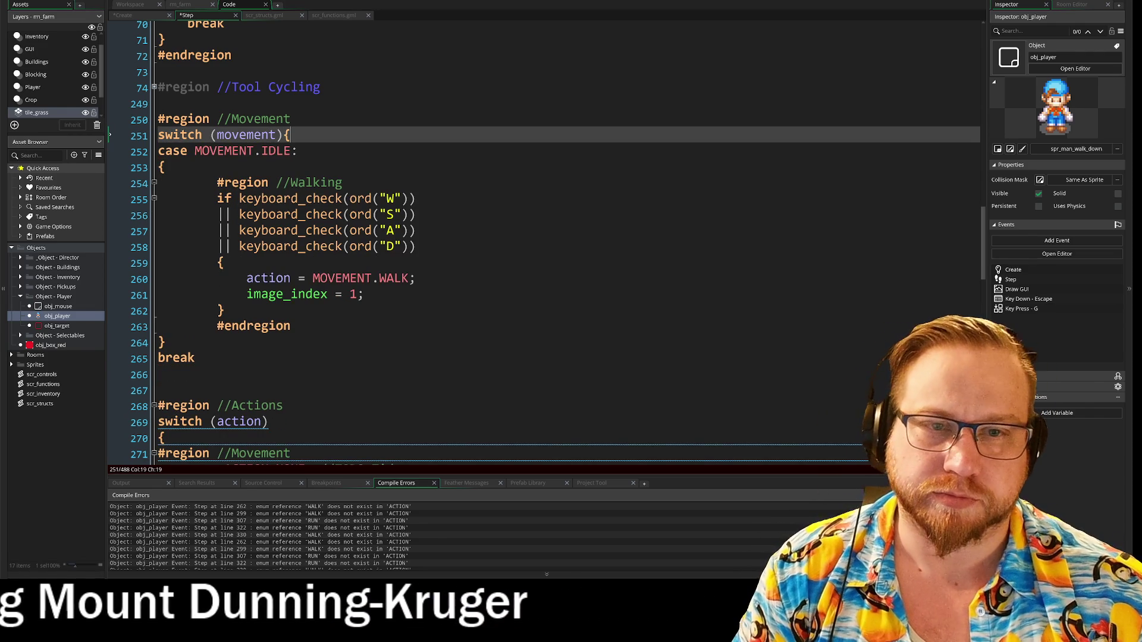
pyautogui.press('Left')
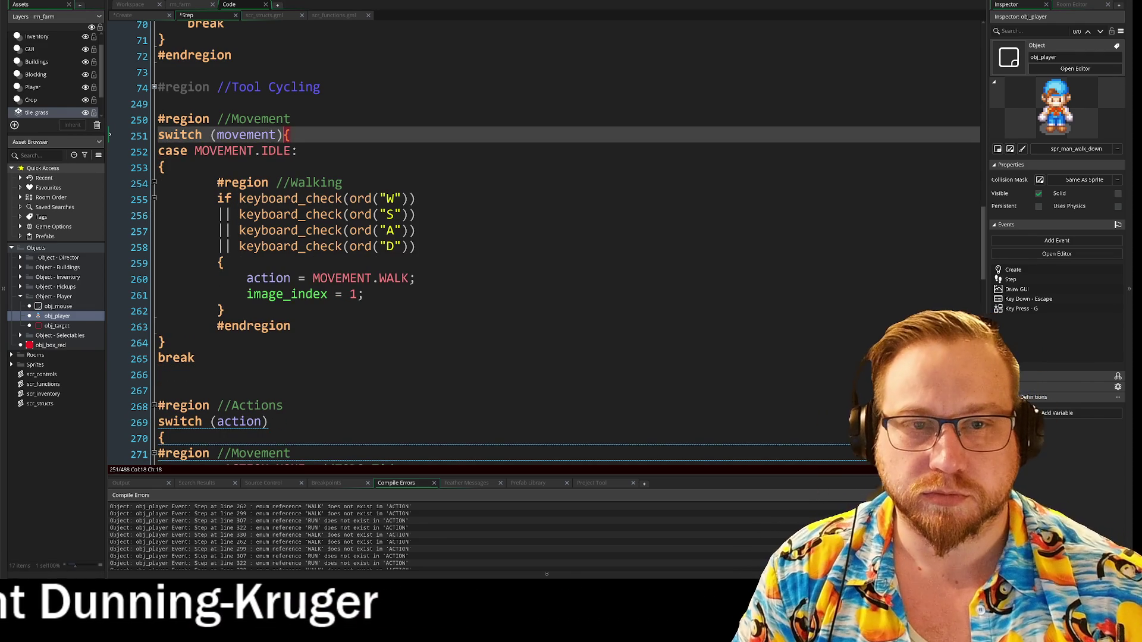
pyautogui.press('Return')
pyautogui.moveTo(158, 166)
pyautogui.mouseDown()
pyautogui.moveTo(417, 265)
pyautogui.moveTo(291, 343)
pyautogui.moveTo(195, 380)
pyautogui.mouseUp()
pyautogui.hotkey('ctrl', 'c')
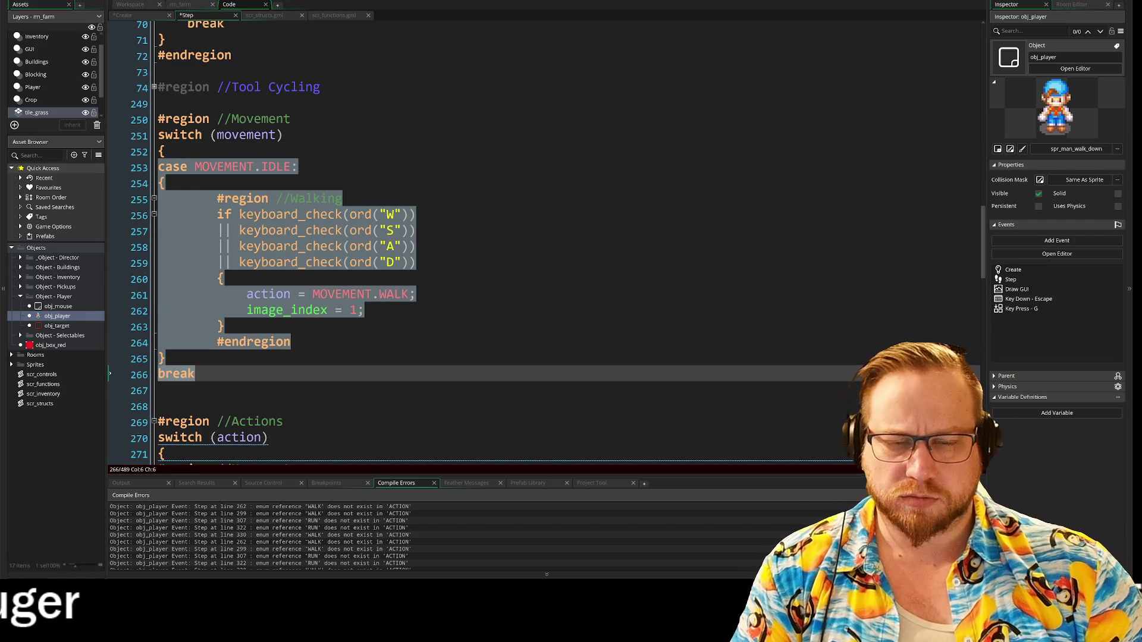
# - Indent the IDLE case block and close the movement switch with a brace
pyautogui.press('Tab')
pyautogui.click(225, 373)
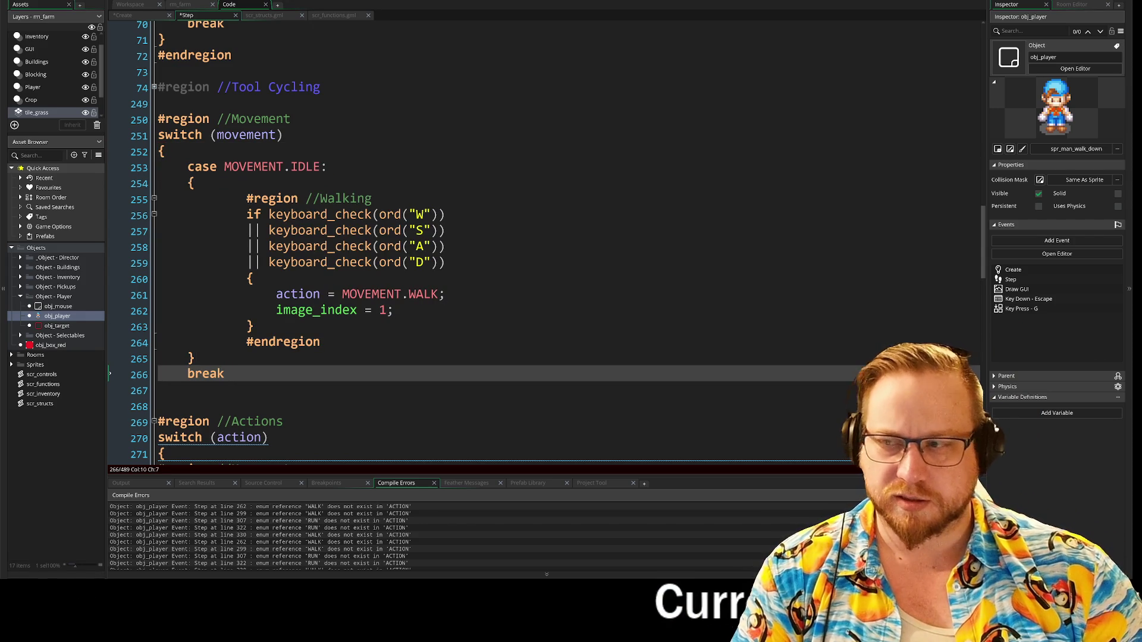
pyautogui.scroll(-2, 467, 243)
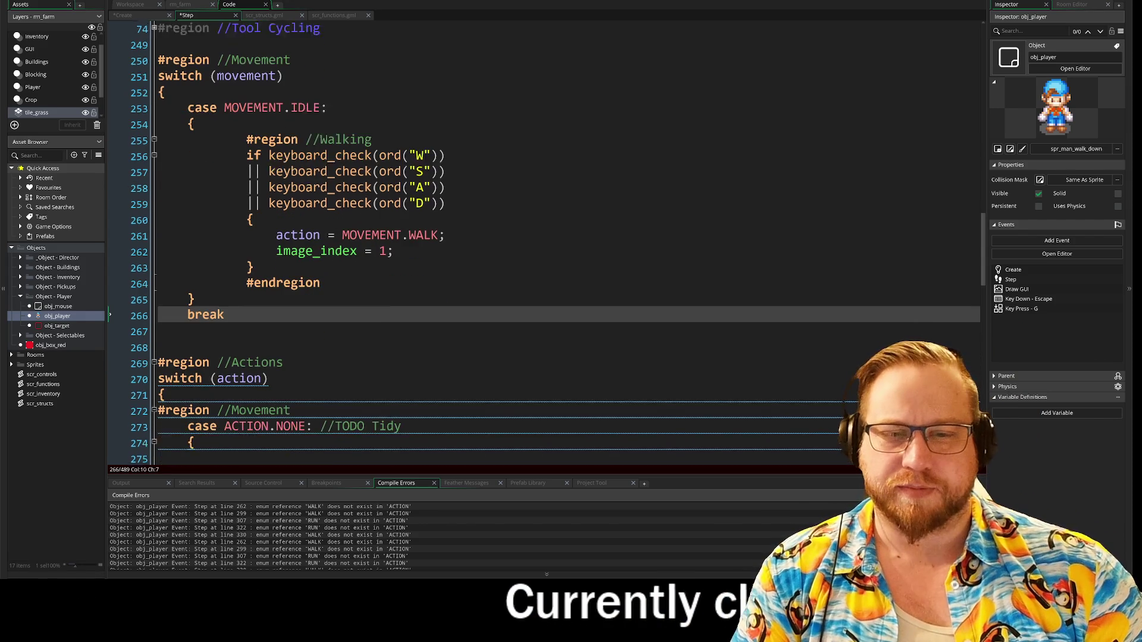
pyautogui.click(158, 335)
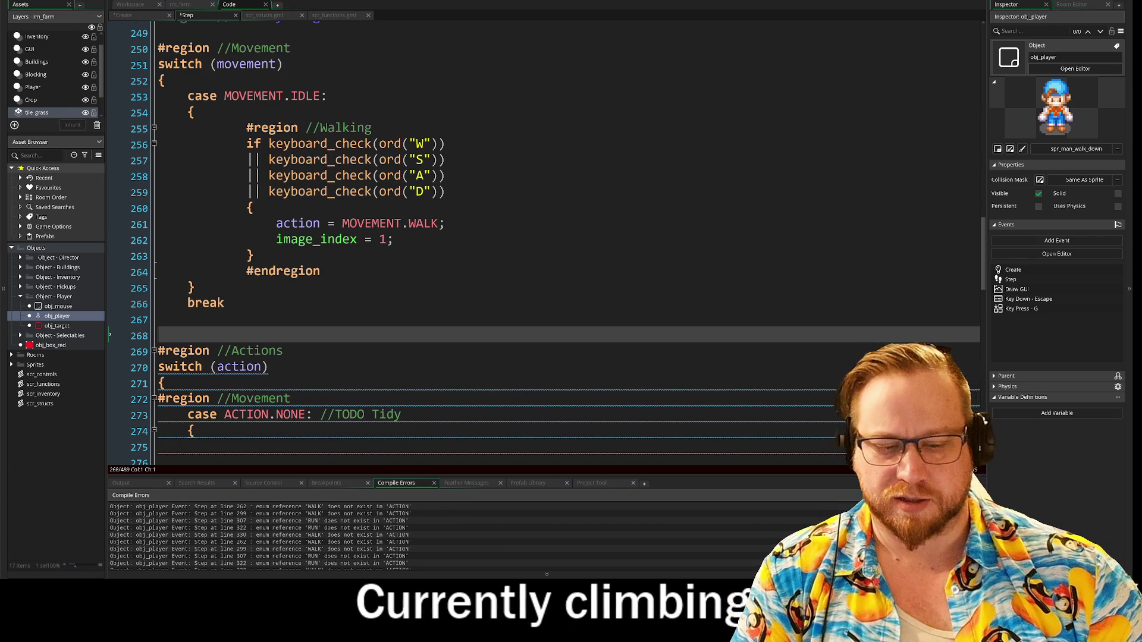
pyautogui.press('Return')
pyautogui.press('Up')
pyautogui.press('Up')
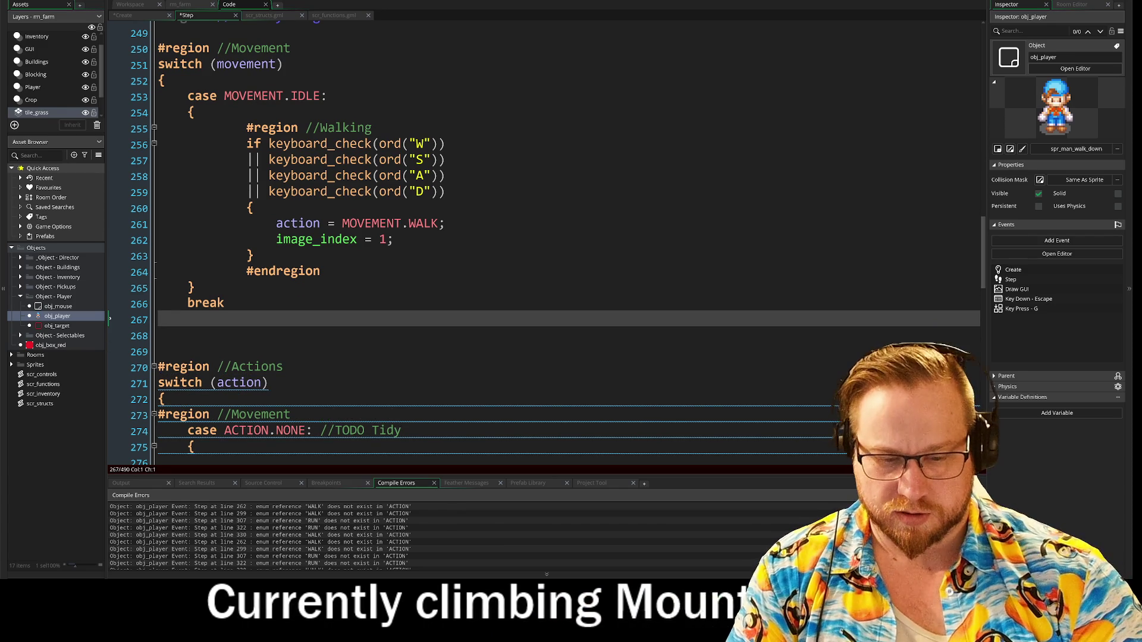
pyautogui.write('}')
# - Paste a copy of the IDLE case after its break and relabel it MOVEMENT.WALK
pyautogui.click(185, 306)
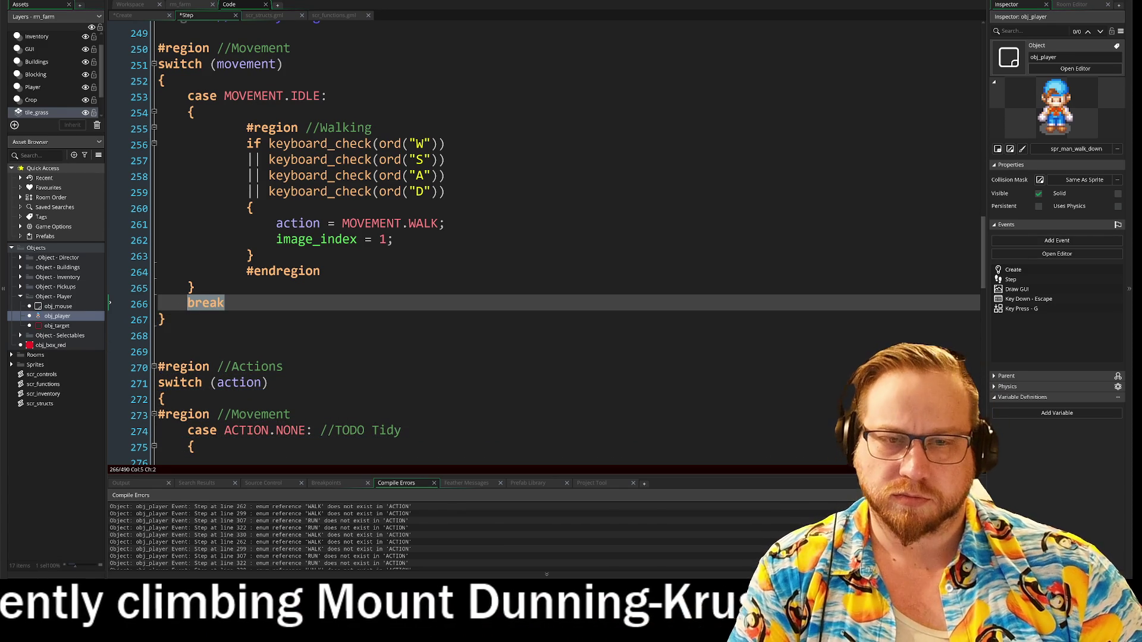
pyautogui.press('End')
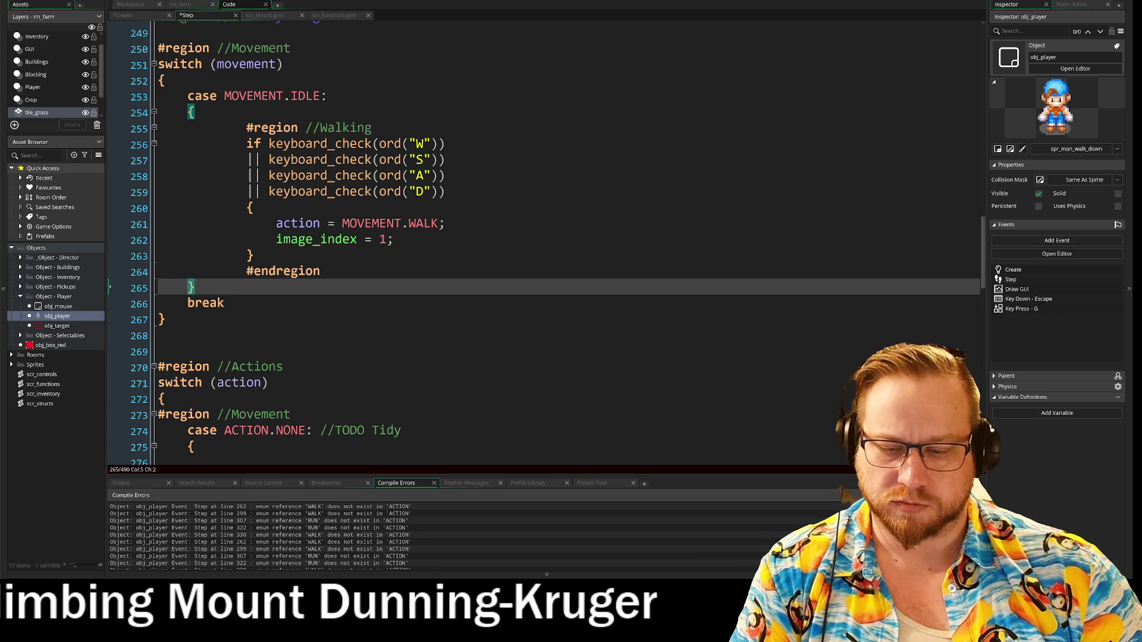
pyautogui.click(224, 303)
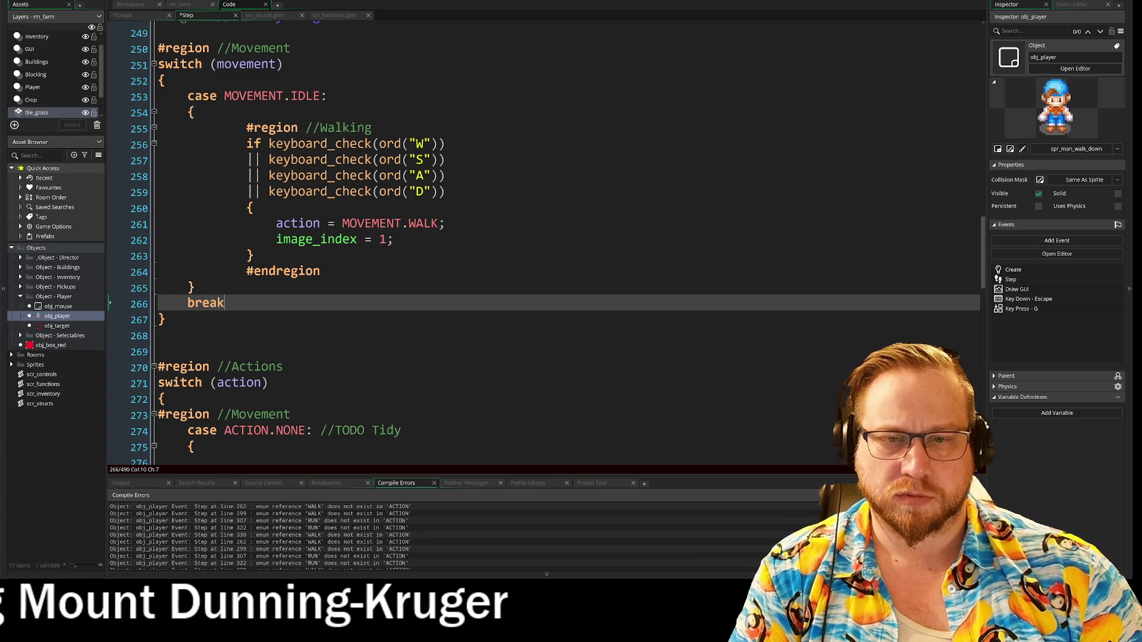
pyautogui.press('Return')
pyautogui.press('Return')
pyautogui.hotkey('ctrl', 'v')
pyautogui.doubleClick(317, 267)
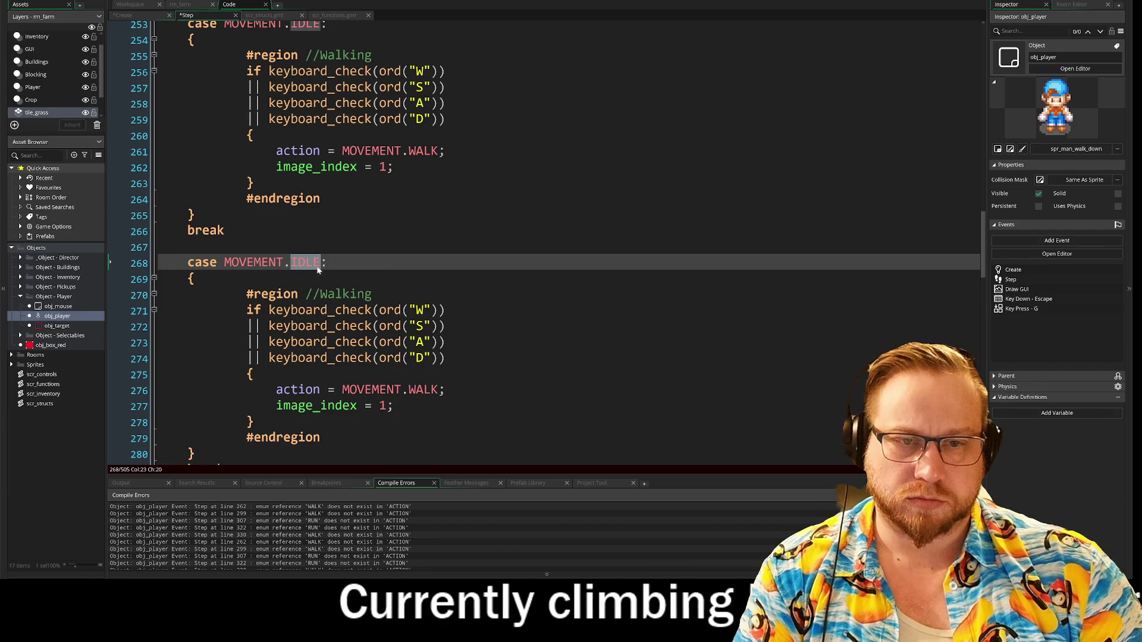
pyautogui.write('ALK')
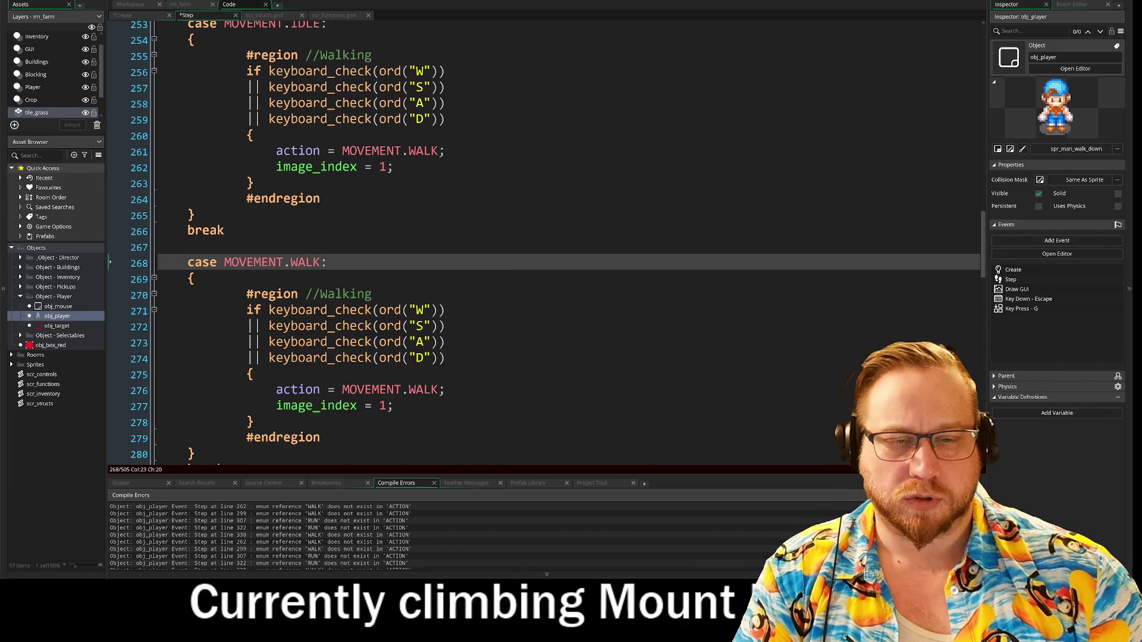
pyautogui.scroll(-9, 544, 238)
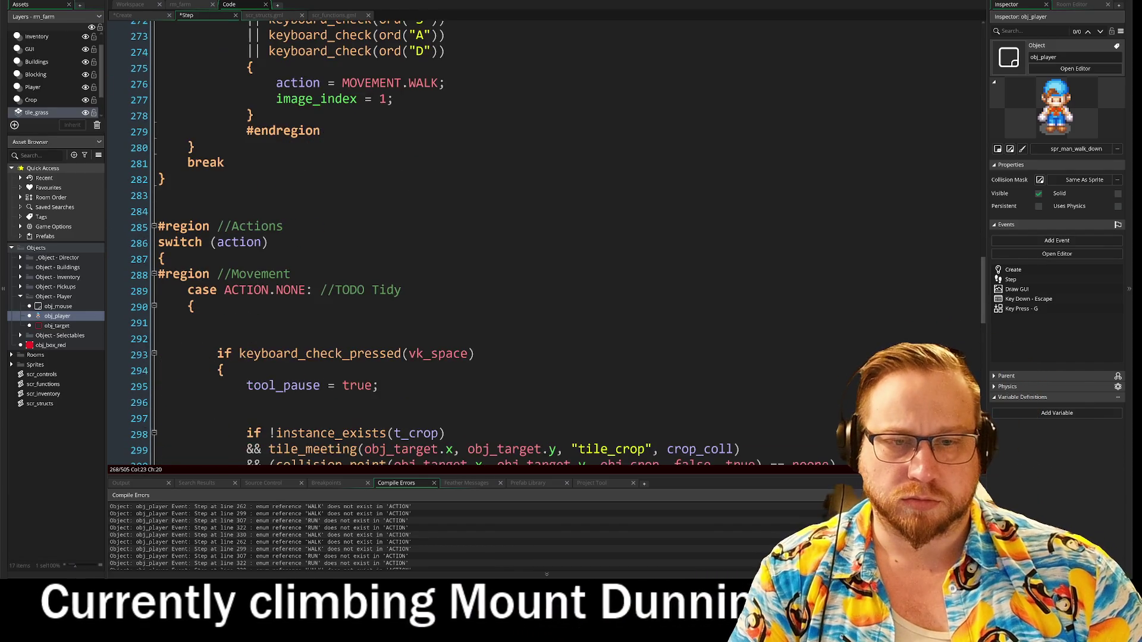
# - Expand the folded ACTION.WALK case and select the code in its body
pyautogui.scroll(-3, 544, 238)
pyautogui.scroll(-8, 544, 238)
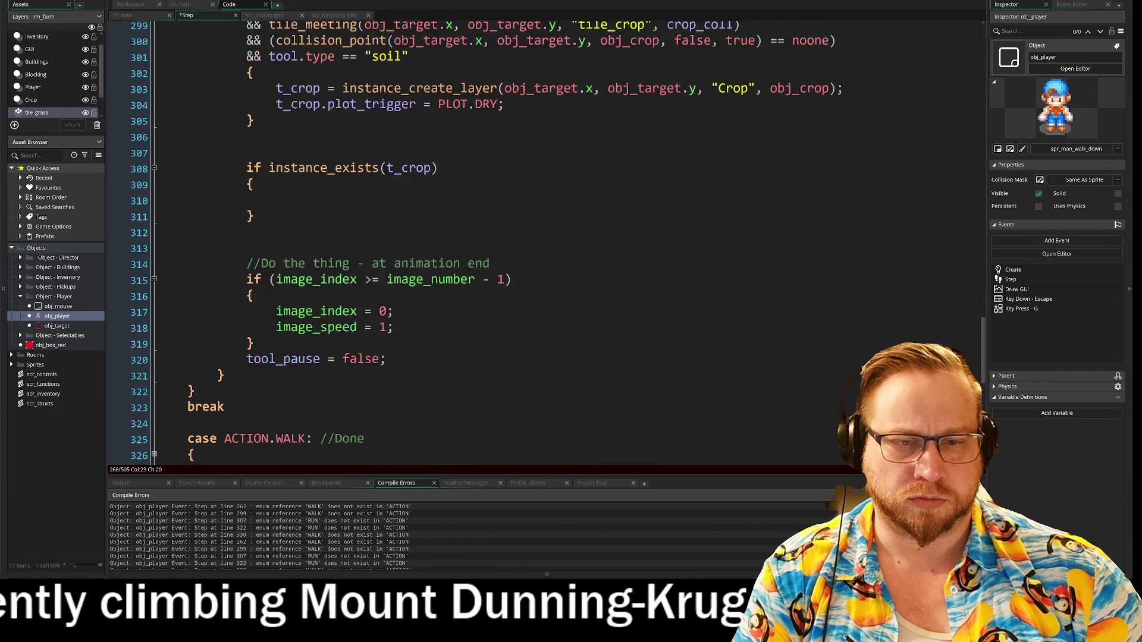
pyautogui.click(154, 269)
pyautogui.scroll(-4, 153, 269)
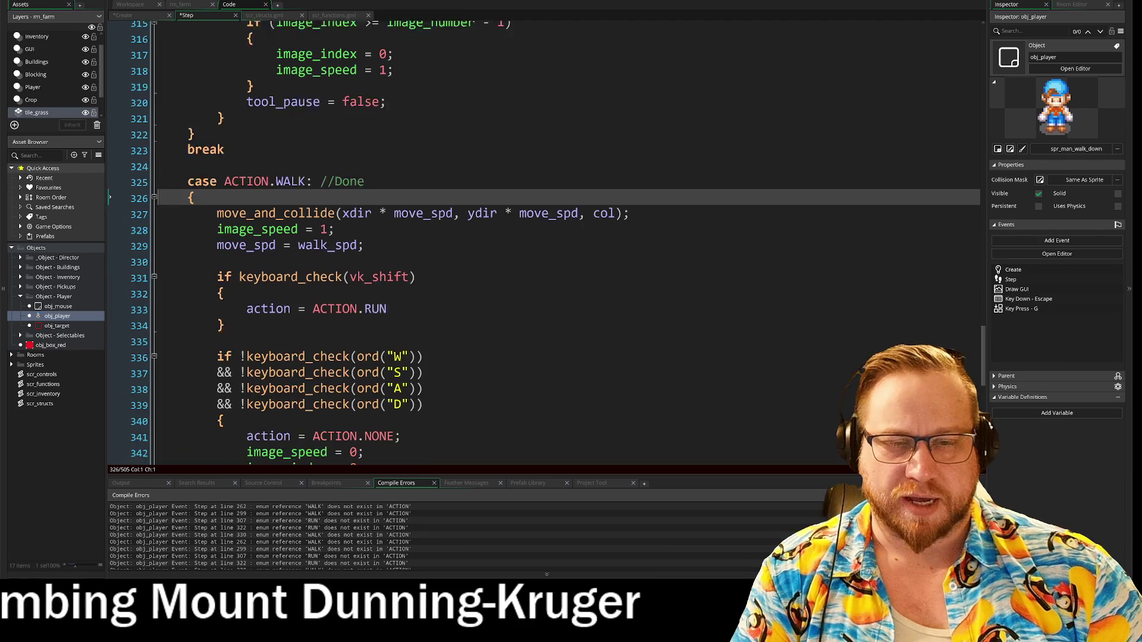
pyautogui.moveTo(109, 68)
pyautogui.mouseDown()
pyautogui.moveTo(109, 387)
pyautogui.moveTo(109, 354)
pyautogui.mouseUp()
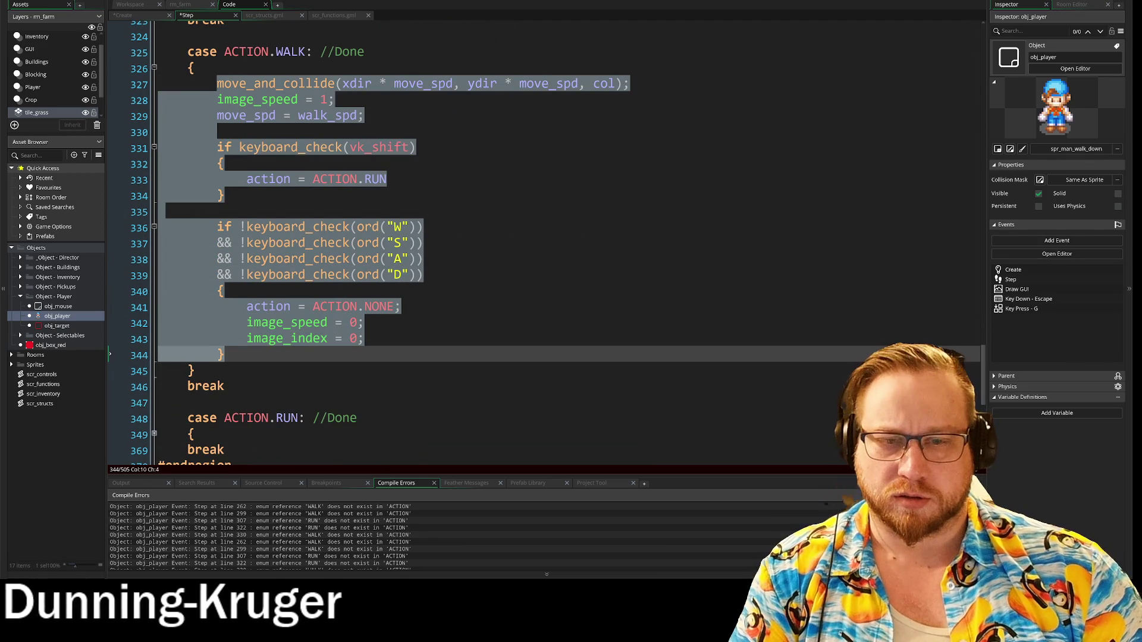
pyautogui.moveTo(196, 372); pyautogui.dragTo(168, 73)
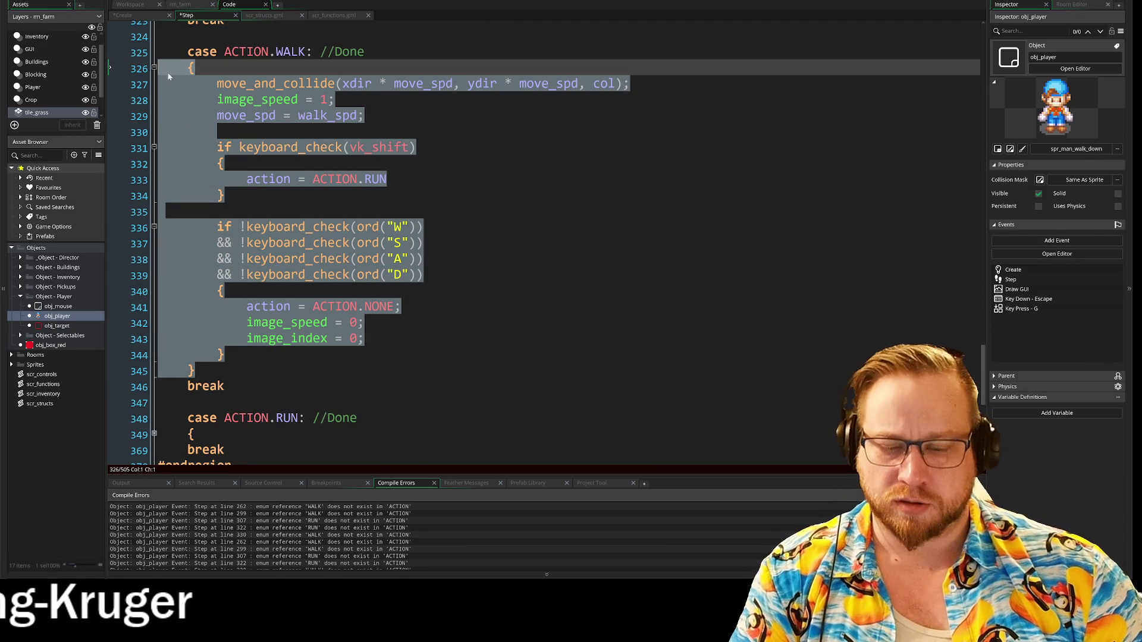
pyautogui.moveTo(266, 357)
pyautogui.mouseDown()
pyautogui.moveTo(173, 312)
pyautogui.moveTo(161, 92)
pyautogui.moveTo(422, 275)
pyautogui.moveTo(225, 355)
pyautogui.mouseUp()
# - Select the walking region inside the new MOVEMENT.WALK case to replace it with the walk code
pyautogui.scroll(15, 298, 362)
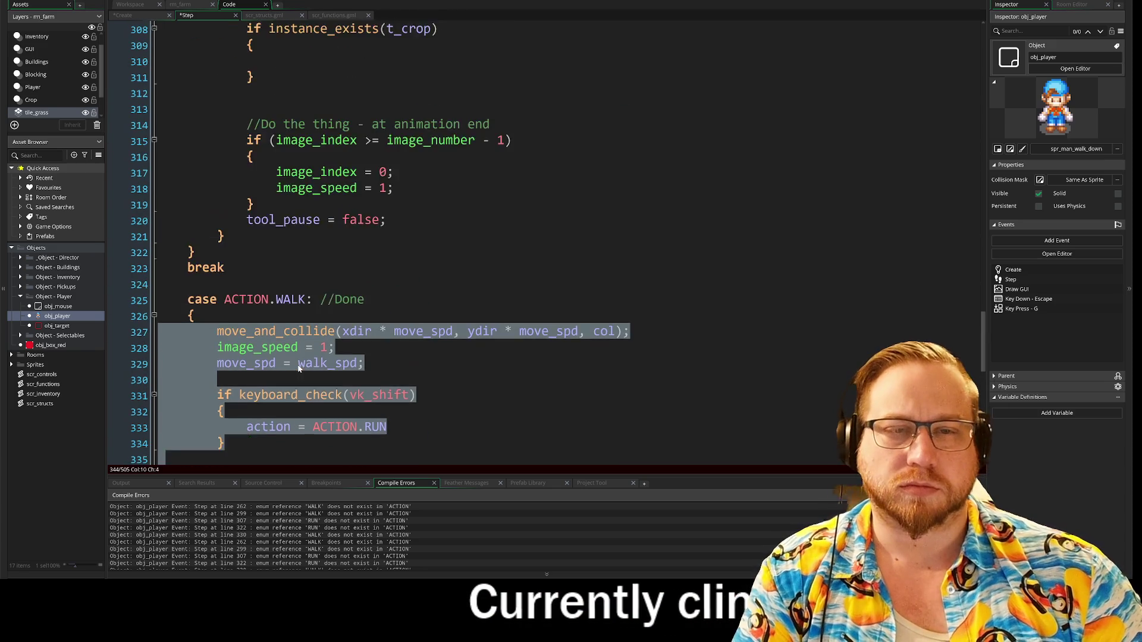
pyautogui.scroll(8, 417, 238)
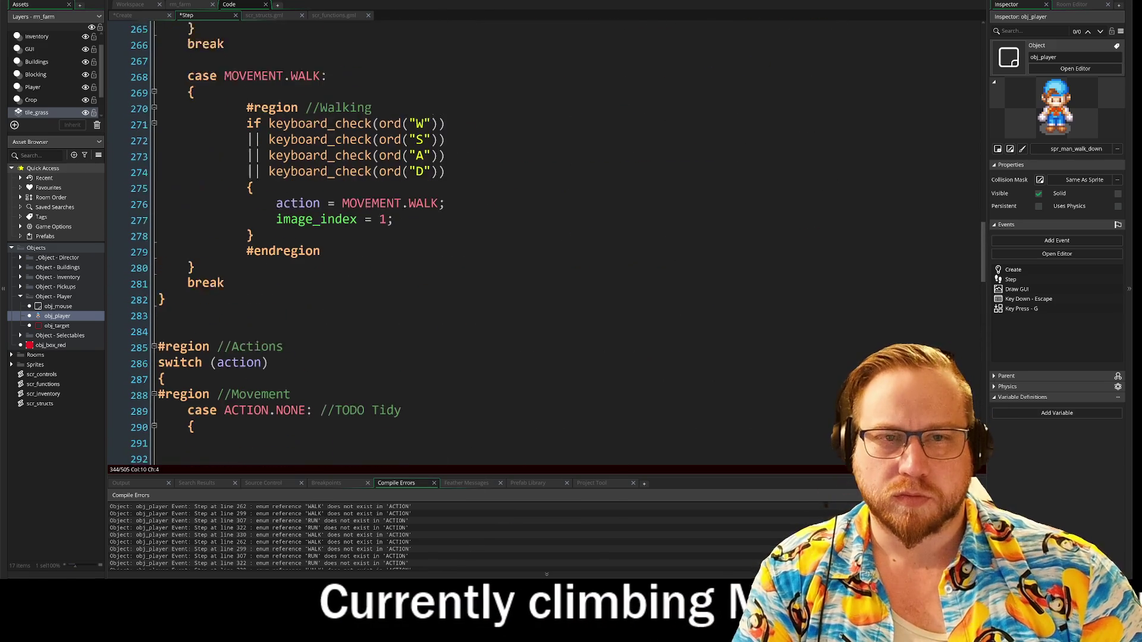
pyautogui.scroll(-1, 416, 238)
pyautogui.moveTo(247, 262)
pyautogui.mouseDown()
pyautogui.moveTo(333, 278)
pyautogui.moveTo(393, 374)
pyautogui.moveTo(321, 405)
pyautogui.mouseUp()
pyautogui.hotkey('ctrl', 'z')
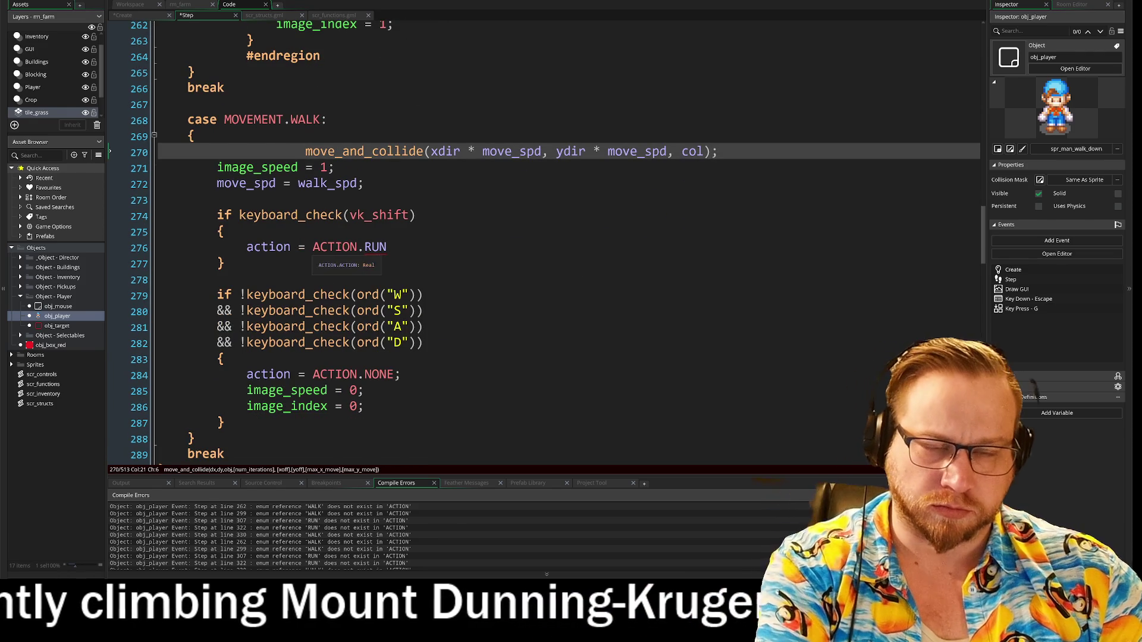
# - Fix the move_and_collide indentation and change ACTION.RUN to MOVEMENT.RUN and ACTION.NONE to MOVEMENT.IDLE
pyautogui.press('BackSpace')
pyautogui.press('BackSpace')
pyautogui.press('BackSpace')
pyautogui.press('Tab')
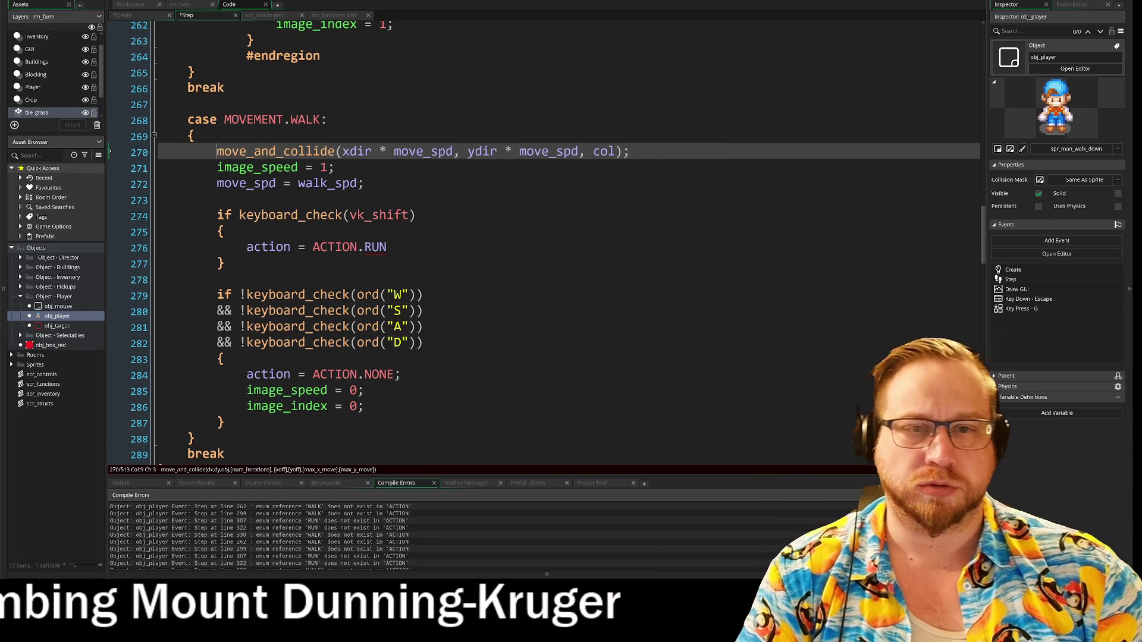
pyautogui.scroll(-1, 536, 238)
pyautogui.click(387, 200)
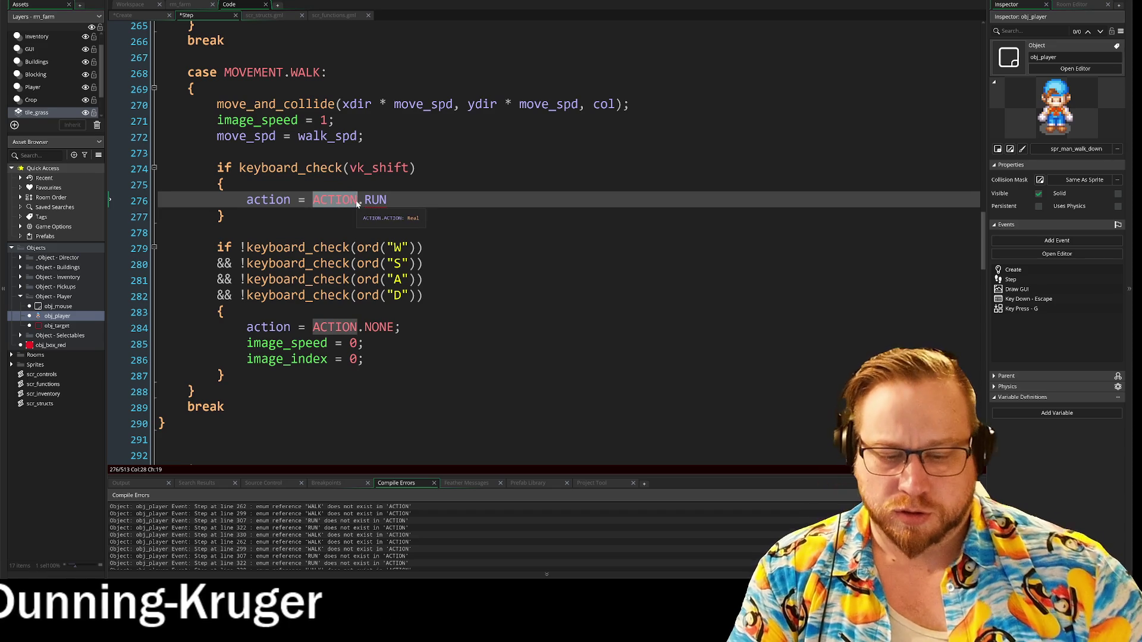
pyautogui.write('MOVEMENT')
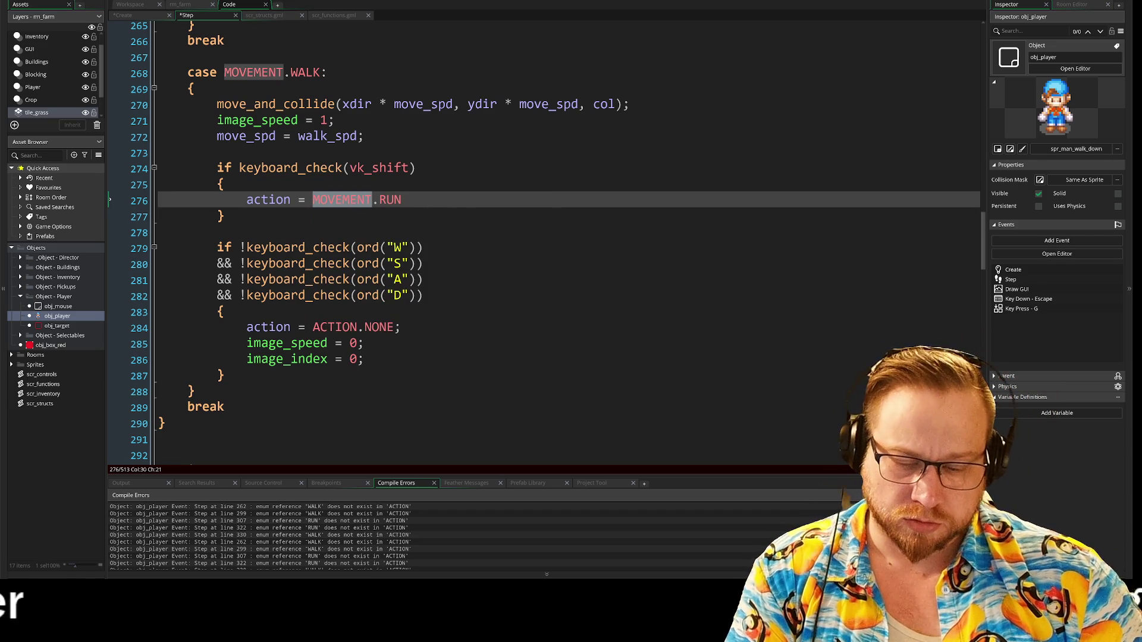
pyautogui.click(334, 327)
pyautogui.write('MOVEMEN')
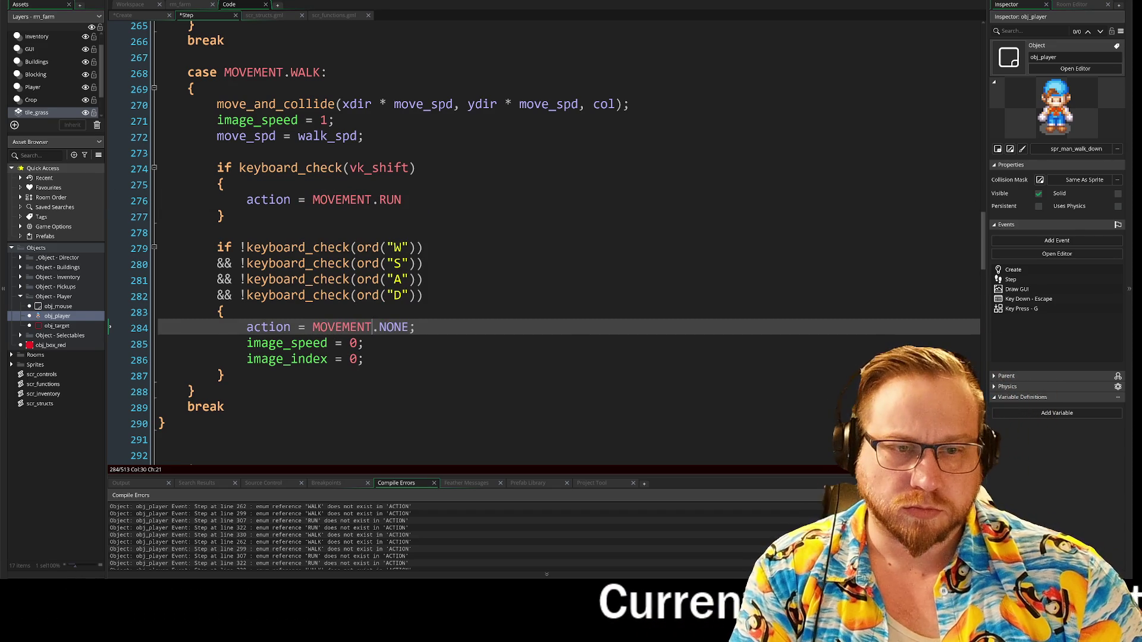
pyautogui.write('IDLE')
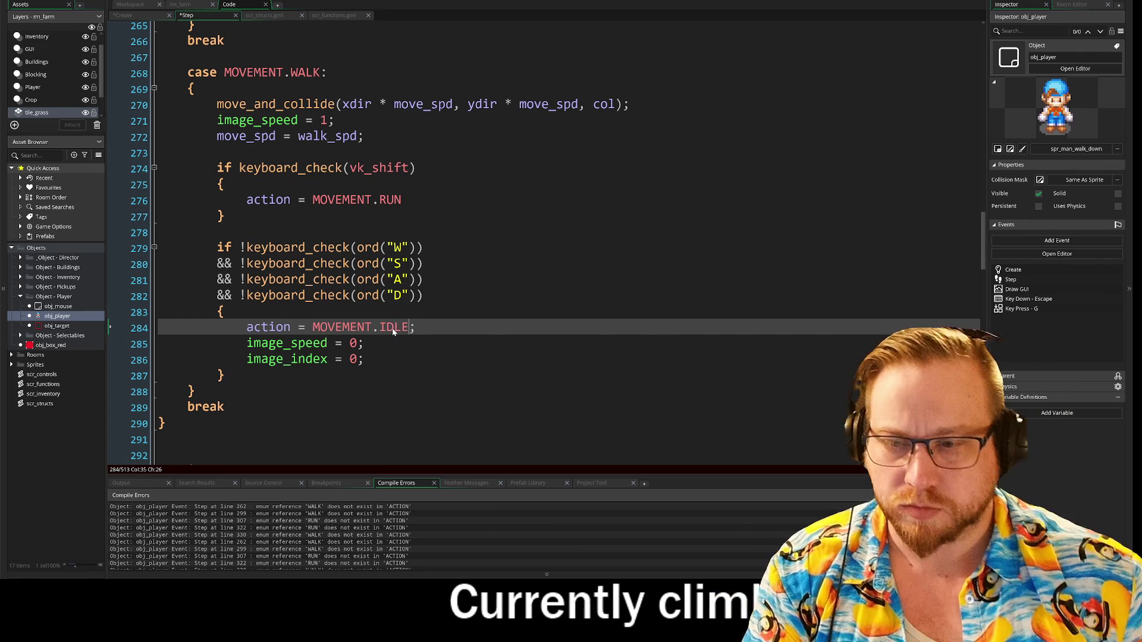
# - Fold the finished MOVEMENT.WALK case body
pyautogui.click(364, 359)
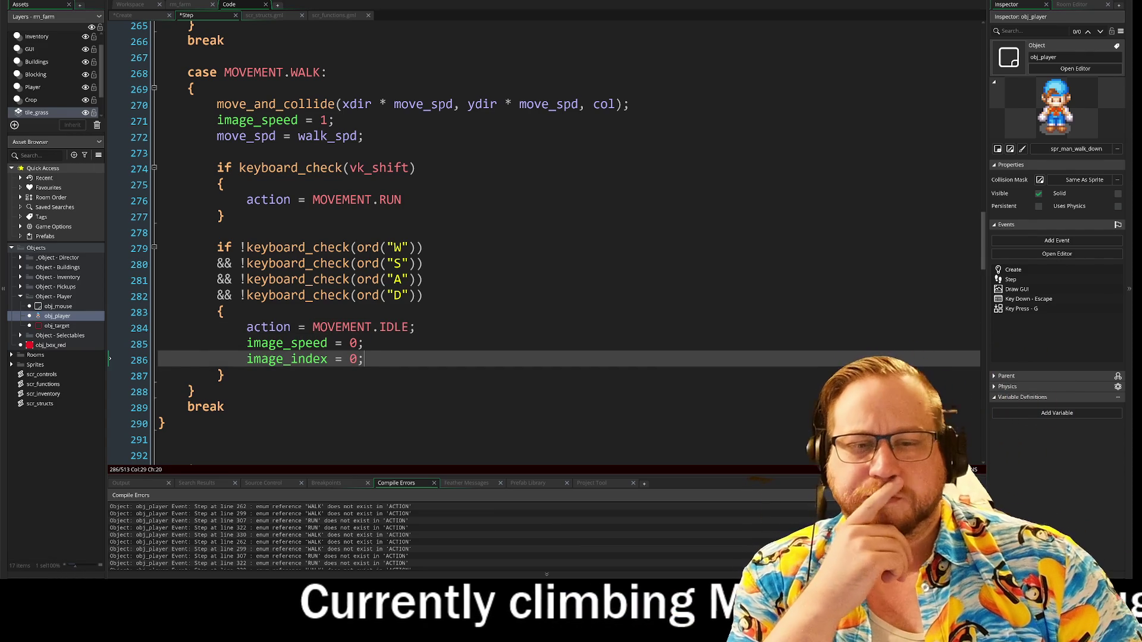
pyautogui.scroll(3, 536, 238)
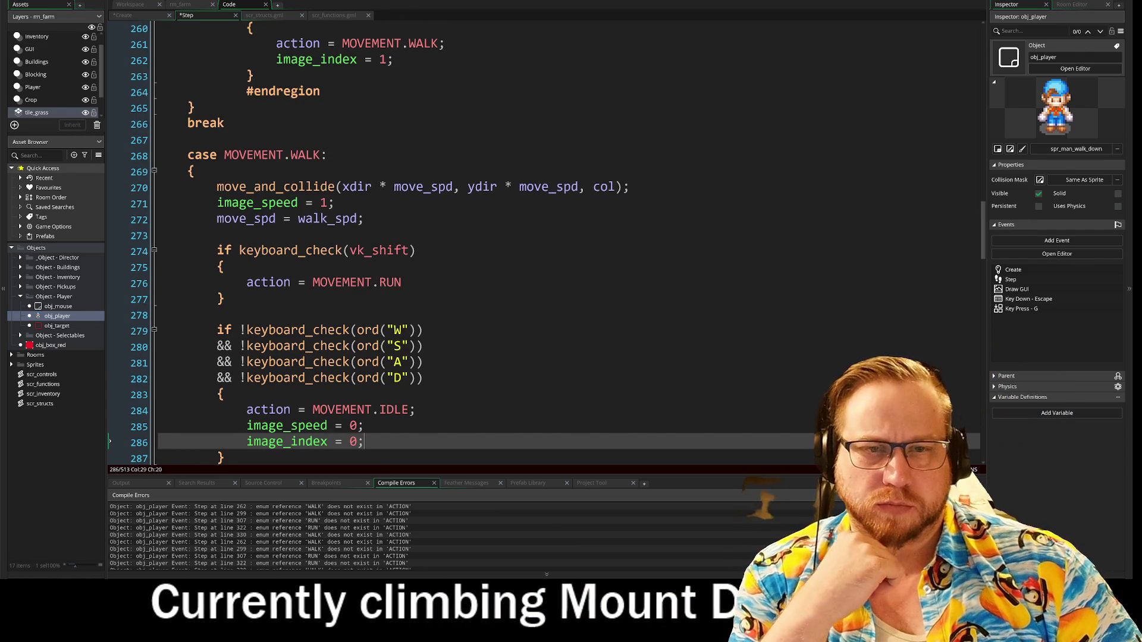
pyautogui.click(196, 266)
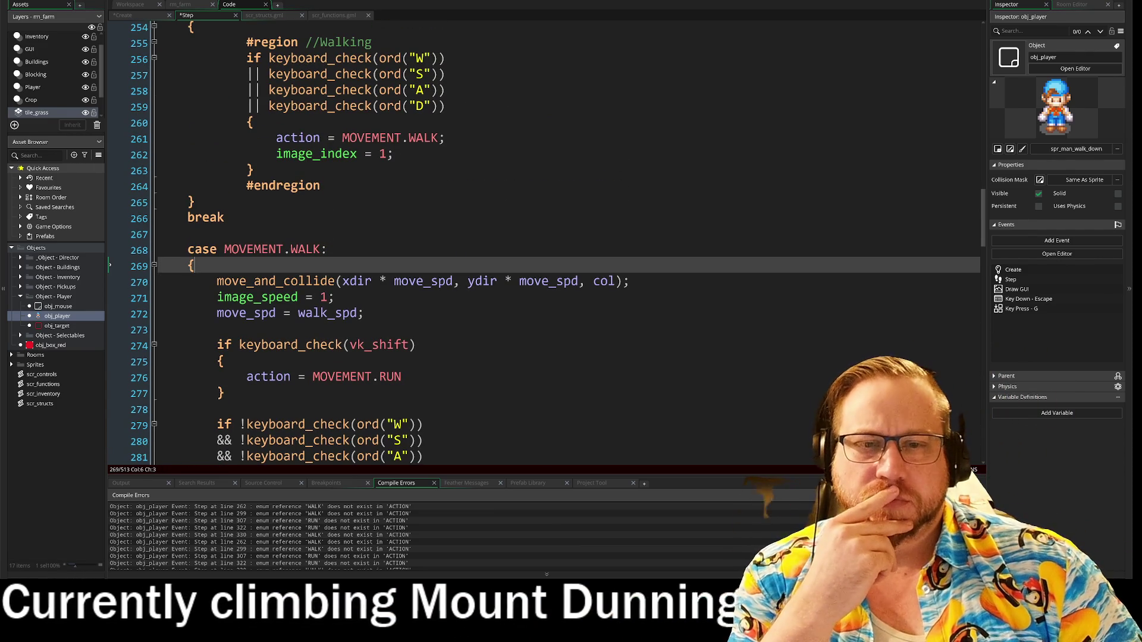
pyautogui.click(154, 266)
# - Re-expand the WALK case to check it, then fold it and add blank lines after its break
pyautogui.scroll(3, 153, 269)
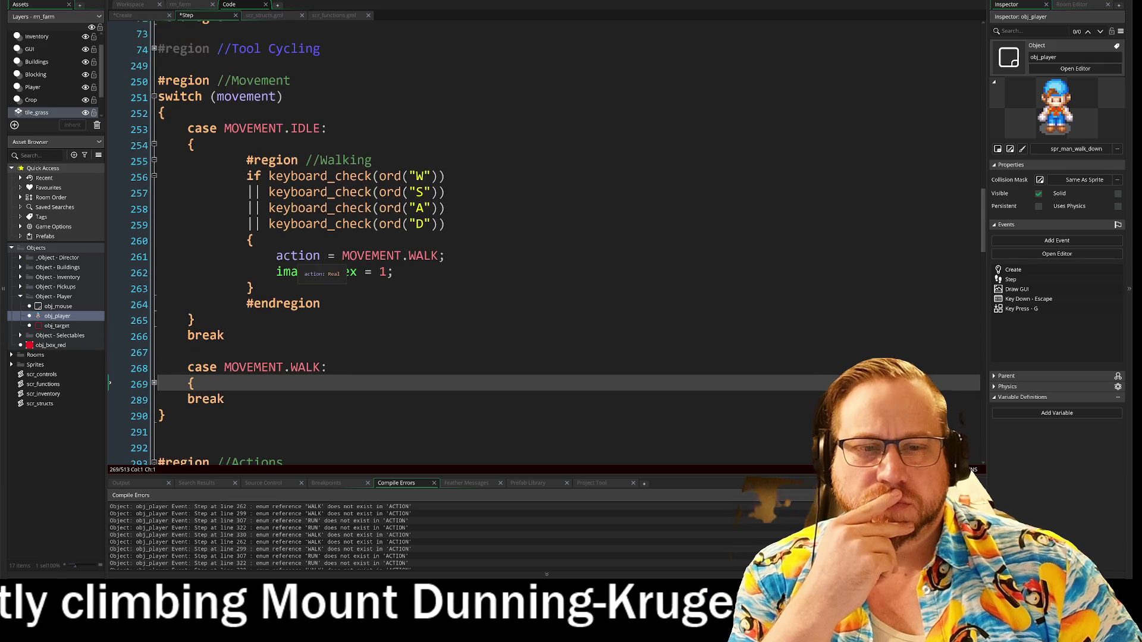
pyautogui.scroll(-3, 153, 269)
pyautogui.click(154, 241)
pyautogui.scroll(-2, 154, 241)
pyautogui.moveTo(216, 238)
pyautogui.mouseDown()
pyautogui.moveTo(225, 287)
pyautogui.moveTo(422, 365)
pyautogui.mouseUp()
pyautogui.click(423, 366)
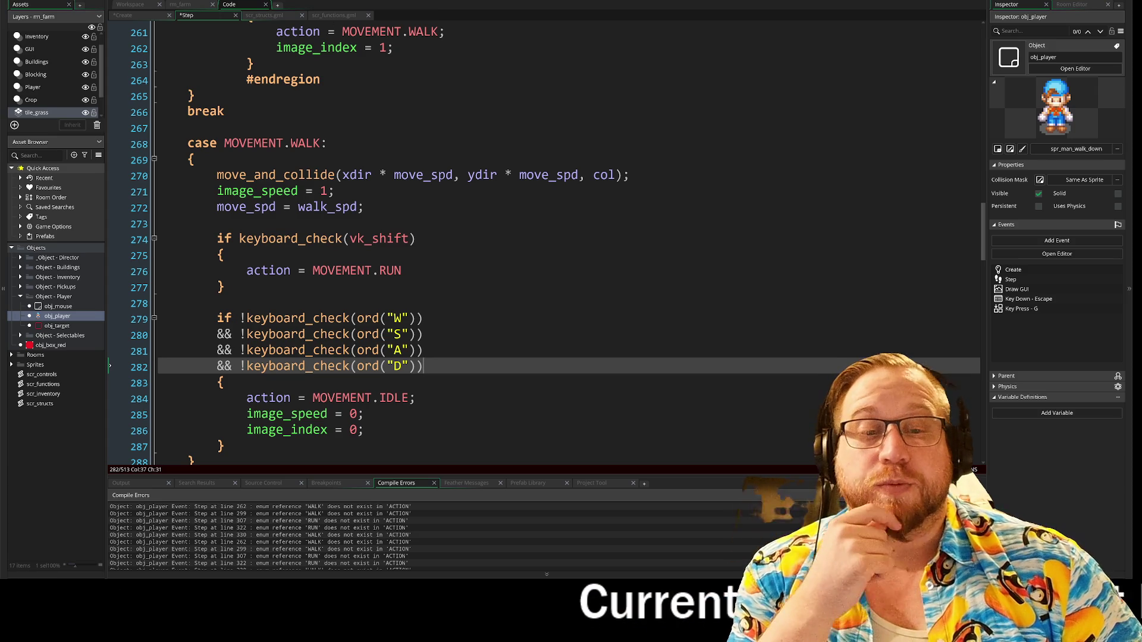
pyautogui.scroll(-2, 154, 151)
pyautogui.scroll(2, 154, 151)
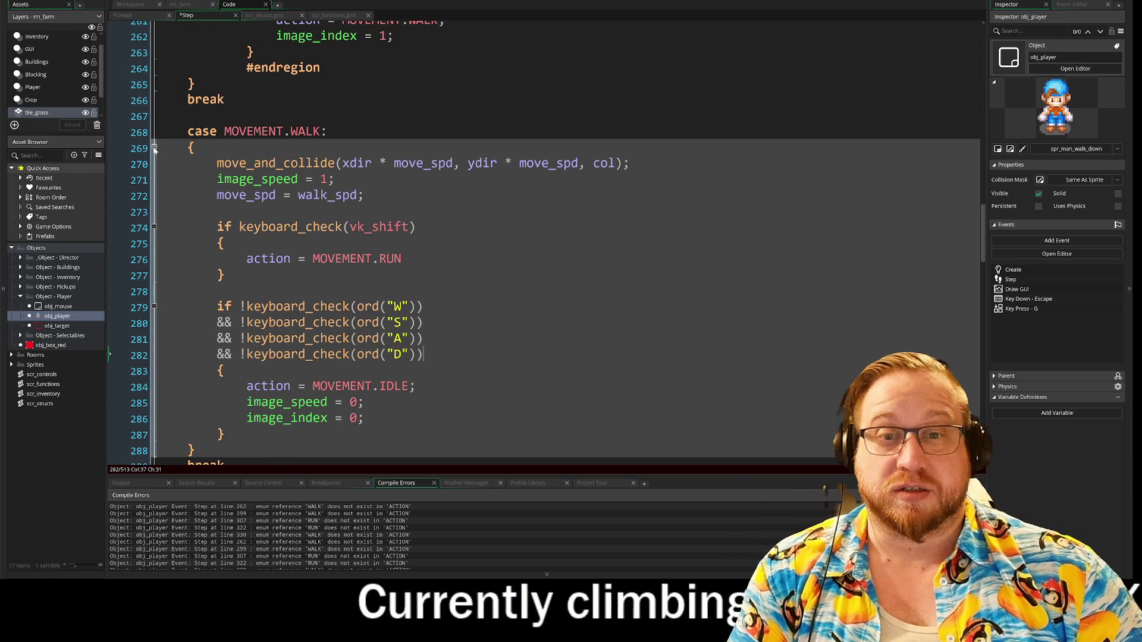
pyautogui.click(154, 147)
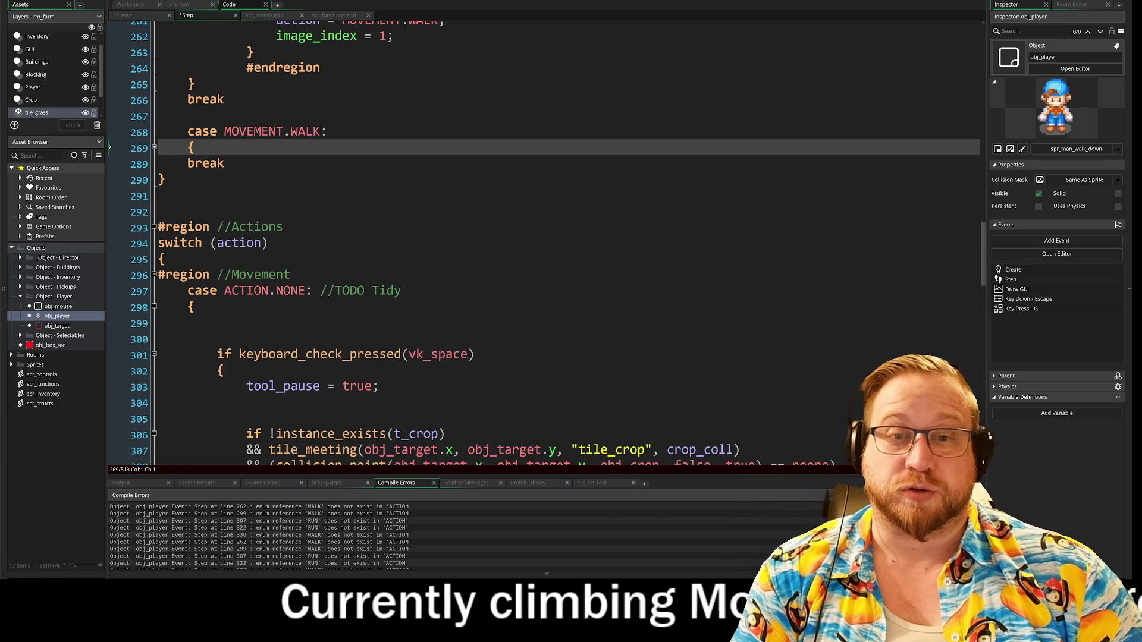
pyautogui.press('Down')
pyautogui.press('End')
pyautogui.press('Return')
pyautogui.press('Return')
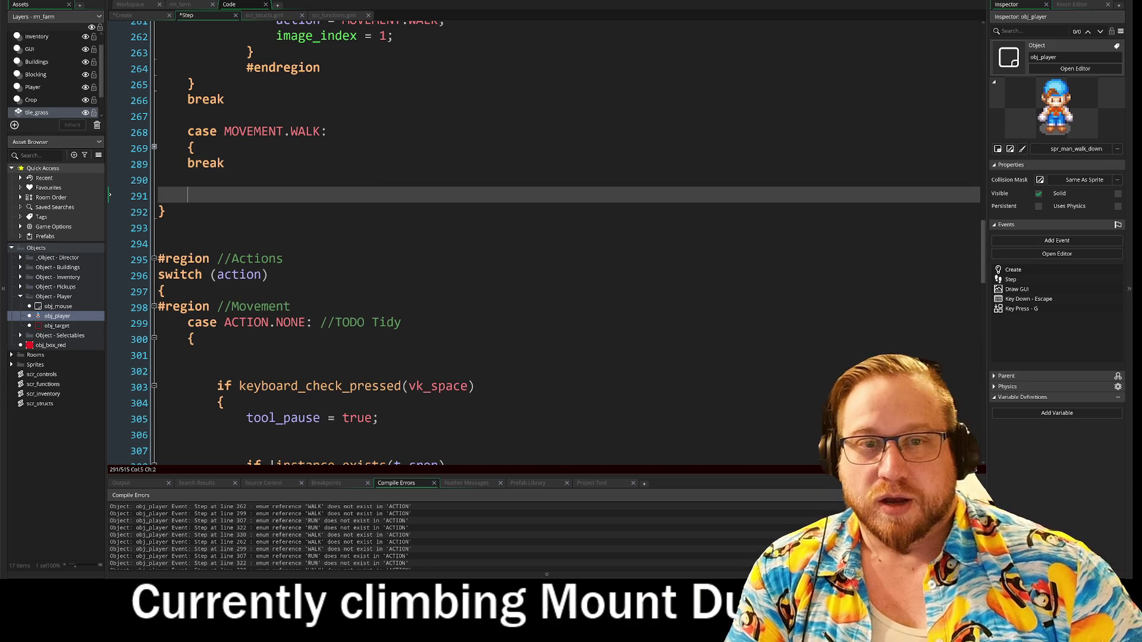
# - Collapse the MOVEMENT.IDLE case body
pyautogui.scroll(3, 154, 148)
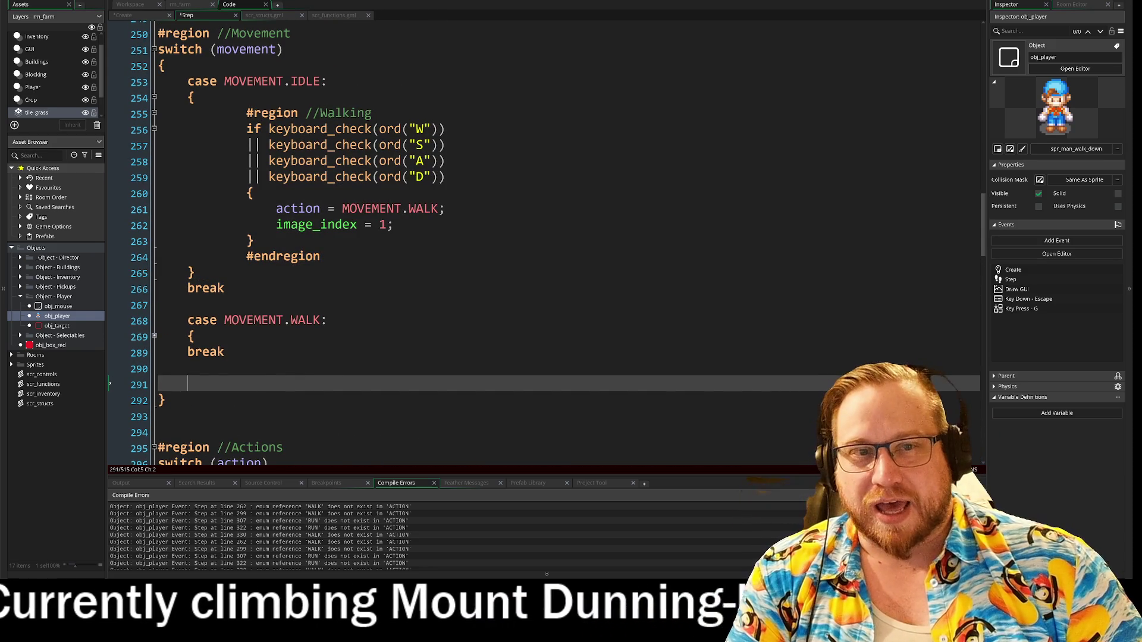
pyautogui.moveTo(247, 113)
pyautogui.mouseDown()
pyautogui.moveTo(445, 145)
pyautogui.moveTo(393, 224)
pyautogui.mouseUp()
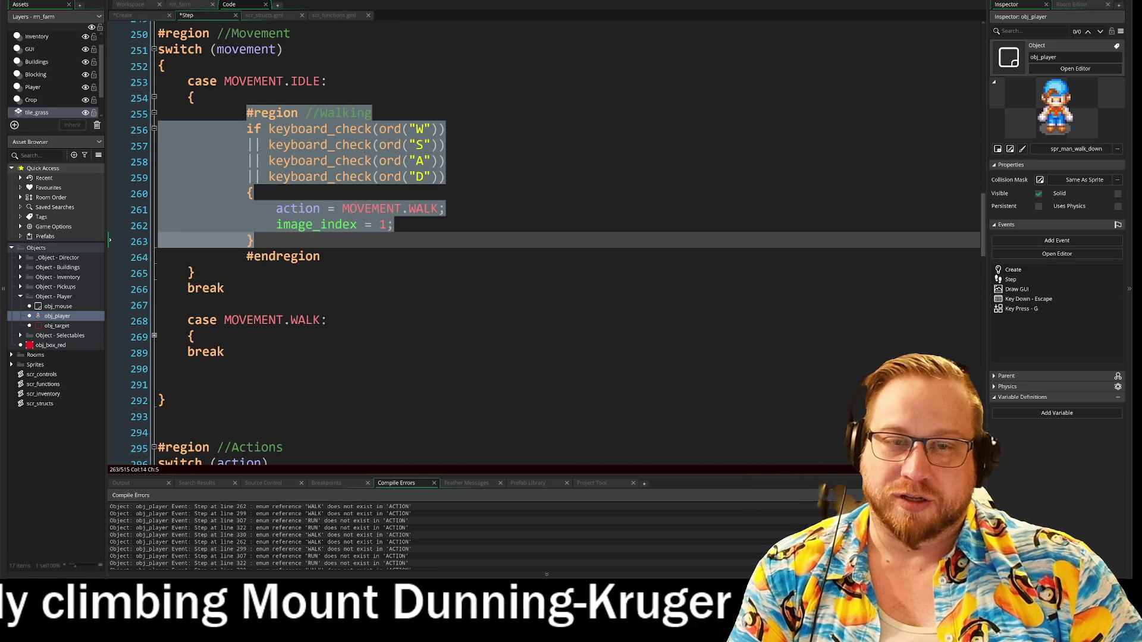
pyautogui.click(253, 241)
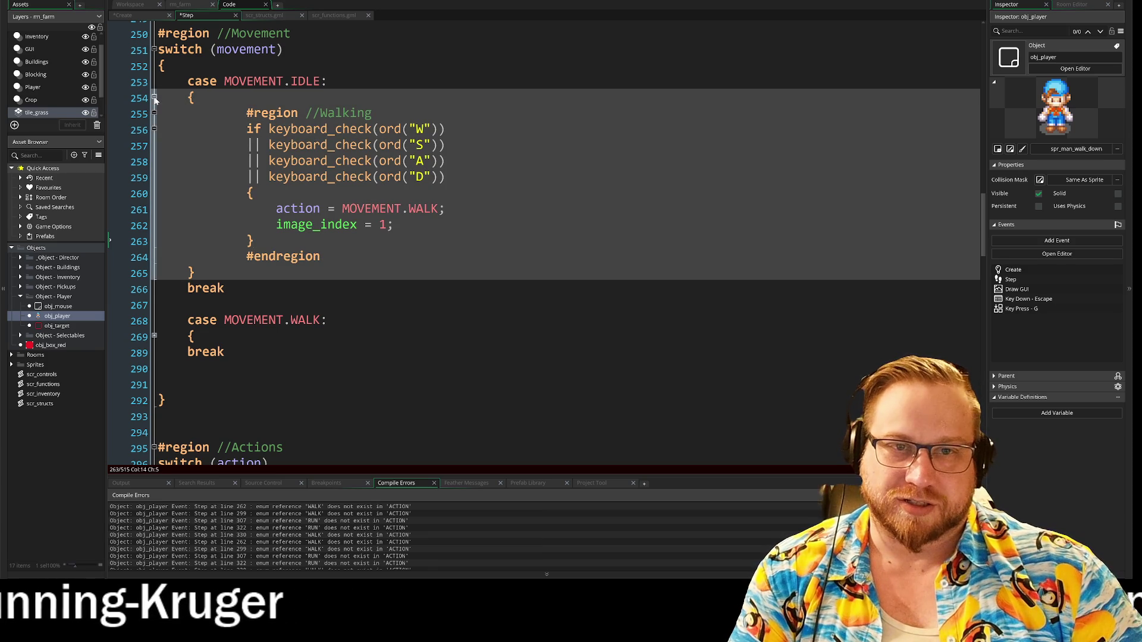
pyautogui.click(154, 97)
pyautogui.scroll(-15, 154, 98)
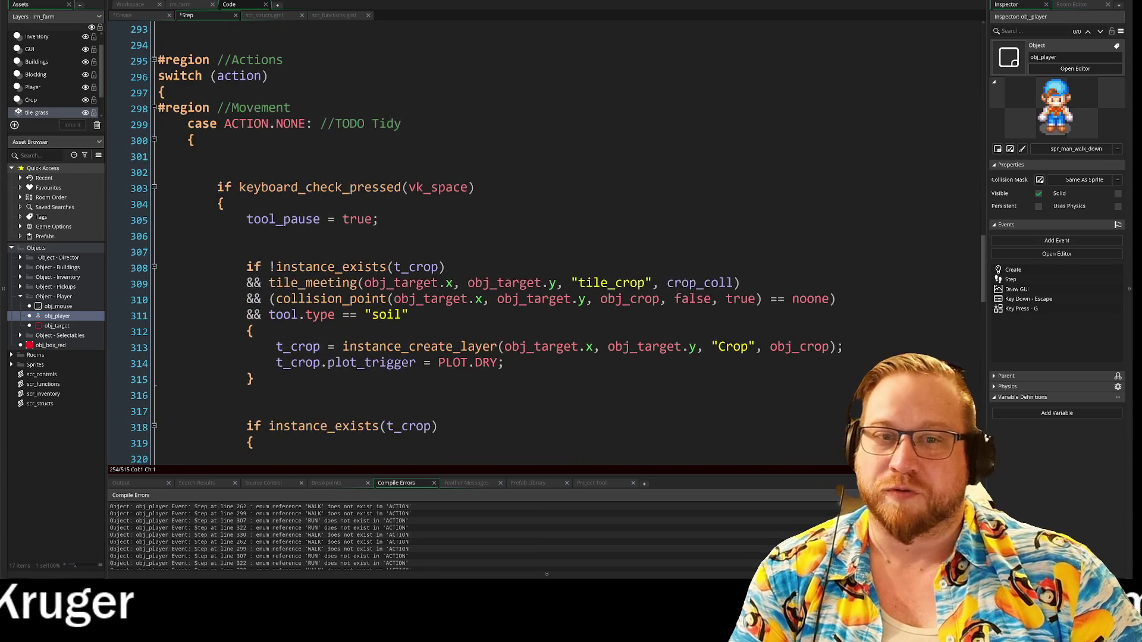
pyautogui.scroll(-3, 483, 243)
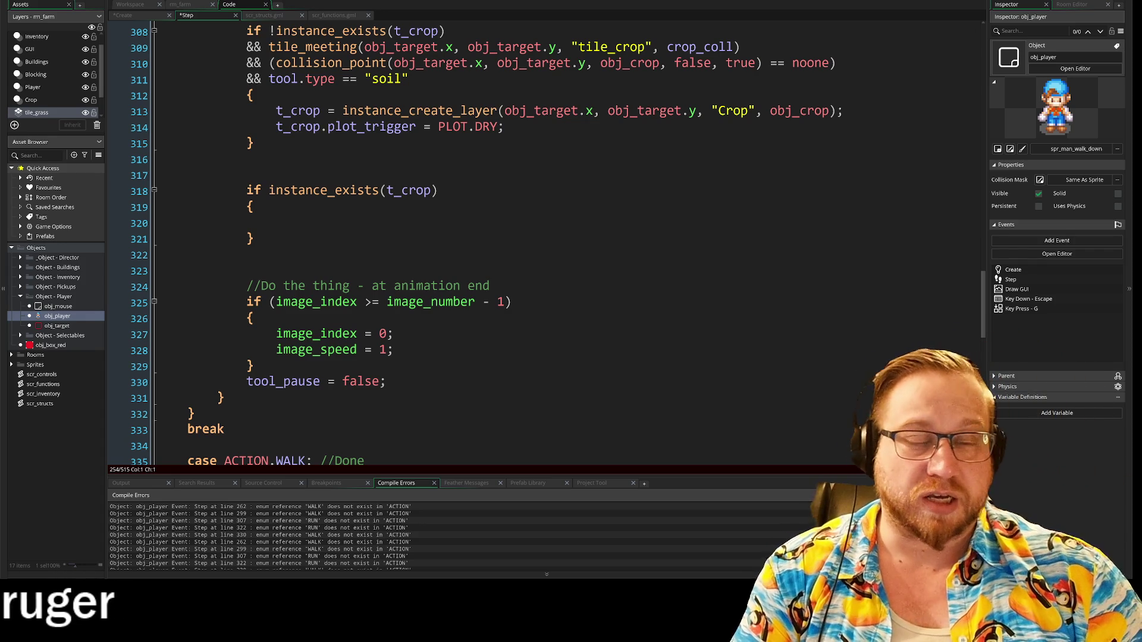
pyautogui.scroll(1, 440, 125)
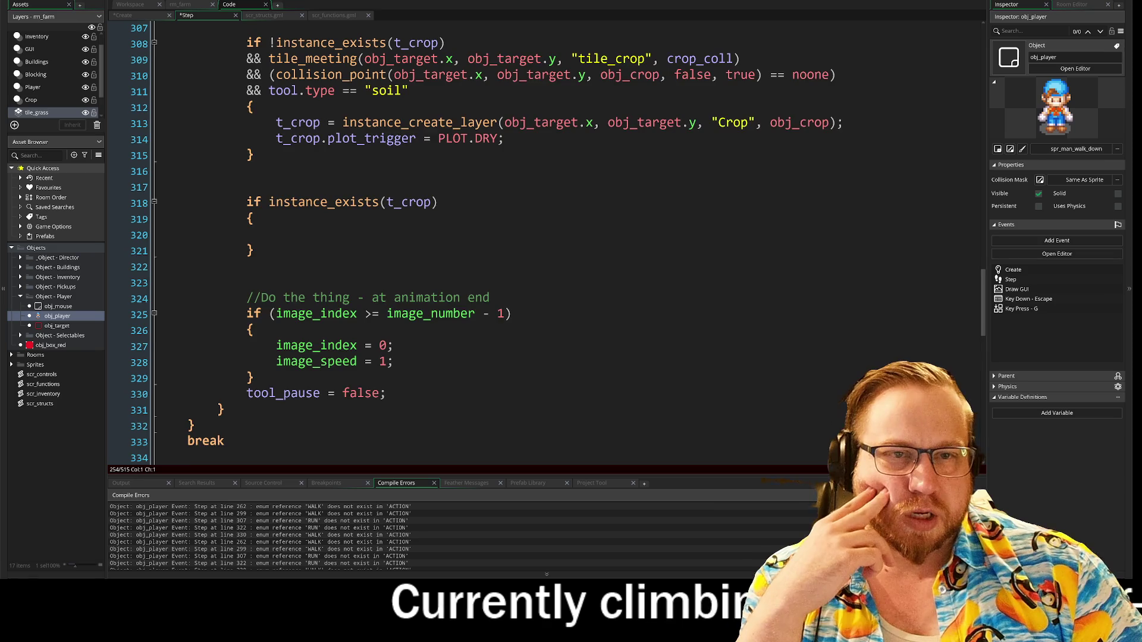
pyautogui.scroll(1, 380, 238)
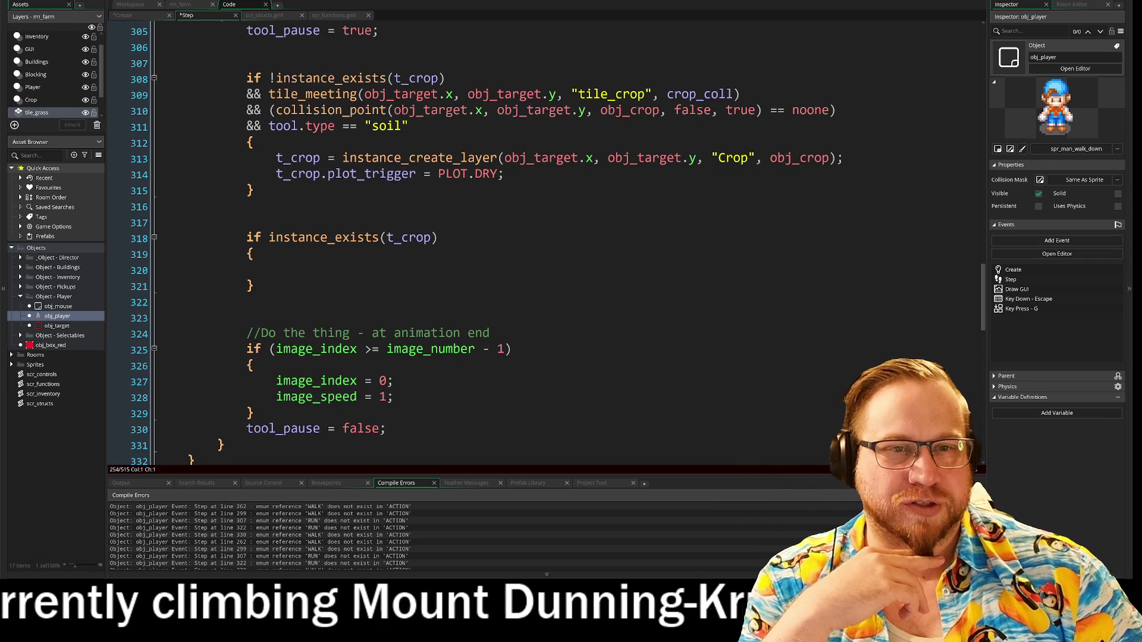
pyautogui.scroll(-4, 273, 342)
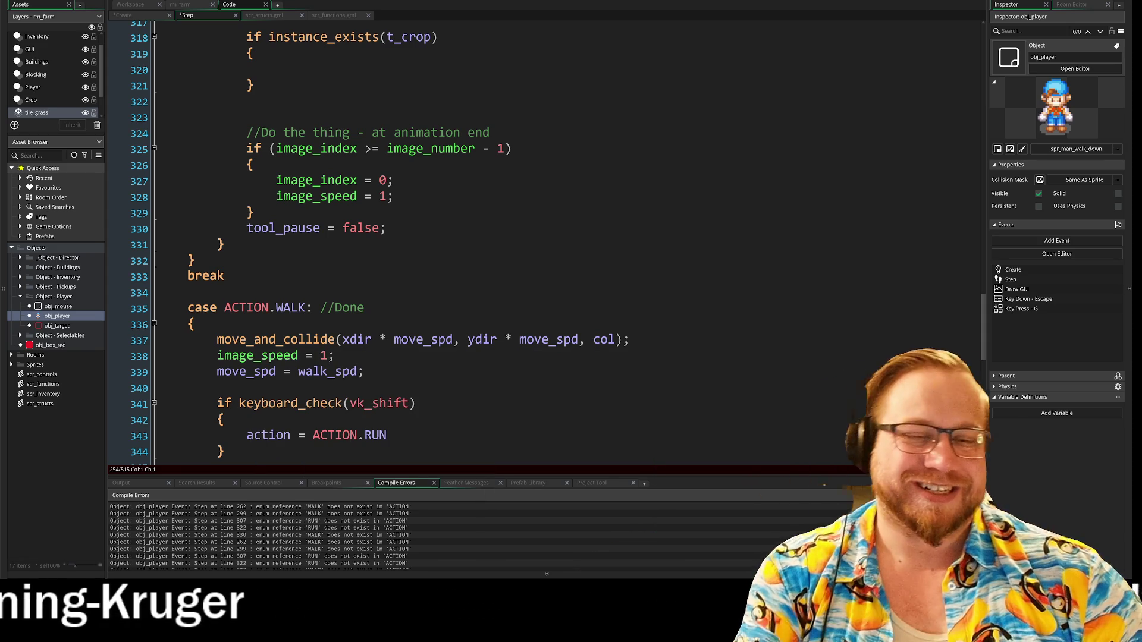
pyautogui.scroll(4, 558, 243)
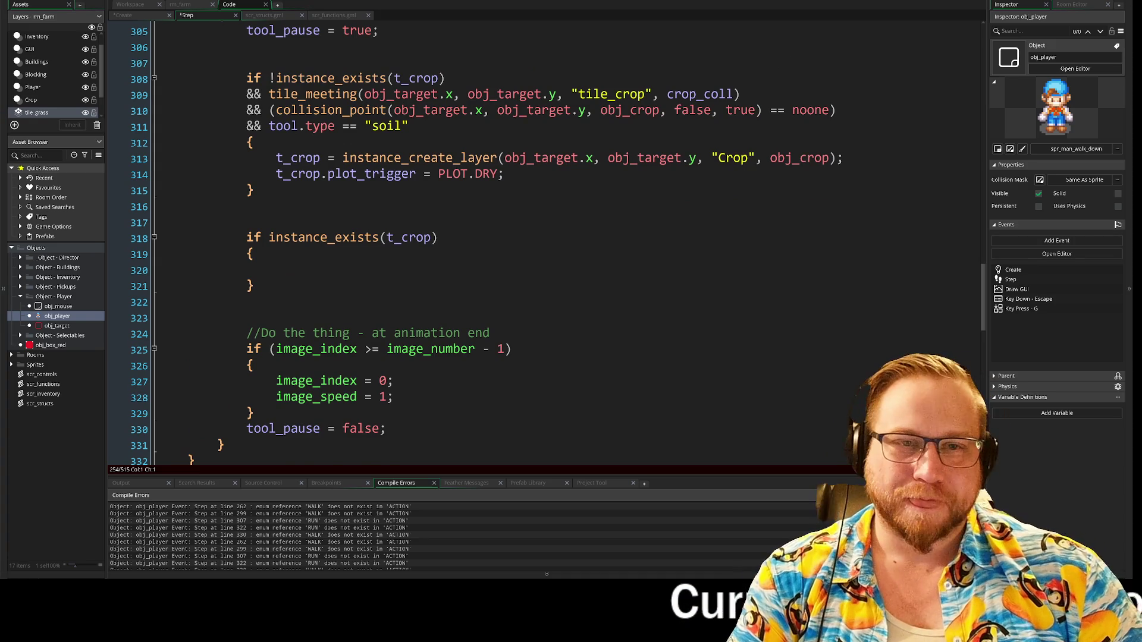
pyautogui.scroll(4, 483, 242)
pyautogui.scroll(-1, 483, 243)
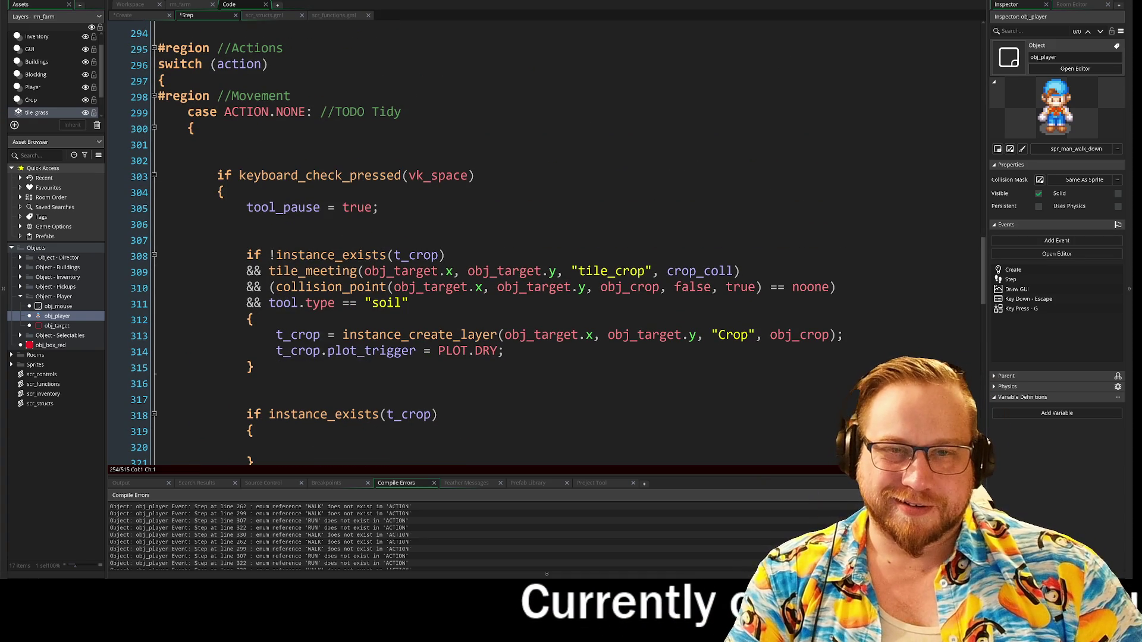
# - Delete the stray blank line in the ACTION.NONE case
pyautogui.click(218, 160)
pyautogui.press('BackSpace')
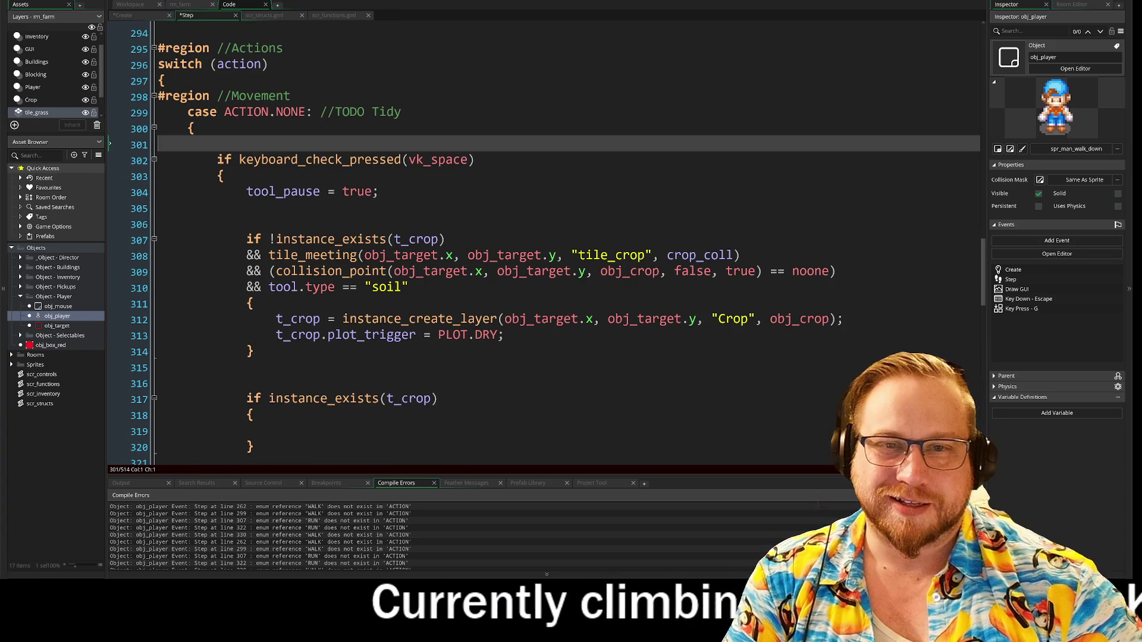
pyautogui.scroll(-6, 482, 243)
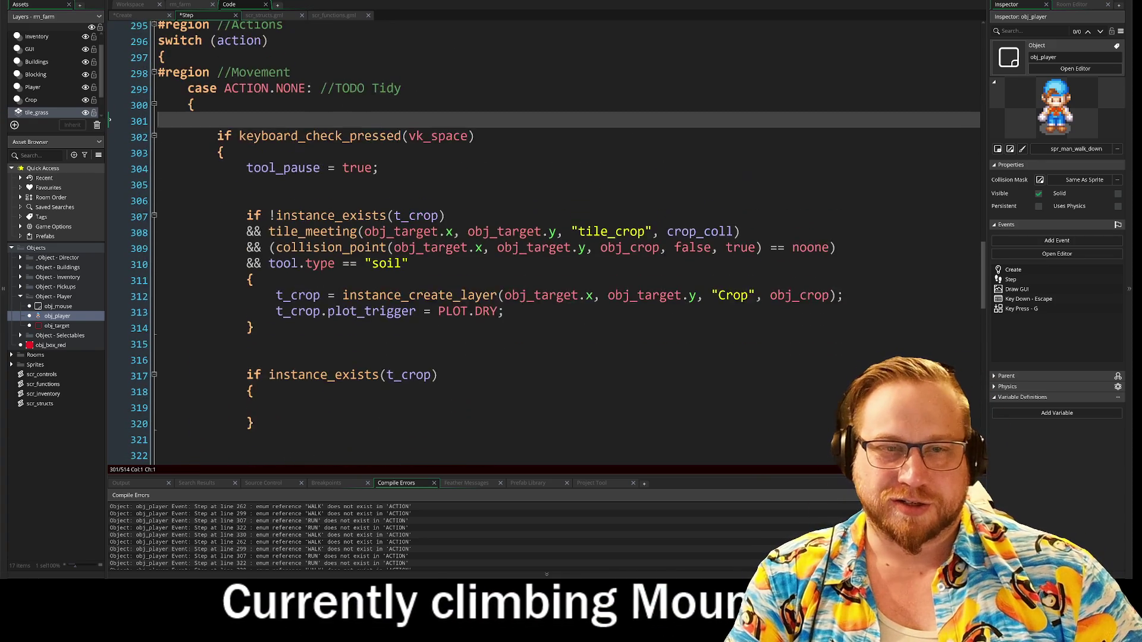
pyautogui.scroll(-6, 483, 243)
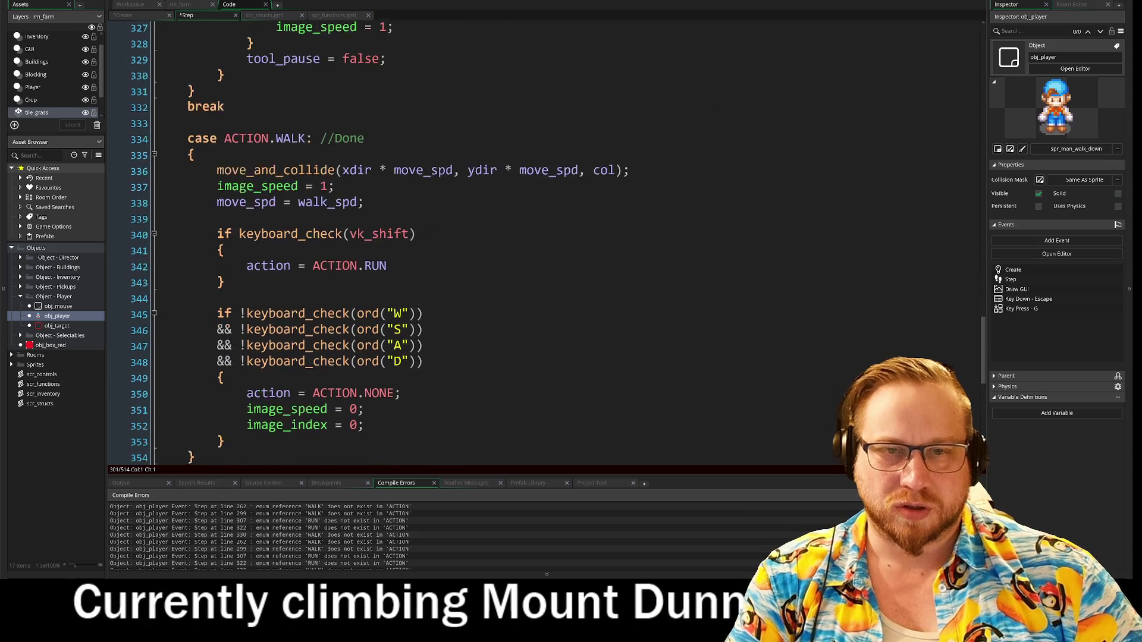
# - Delete the entire ACTION.WALK case, then unfold ACTION.RUN and select its body
pyautogui.moveTo(187, 91)
pyautogui.mouseDown()
pyautogui.moveTo(423, 298)
pyautogui.moveTo(224, 425)
pyautogui.mouseUp()
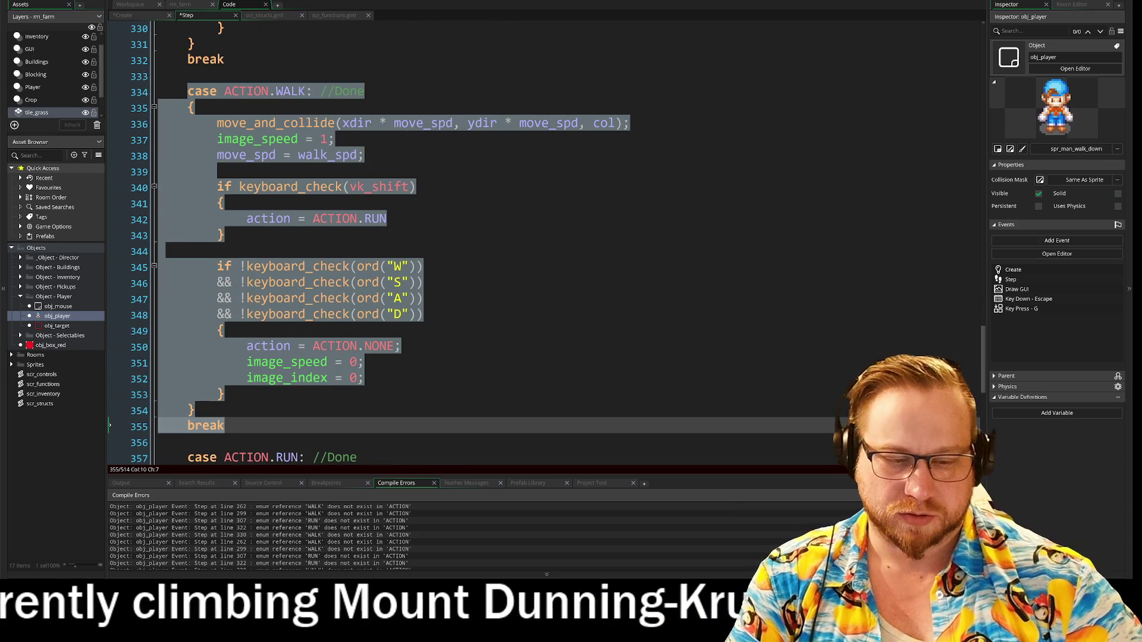
pyautogui.press('Delete')
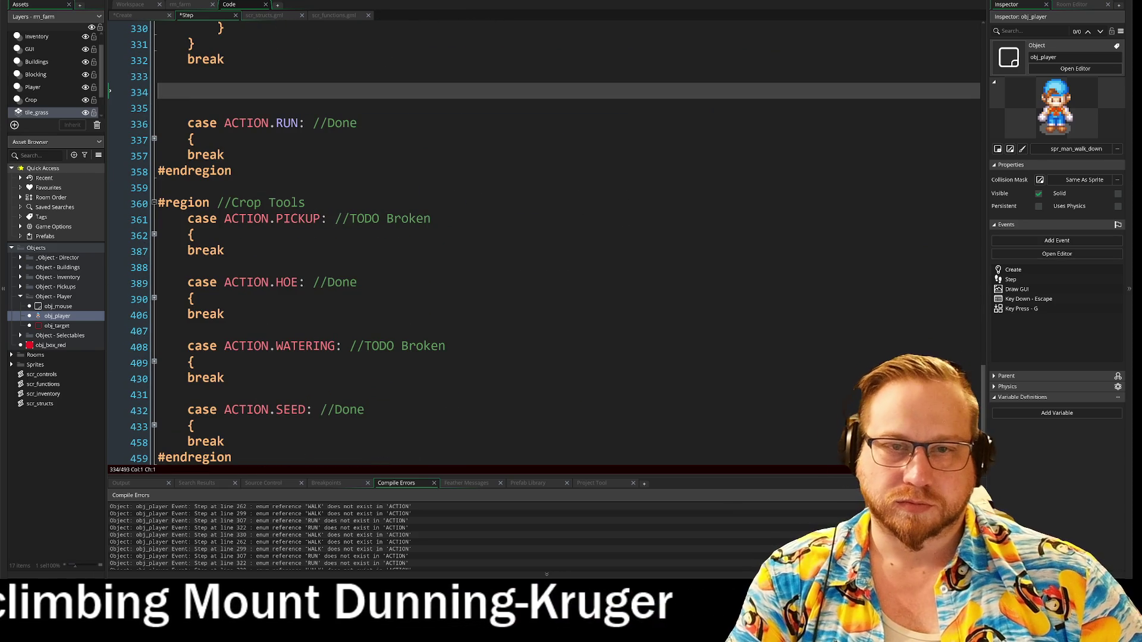
pyautogui.click(154, 140)
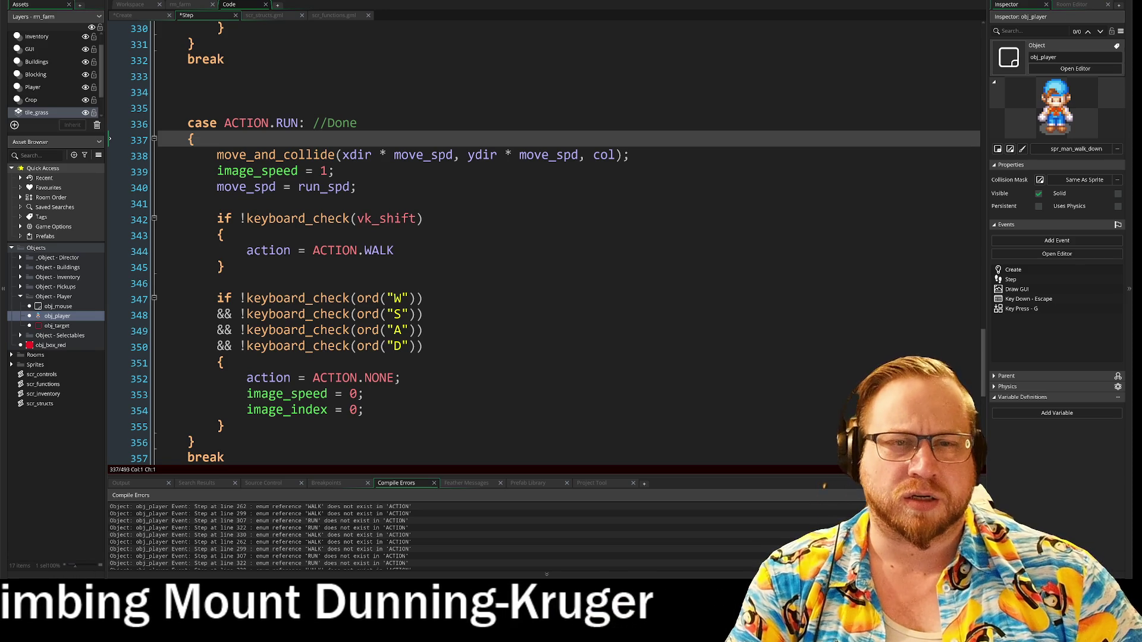
pyautogui.moveTo(225, 426)
pyautogui.mouseDown()
pyautogui.moveTo(161, 331)
pyautogui.moveTo(160, 154)
pyautogui.mouseUp()
pyautogui.hotkey('ctrl', 'c')
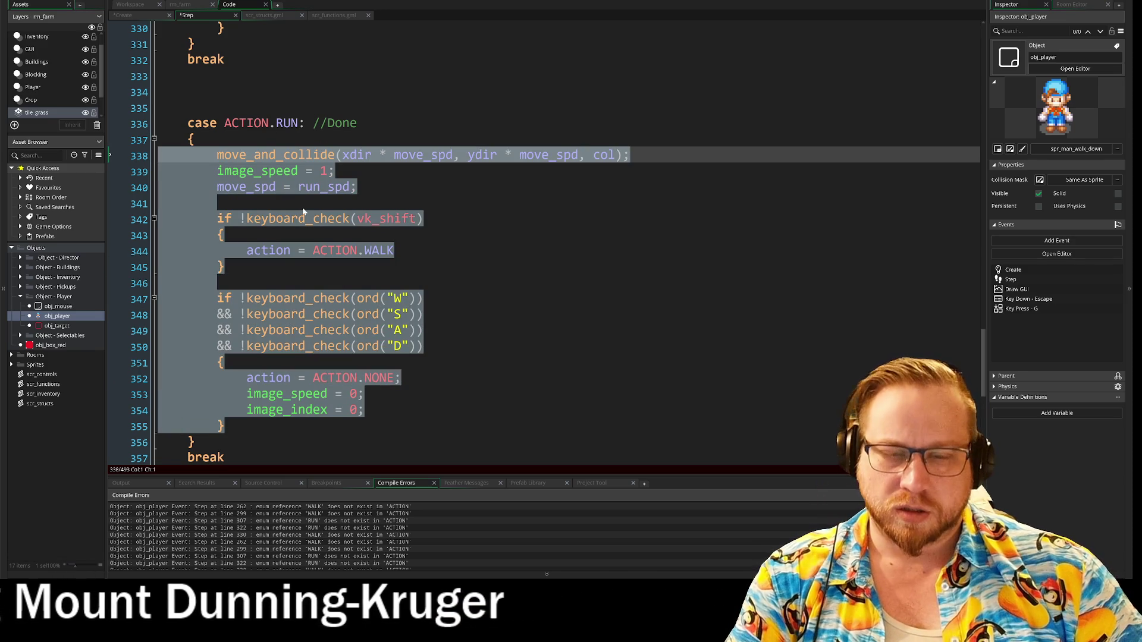
pyautogui.scroll(2, 512, 297)
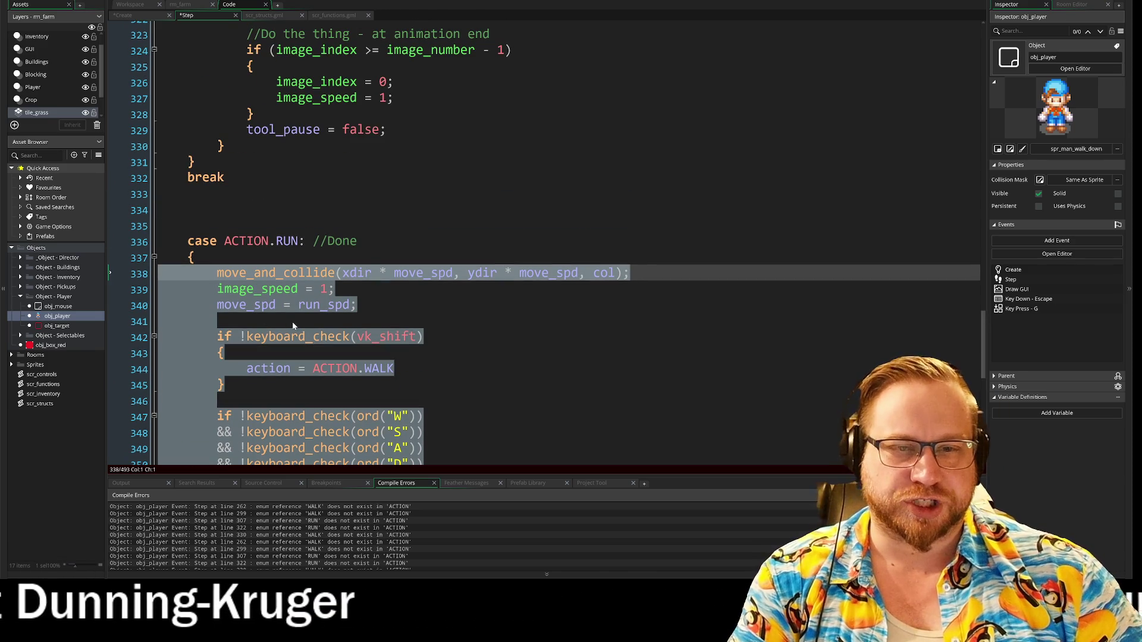
pyautogui.scroll(7, 504, 354)
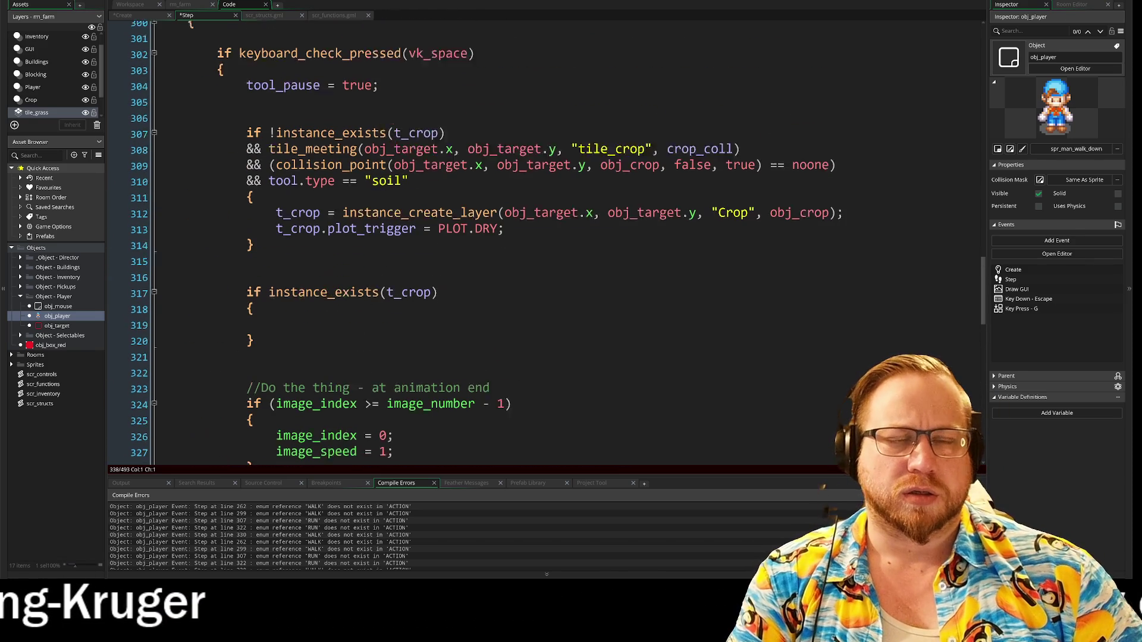
pyautogui.scroll(2, 502, 355)
pyautogui.scroll(-8, 501, 355)
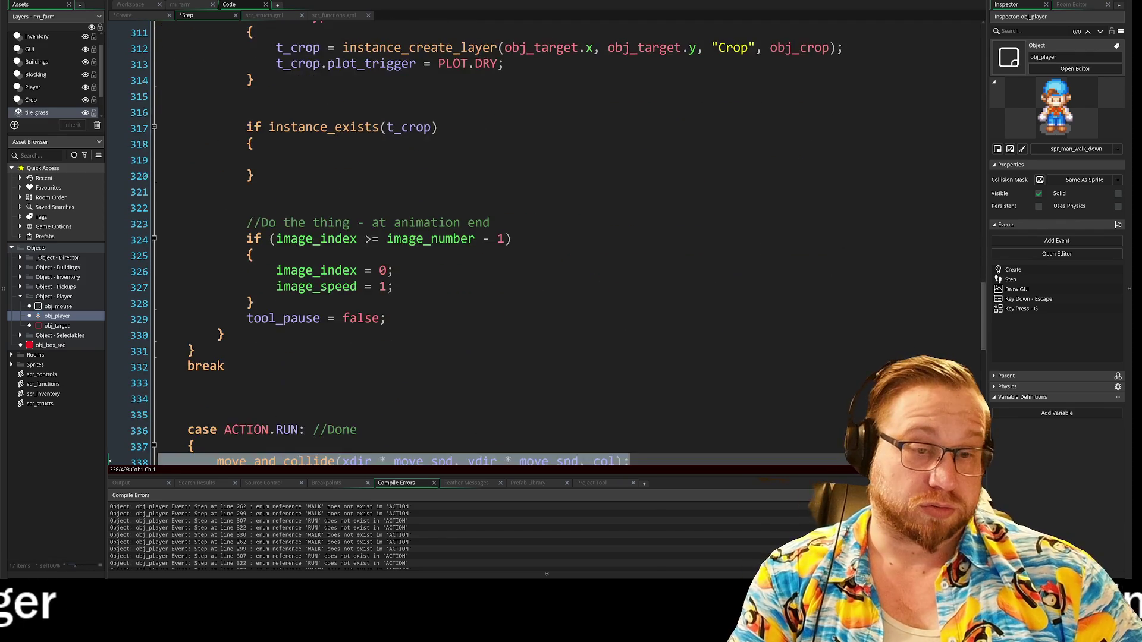
pyautogui.scroll(-3, 501, 355)
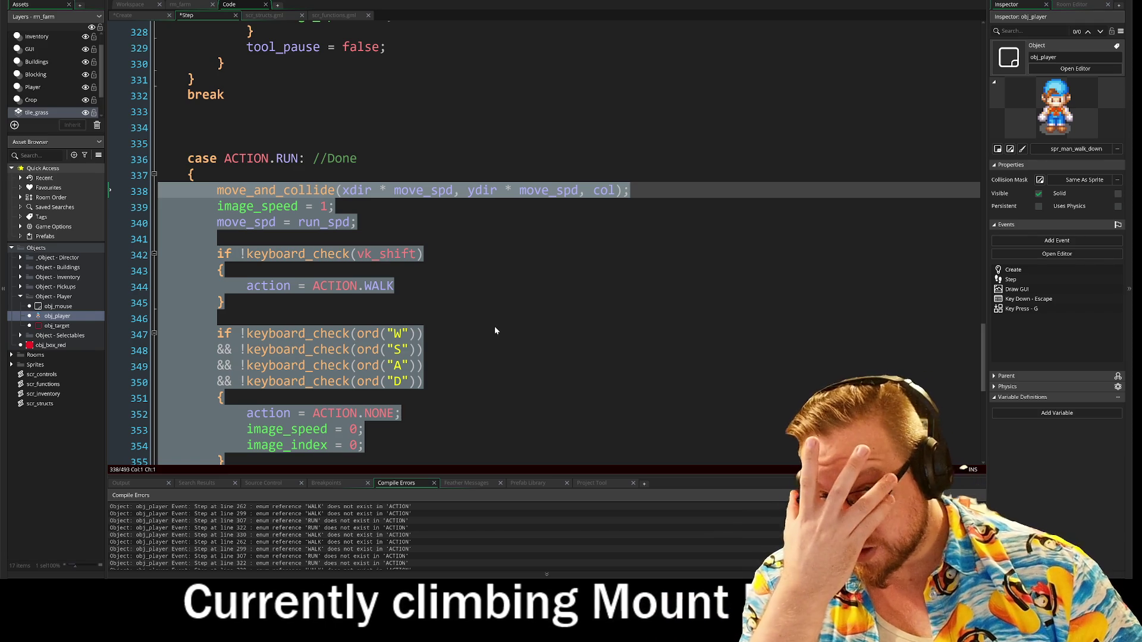
pyautogui.scroll(5, 494, 330)
pyautogui.scroll(12, 494, 325)
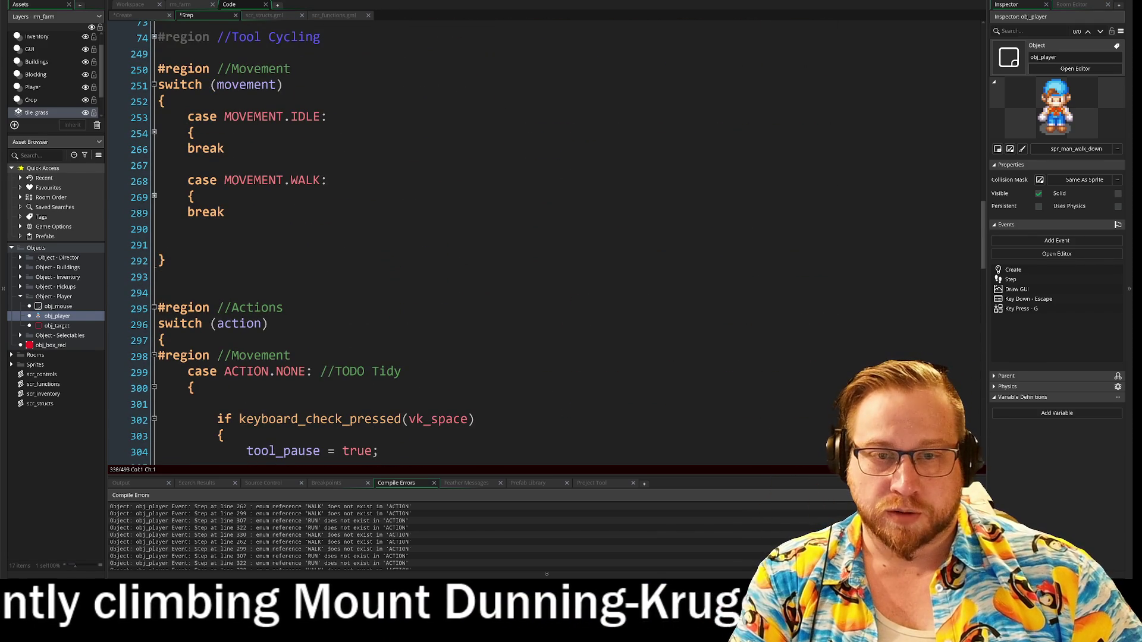
# - Paste the RUN code into the movement switch's empty line, then undo that paste
pyautogui.click(188, 229)
pyautogui.hotkey('ctrl', 'v')
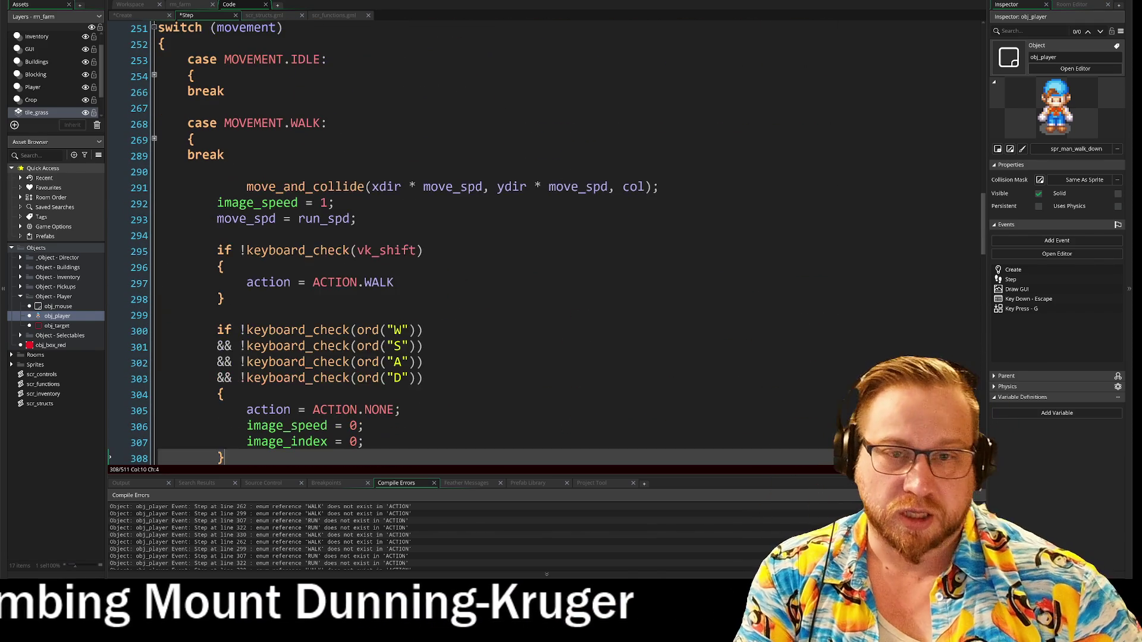
pyautogui.click(246, 186)
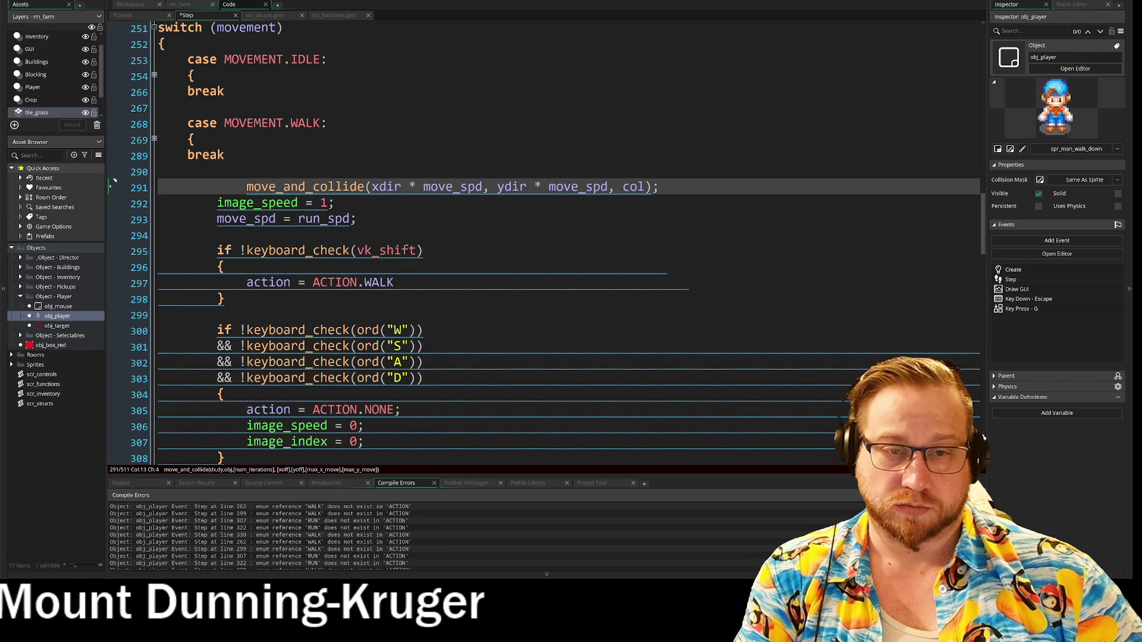
pyautogui.scroll(-3, 262, 211)
pyautogui.hotkey('ctrl', 'z')
# - Select the whole ACTION.RUN case and paste it right after the MOVEMENT.WALK case
pyautogui.scroll(-12, 482, 243)
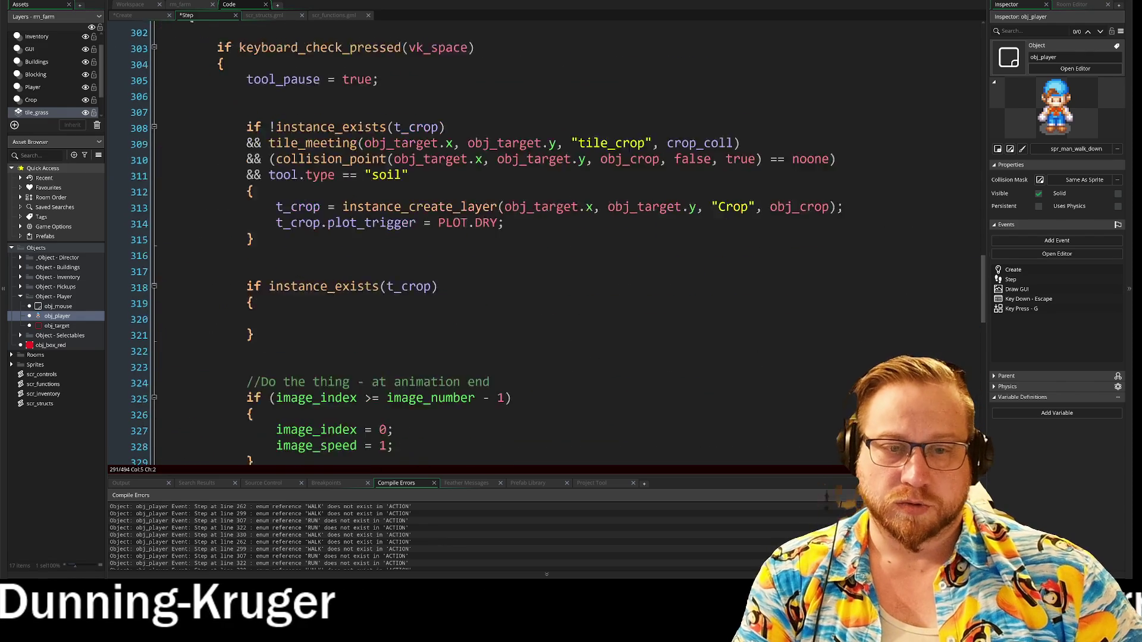
pyautogui.moveTo(159, 223)
pyautogui.mouseDown()
pyautogui.moveTo(357, 288)
pyautogui.moveTo(225, 389)
pyautogui.mouseUp()
pyautogui.hotkey('ctrl', 'c')
pyautogui.scroll(-6, 225, 390)
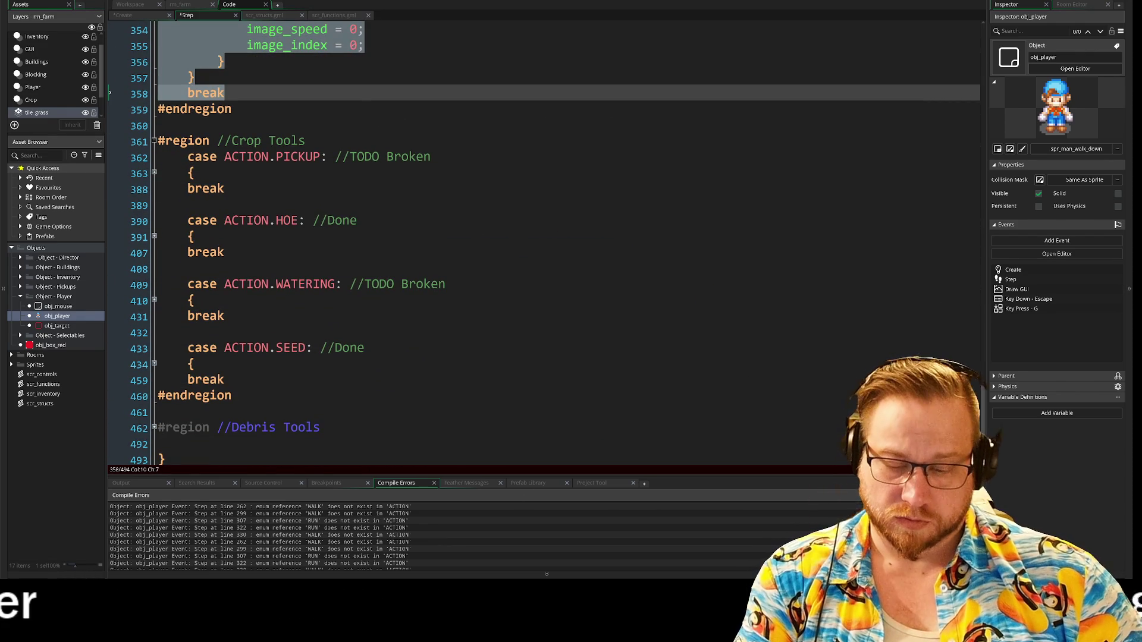
pyautogui.scroll(14, 359, 210)
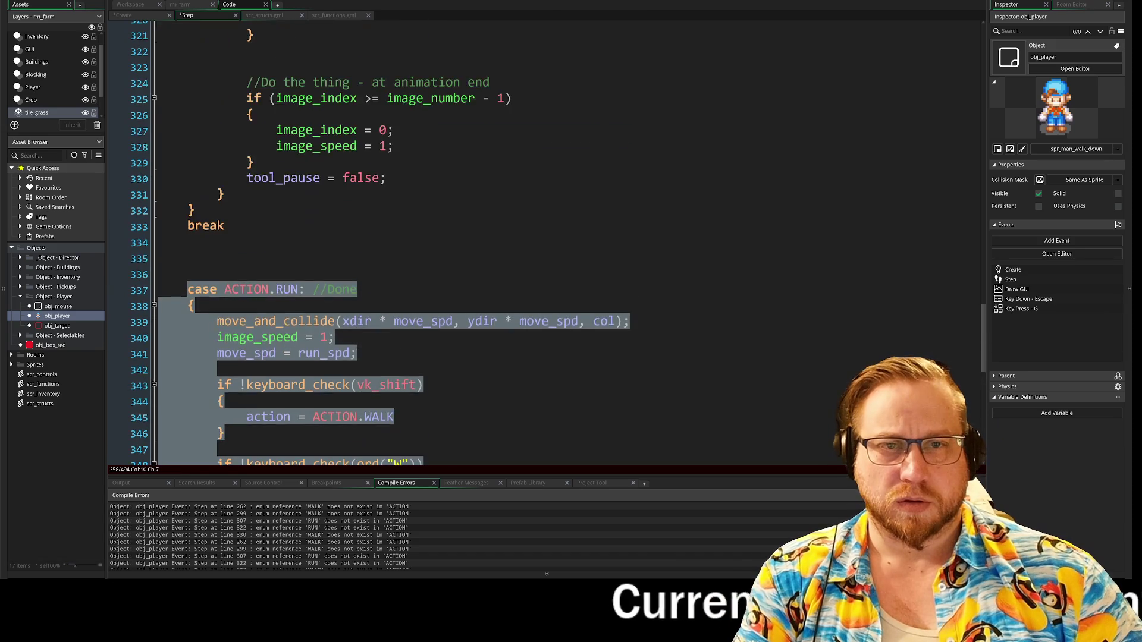
pyautogui.scroll(12, 416, 238)
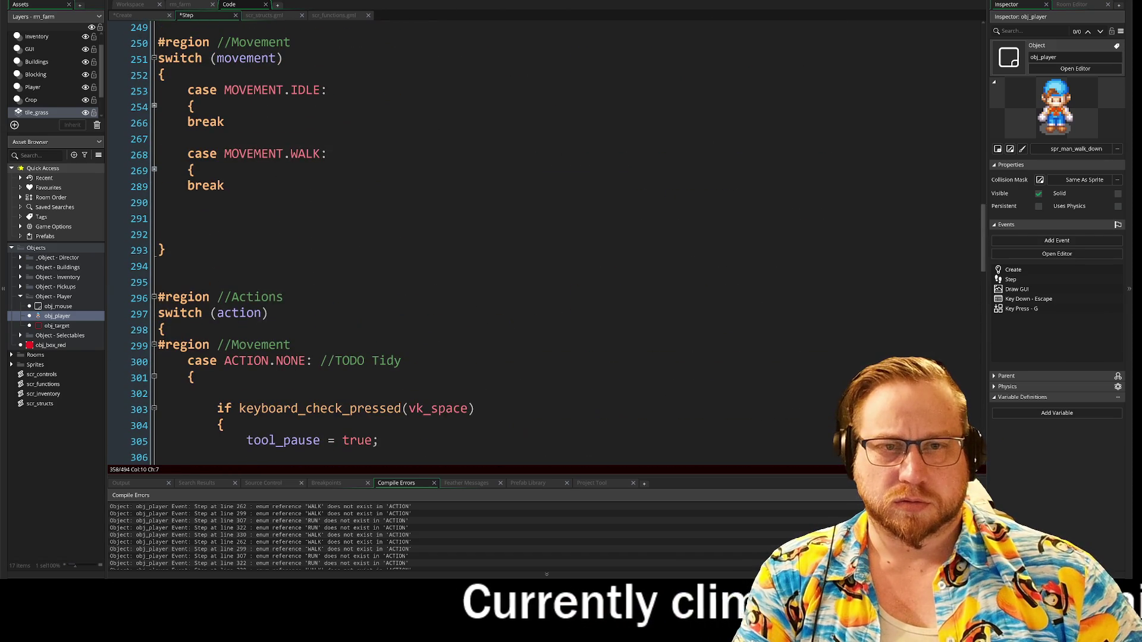
pyautogui.click(188, 202)
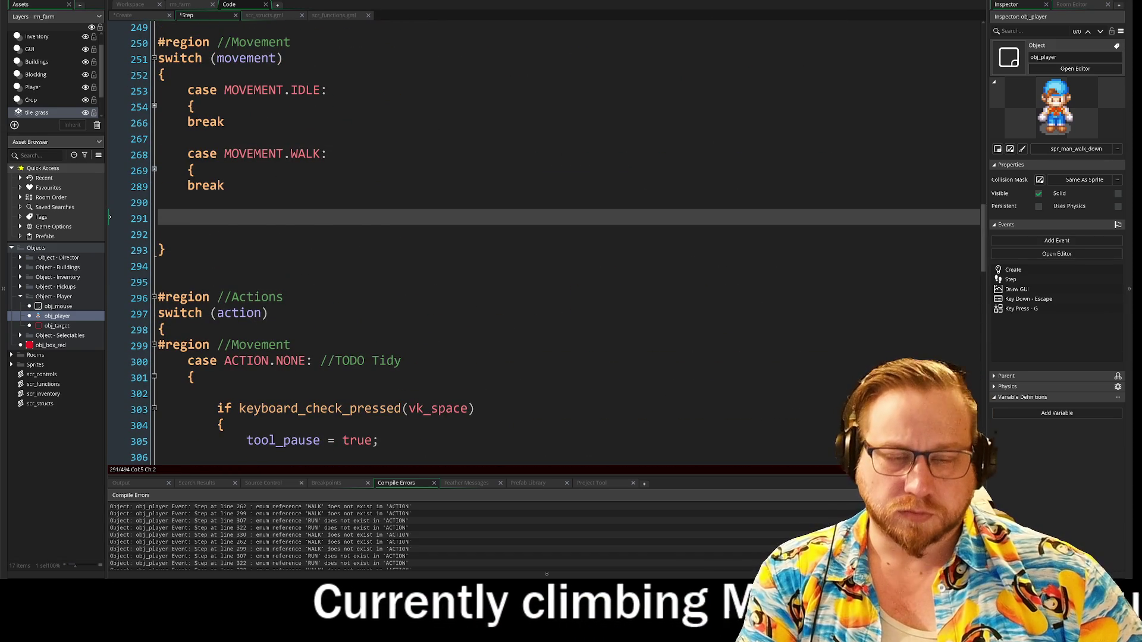
pyautogui.hotkey('ctrl', 'v')
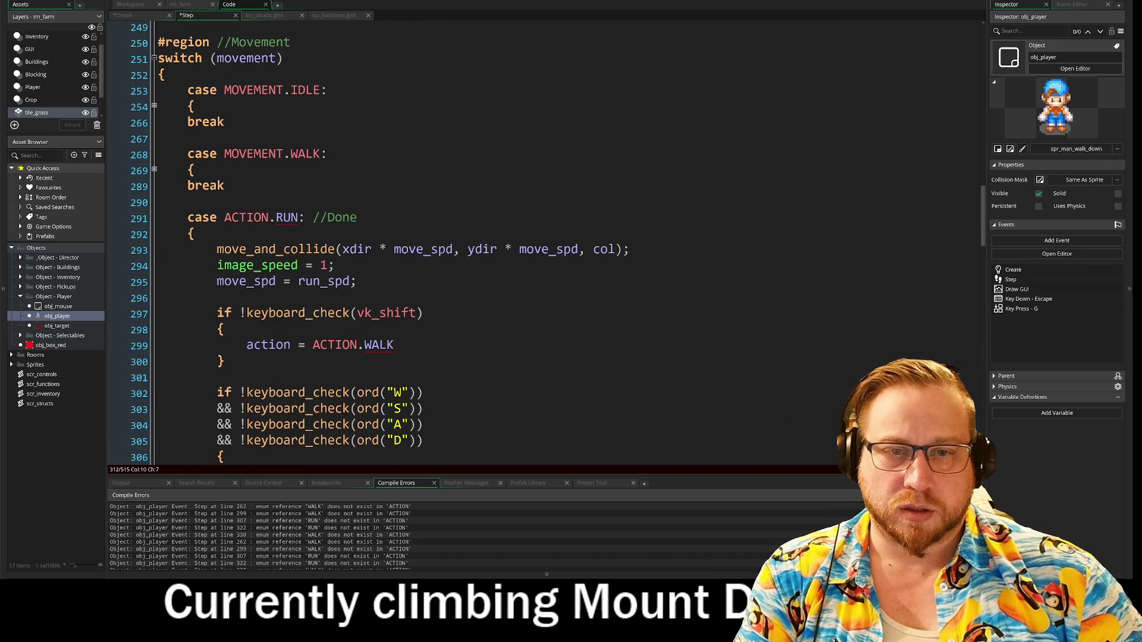
# - Replace ACTION with MOVEMENT in the copied case header and its WALK and NONE assignments
pyautogui.doubleClick(250, 155)
pyautogui.hotkey('ctrl', 'c')
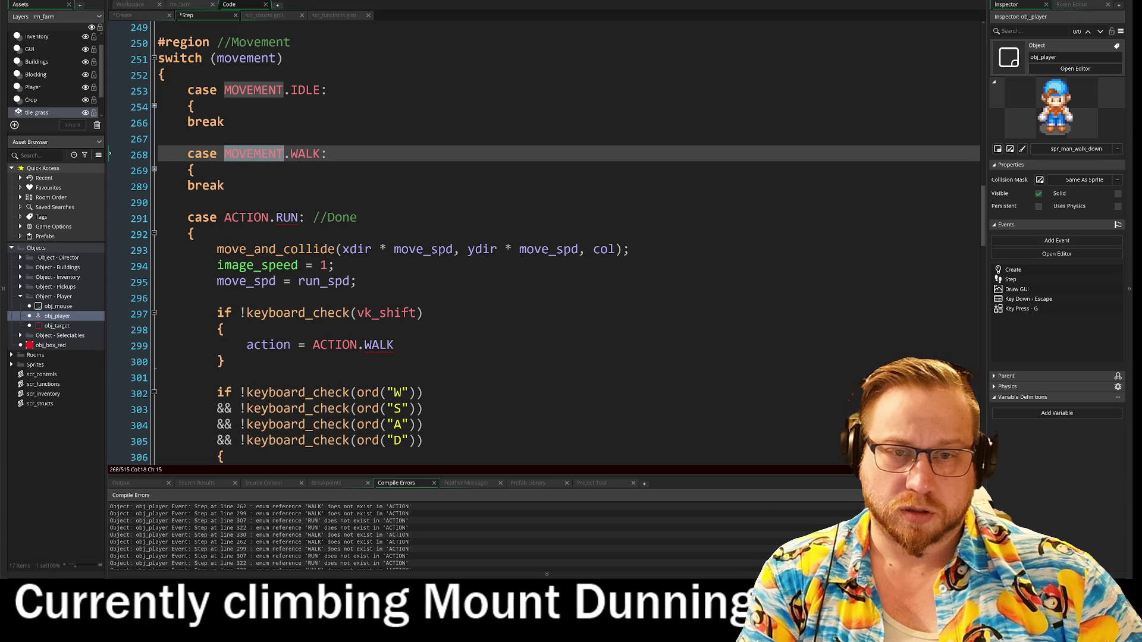
pyautogui.doubleClick(246, 218)
pyautogui.doubleClick(335, 345)
pyautogui.hotkey('ctrl', 'v')
pyautogui.scroll(-4, 335, 345)
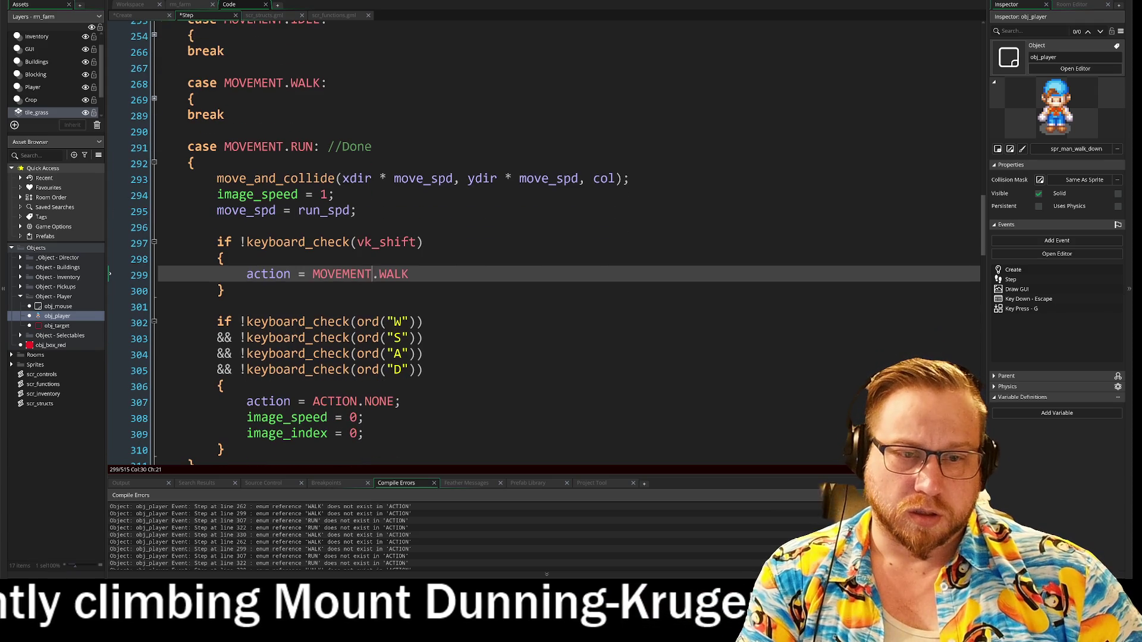
pyautogui.doubleClick(354, 403)
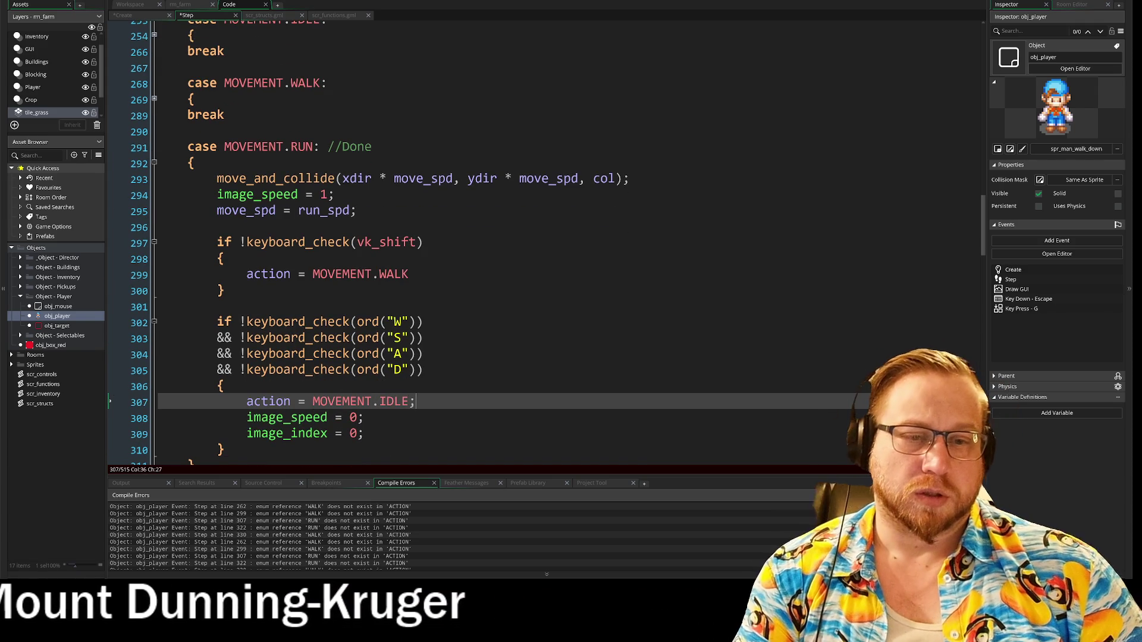
# - Collapse the MOVEMENT.RUN case and select its //Done comment
pyautogui.scroll(-2, 475, 238)
pyautogui.scroll(2, 476, 238)
pyautogui.scroll(-2, 475, 238)
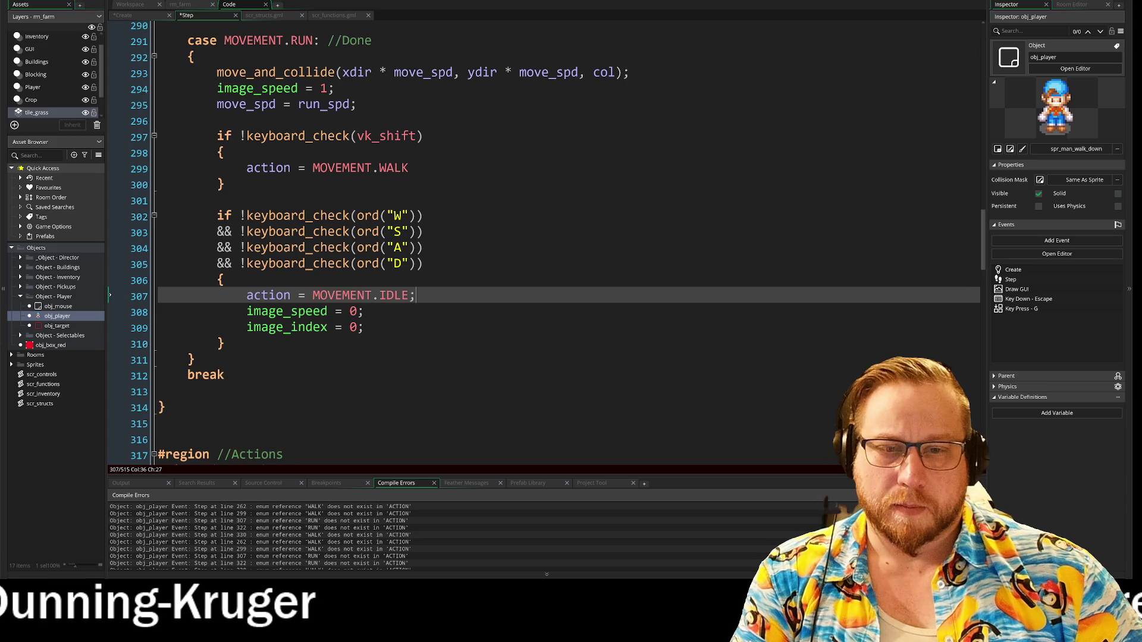
pyautogui.scroll(3, 535, 238)
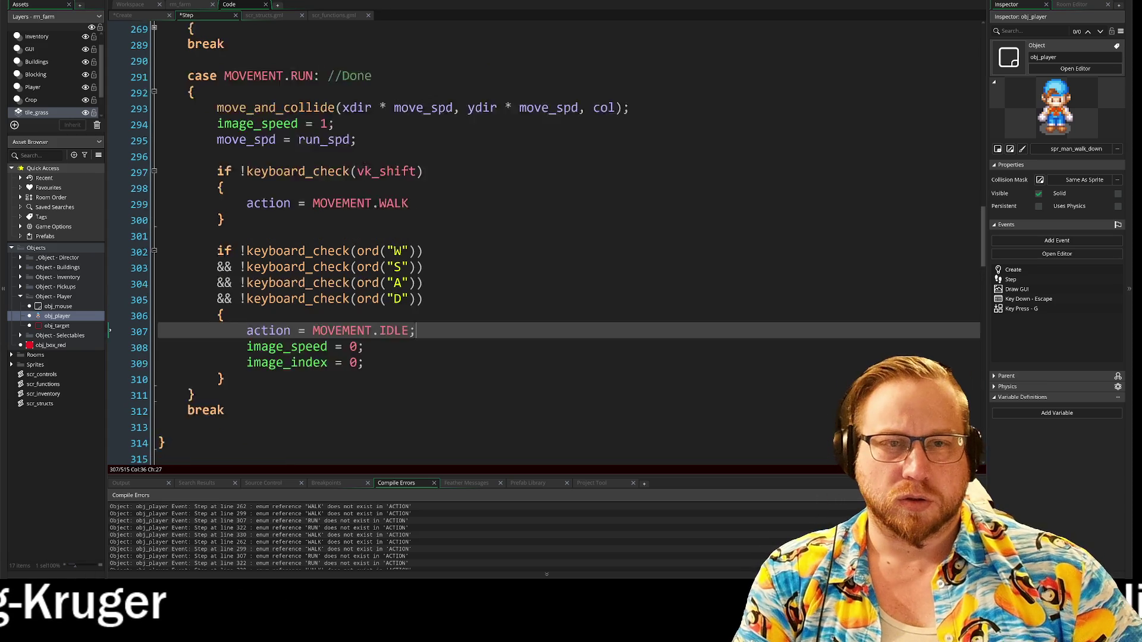
pyautogui.click(155, 141)
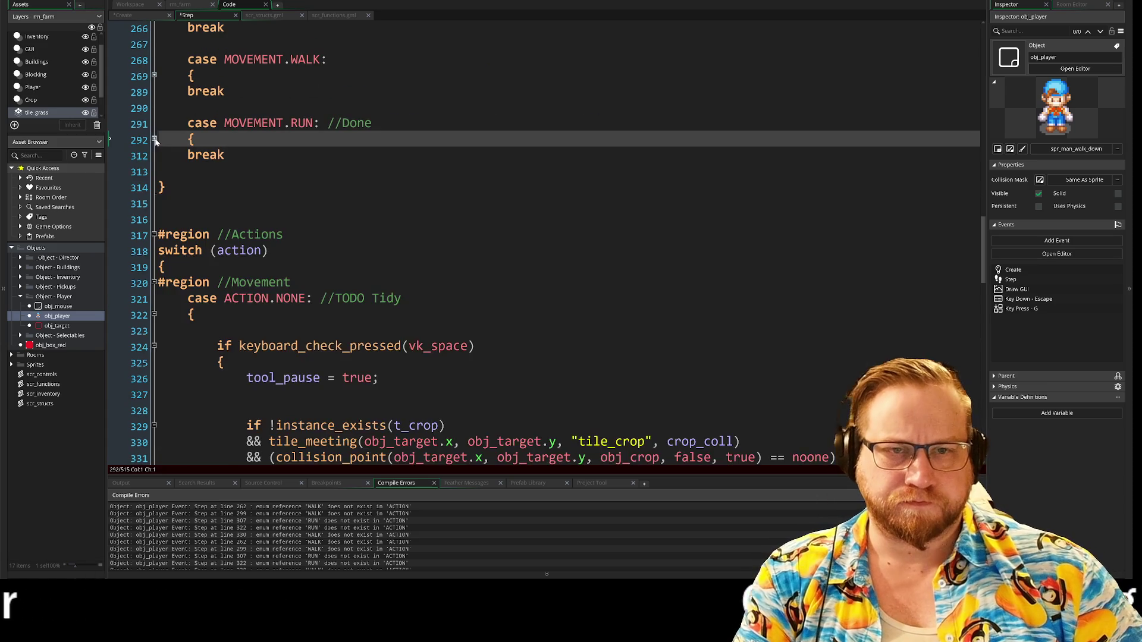
pyautogui.scroll(3, 536, 238)
pyautogui.moveTo(328, 205); pyautogui.dragTo(372, 205)
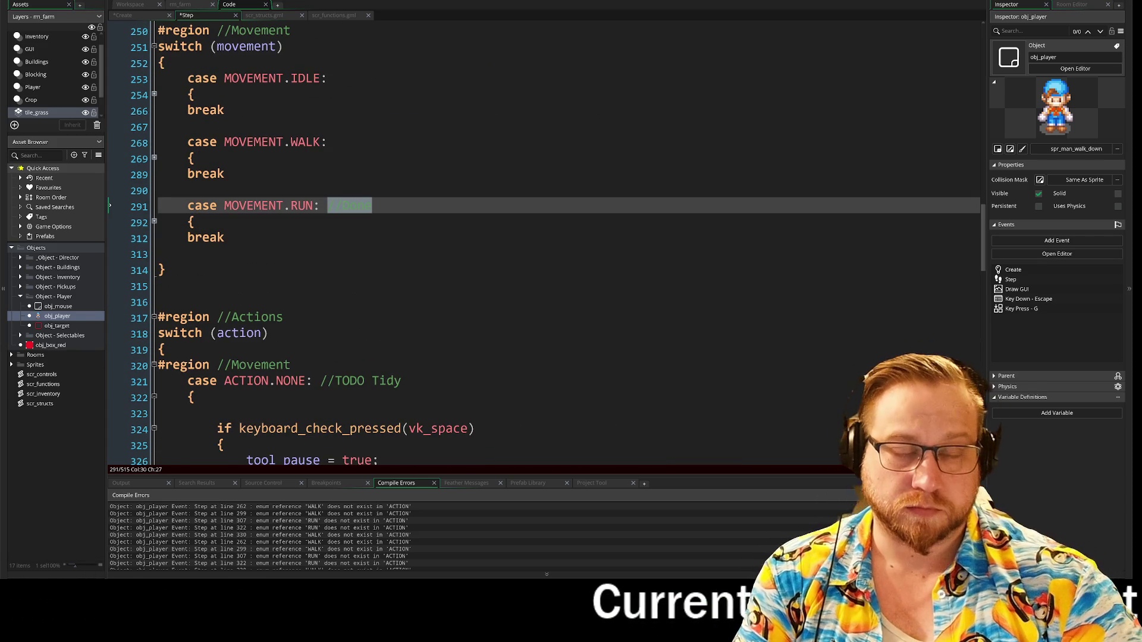
pyautogui.click(327, 142)
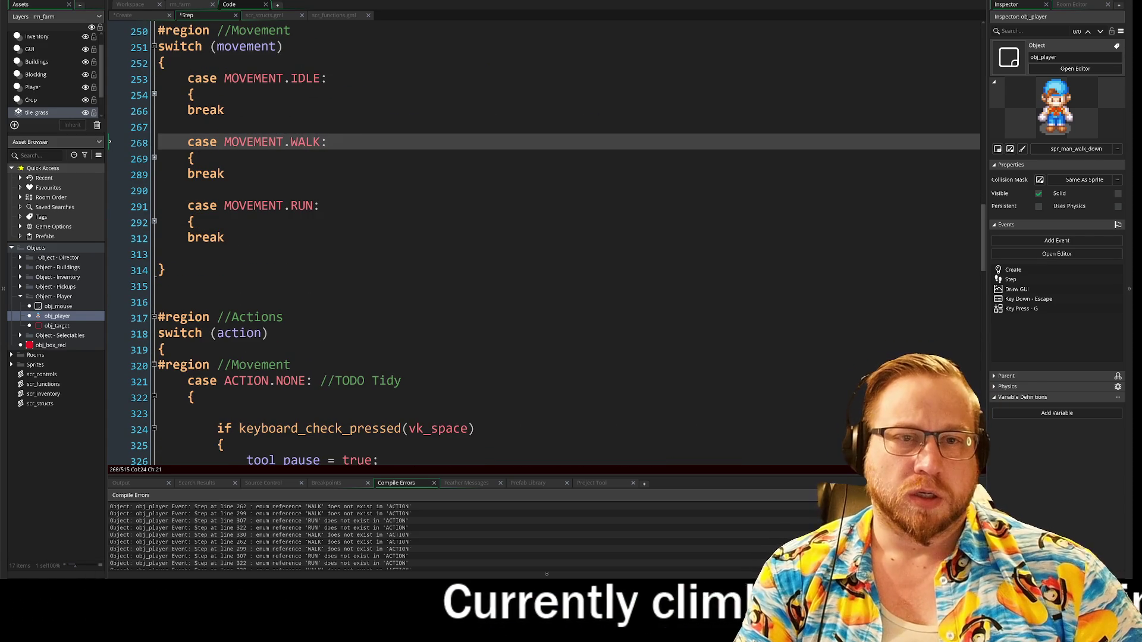
pyautogui.click(328, 78)
# - Fold and then unfold the tool_pause input-handling block
pyautogui.scroll(20, 544, 244)
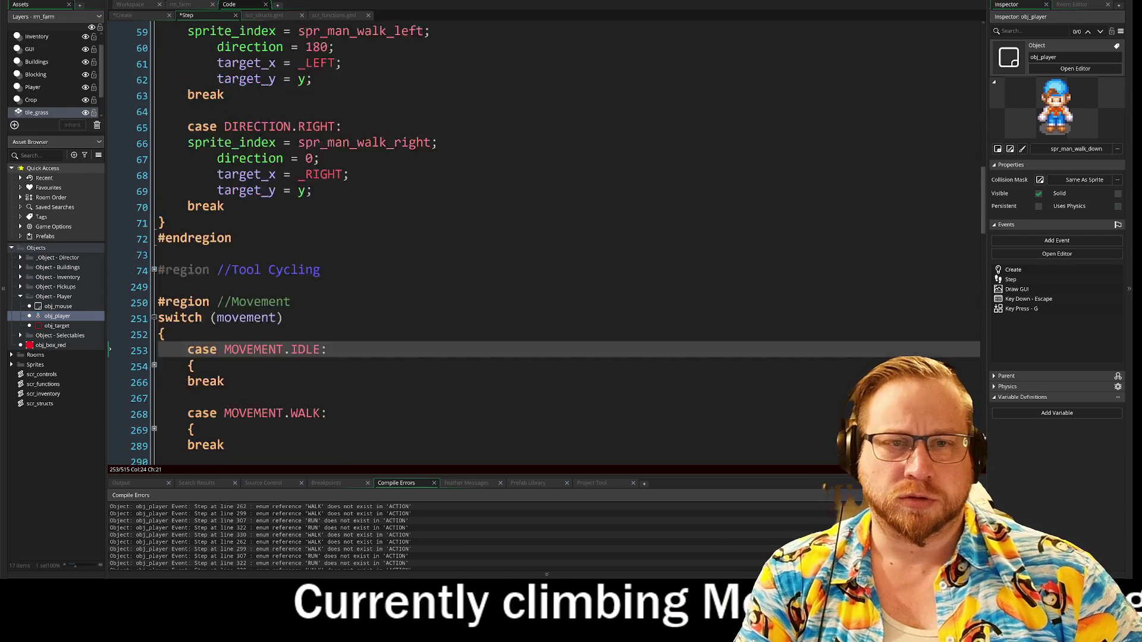
pyautogui.scroll(10, 544, 244)
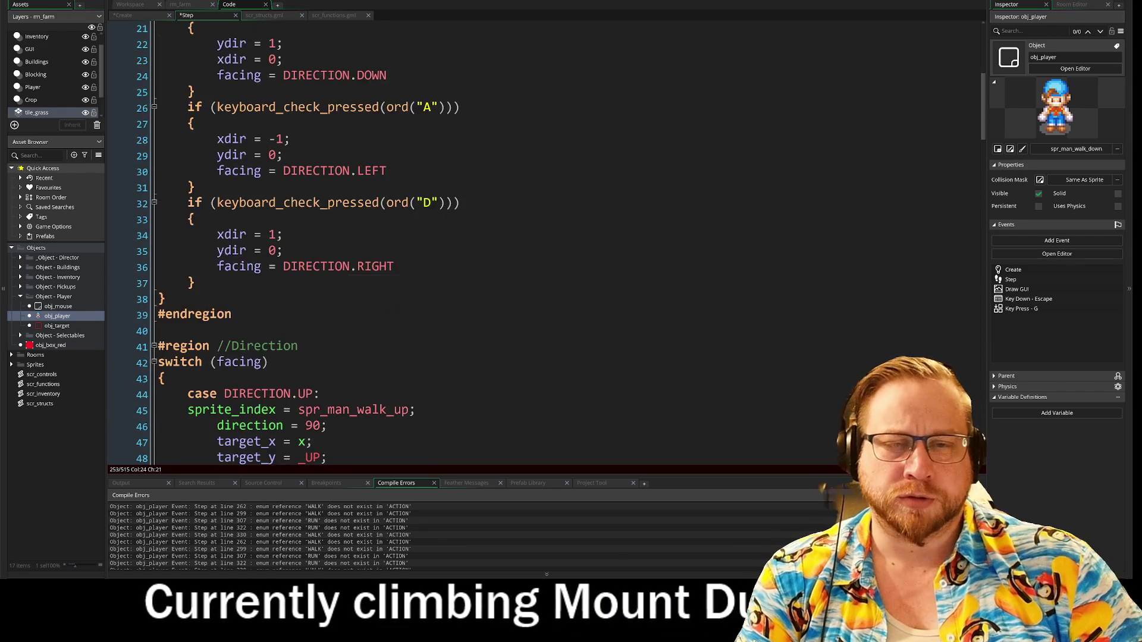
pyautogui.scroll(2, 544, 244)
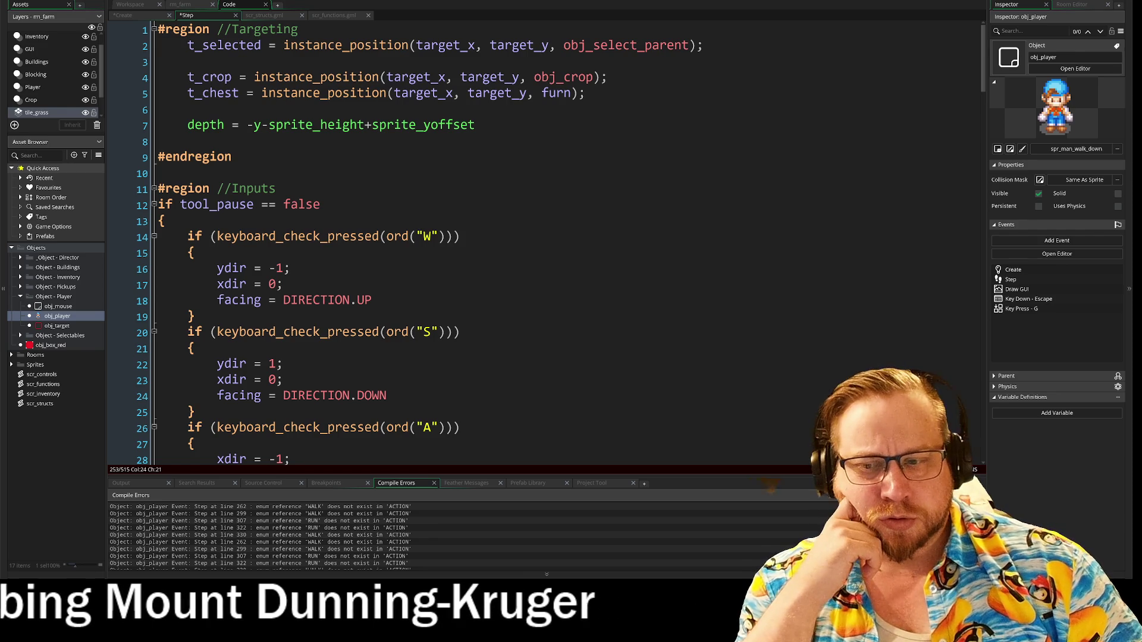
pyautogui.scroll(-1, 545, 244)
pyautogui.scroll(-2, 544, 244)
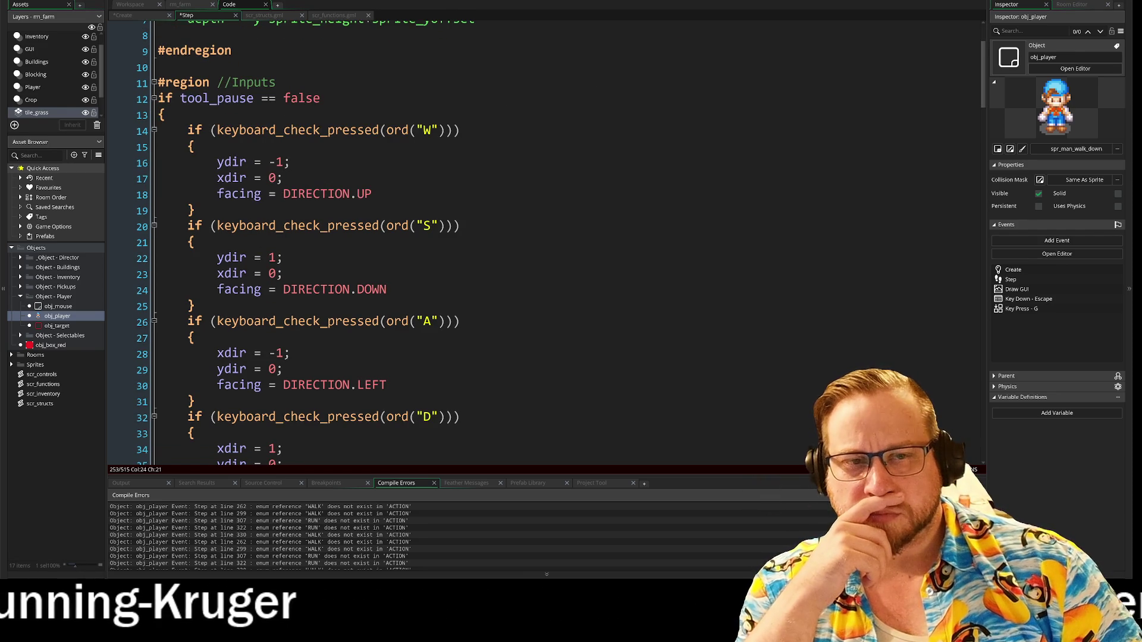
pyautogui.scroll(-4, 545, 244)
pyautogui.scroll(3, 545, 244)
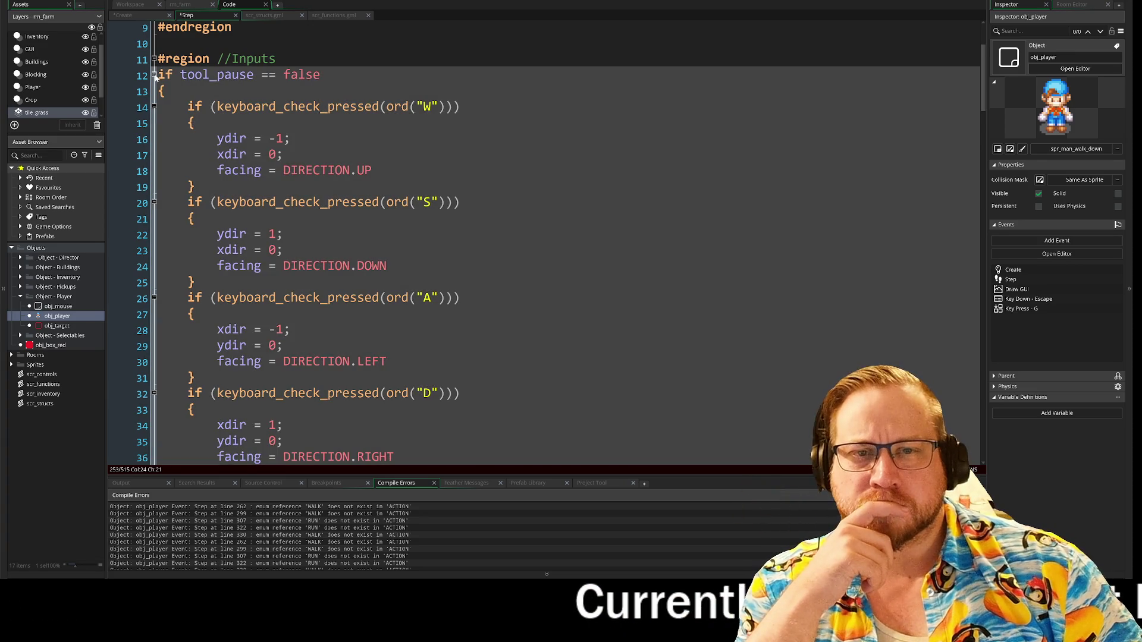
pyautogui.click(154, 74)
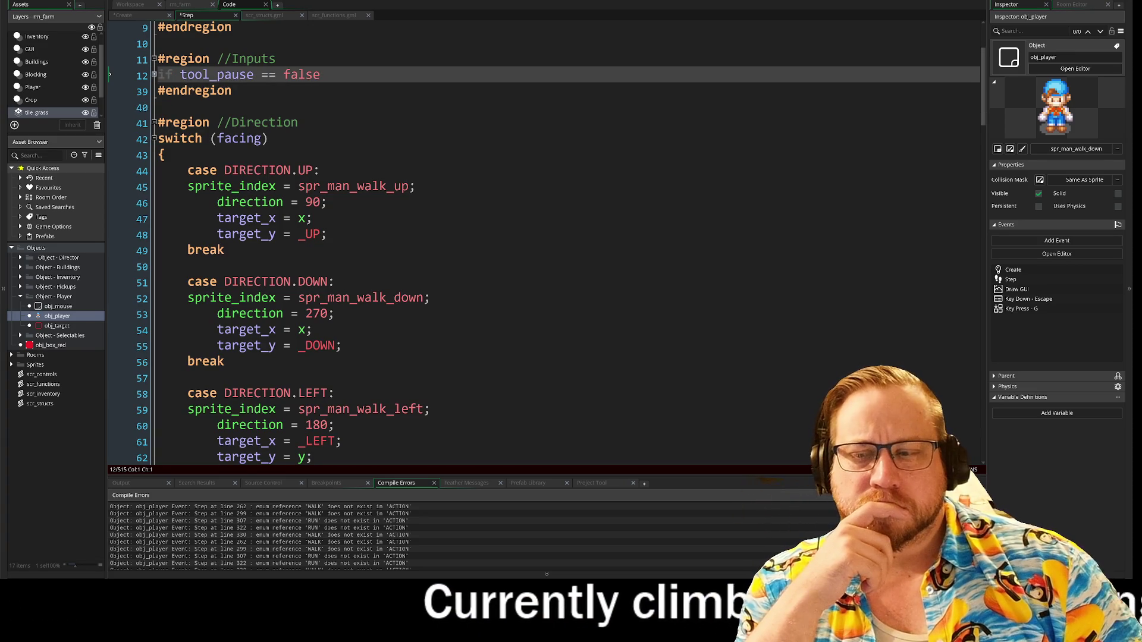
pyautogui.scroll(3, 544, 238)
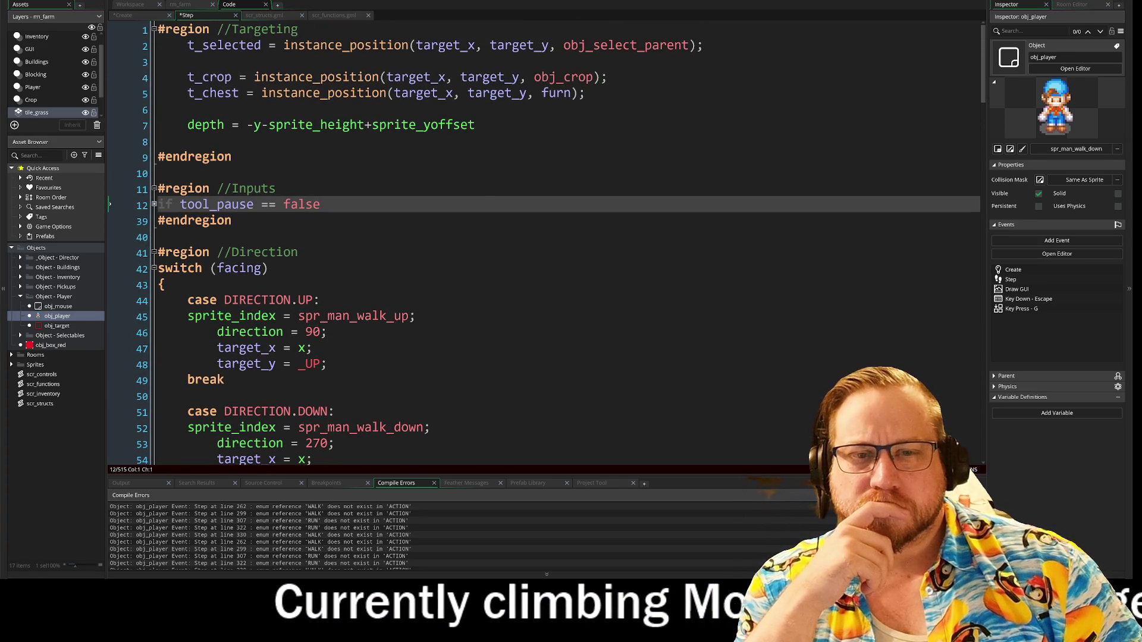
pyautogui.scroll(-3, 544, 237)
pyautogui.click(153, 98)
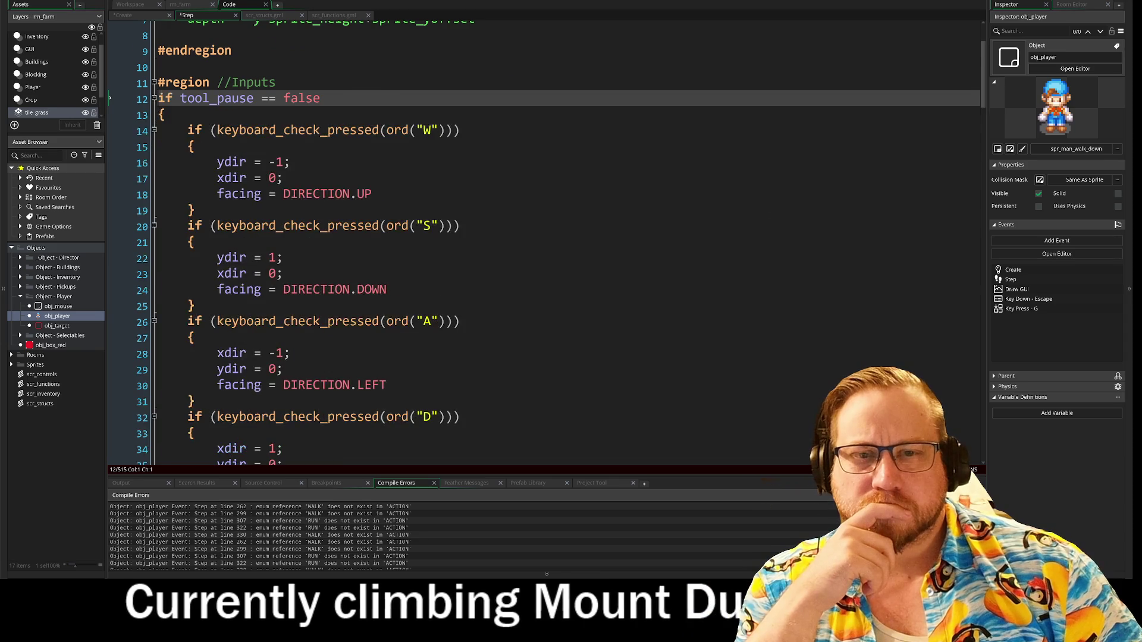
# - Delete the blank line after the RUN case, before the movement switch's closing brace
pyautogui.scroll(-10, 544, 238)
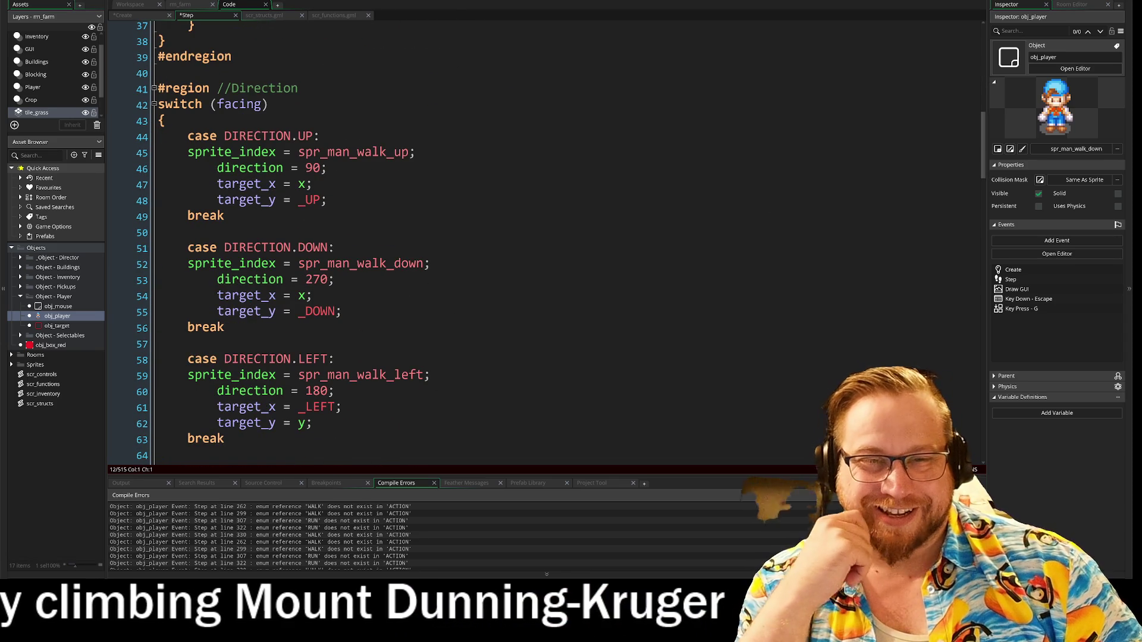
pyautogui.scroll(-8, 544, 238)
pyautogui.scroll(-2, 544, 238)
pyautogui.scroll(-1, 545, 238)
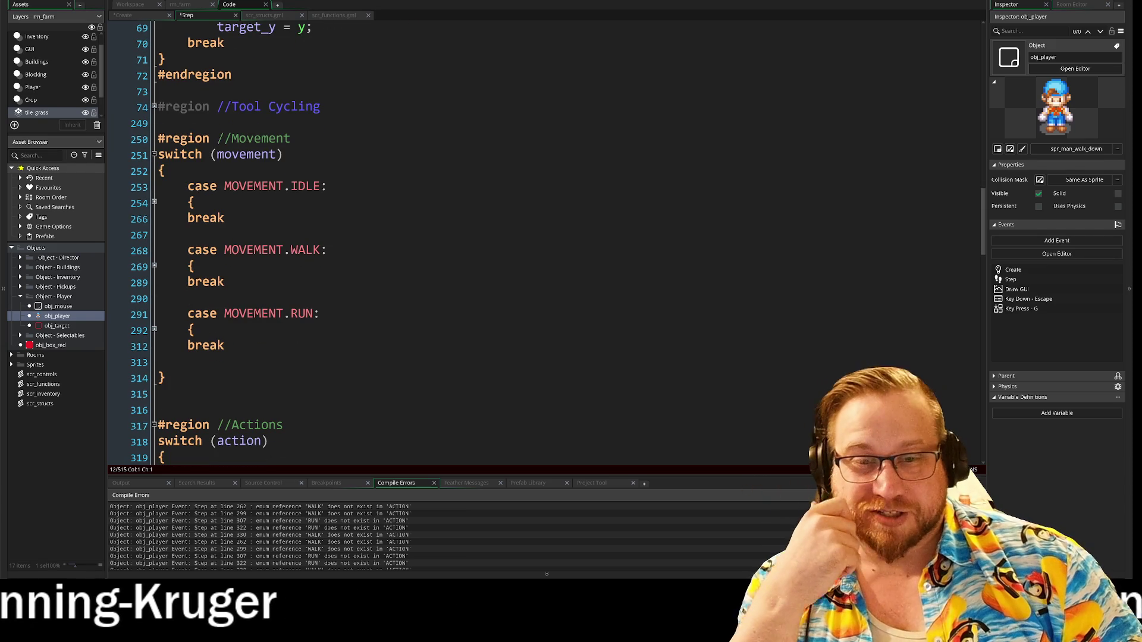
pyautogui.click(188, 362)
pyautogui.press('BackSpace')
pyautogui.press('BackSpace')
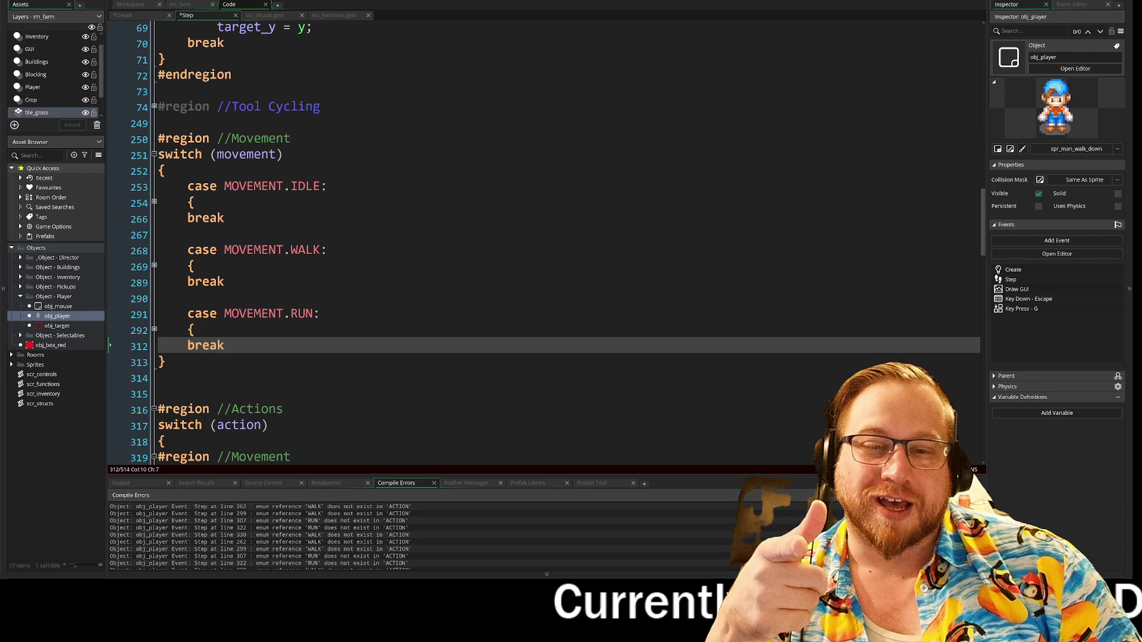
pyautogui.click(165, 362)
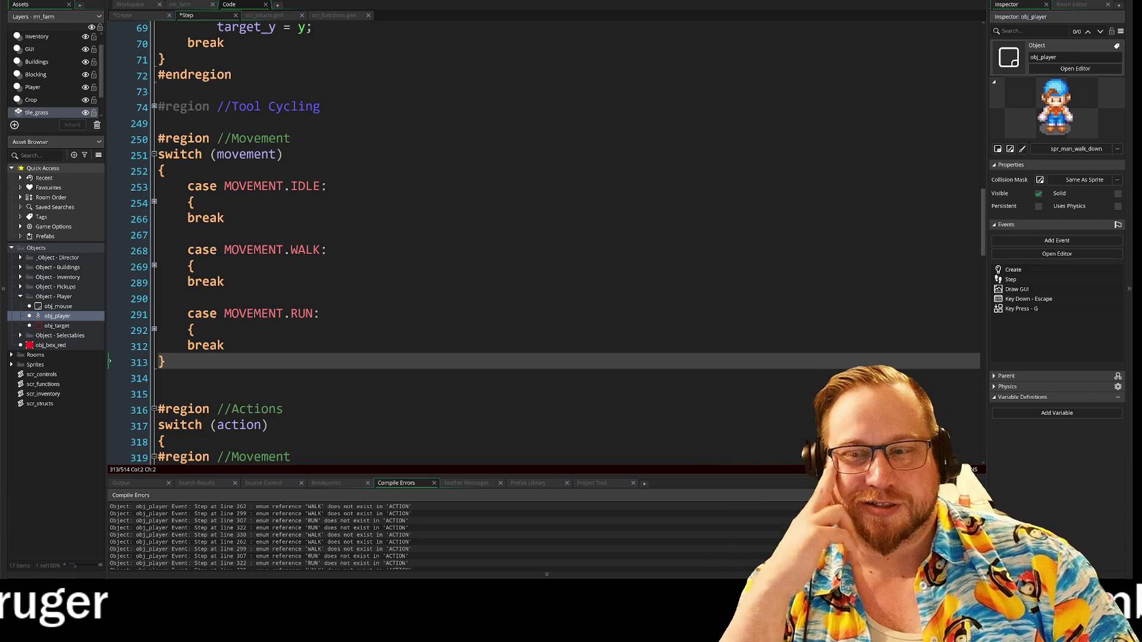
# - Scroll down to the Actions switch and its ACTION.NONE case
pyautogui.scroll(-6, 338, 354)
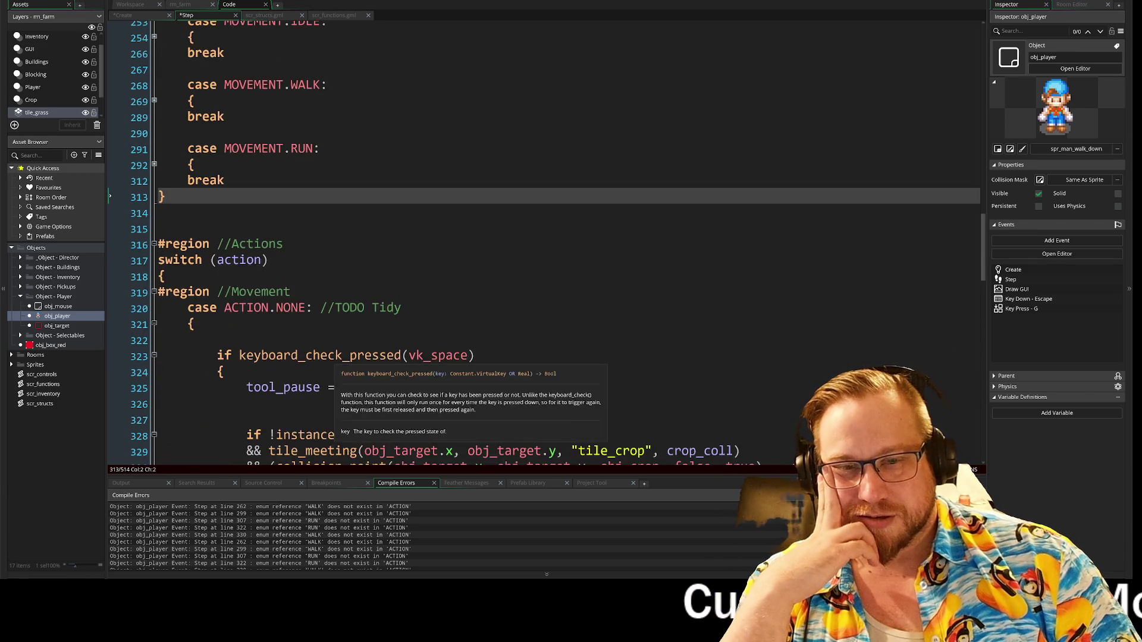
pyautogui.scroll(-1, 338, 354)
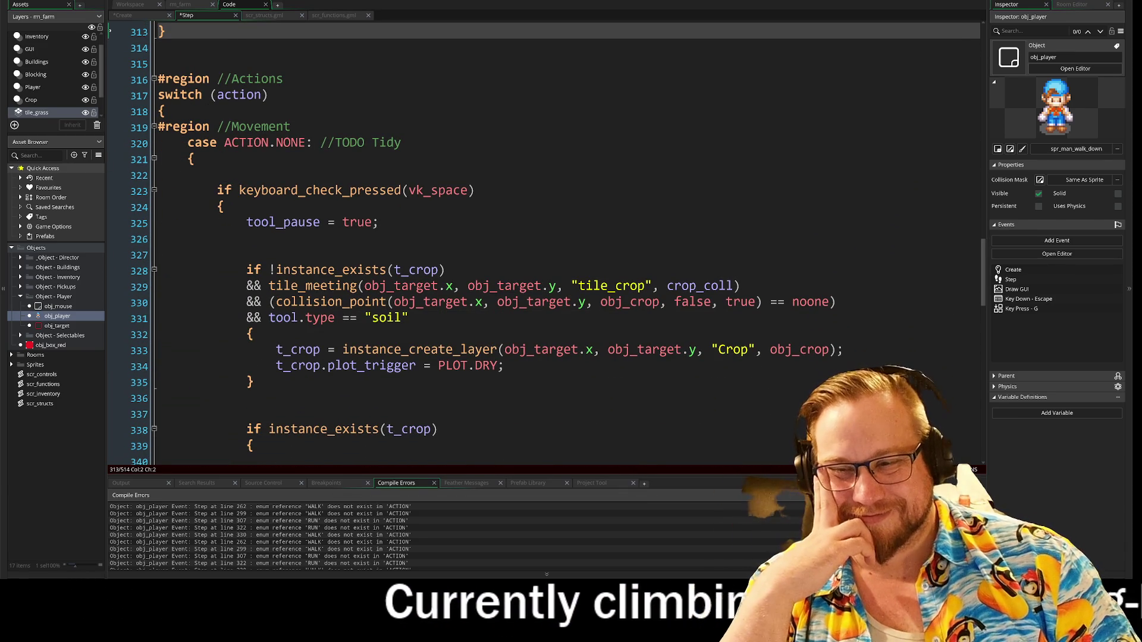
# - Delete the empty lines under the ACTION.NONE brace and after tool_pause = true
pyautogui.click(196, 175)
pyautogui.press('BackSpace')
pyautogui.click(217, 239)
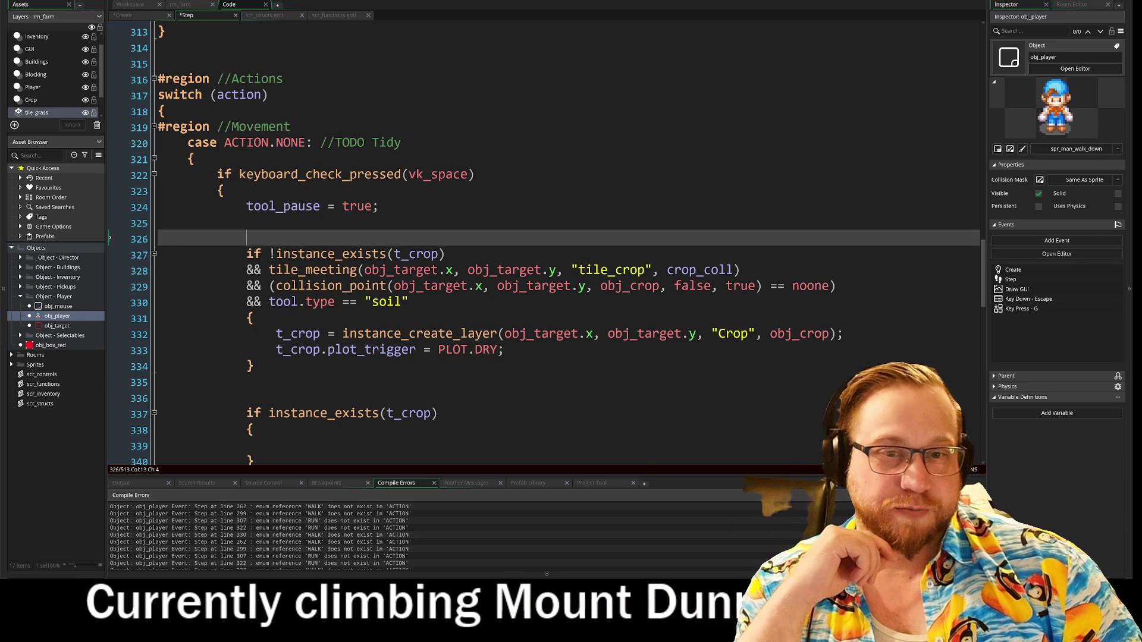
pyautogui.press('BackSpace')
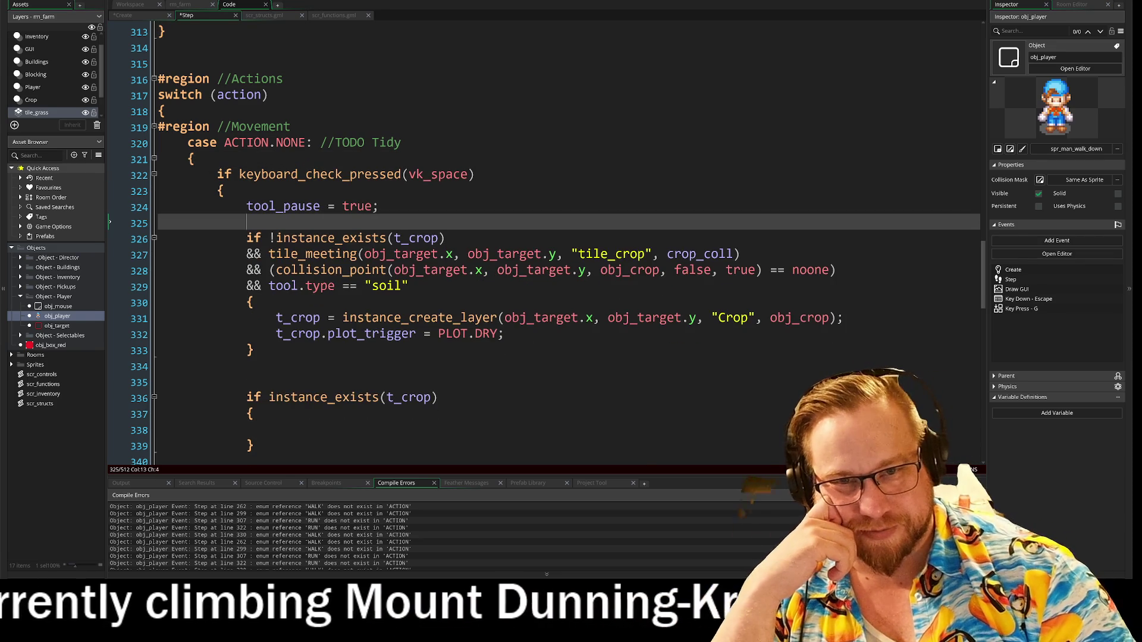
pyautogui.scroll(-2, 417, 309)
pyautogui.scroll(-2, 417, 309)
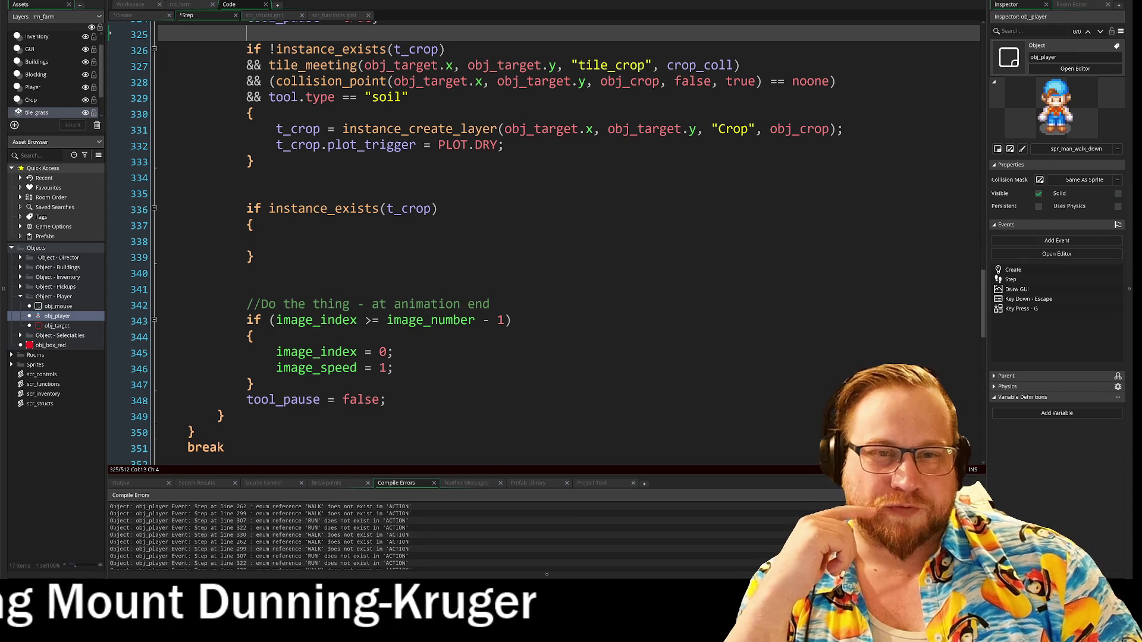
# - Delete the duplicate blank lines before the instance_exists check and the animation-end comment
pyautogui.click(178, 194)
pyautogui.press('BackSpace')
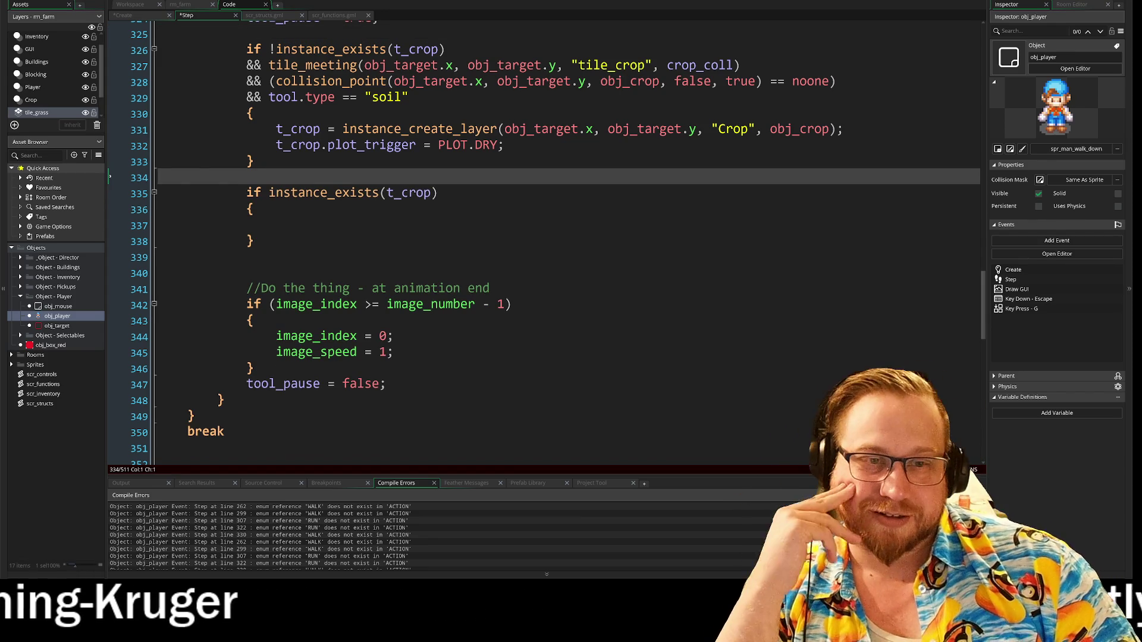
pyautogui.click(247, 273)
pyautogui.press('BackSpace')
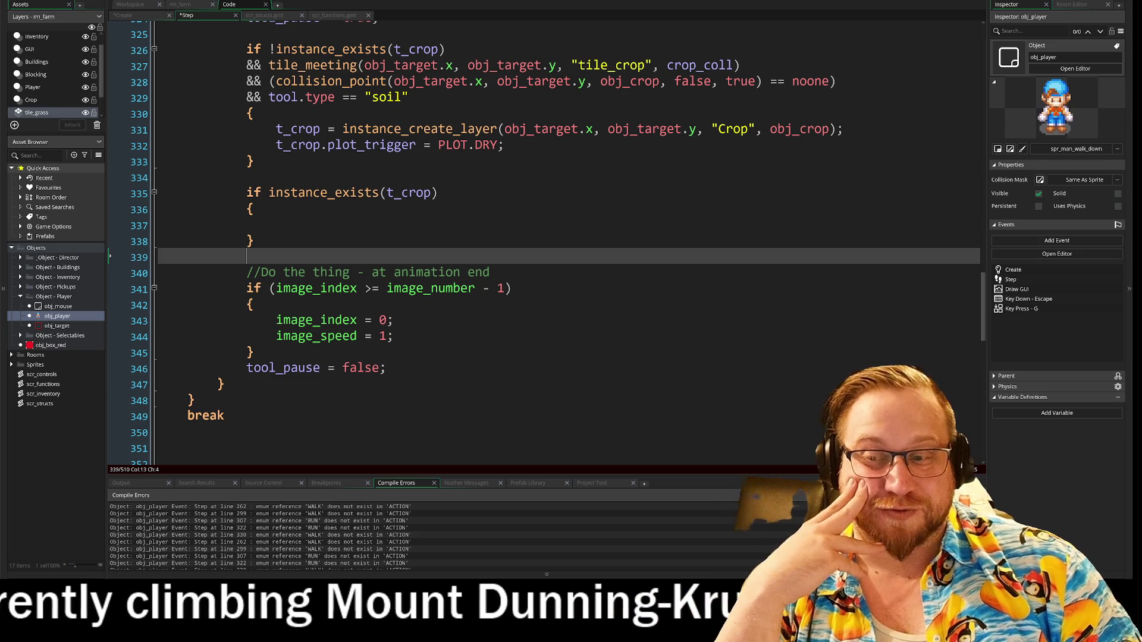
pyautogui.scroll(-4, 545, 238)
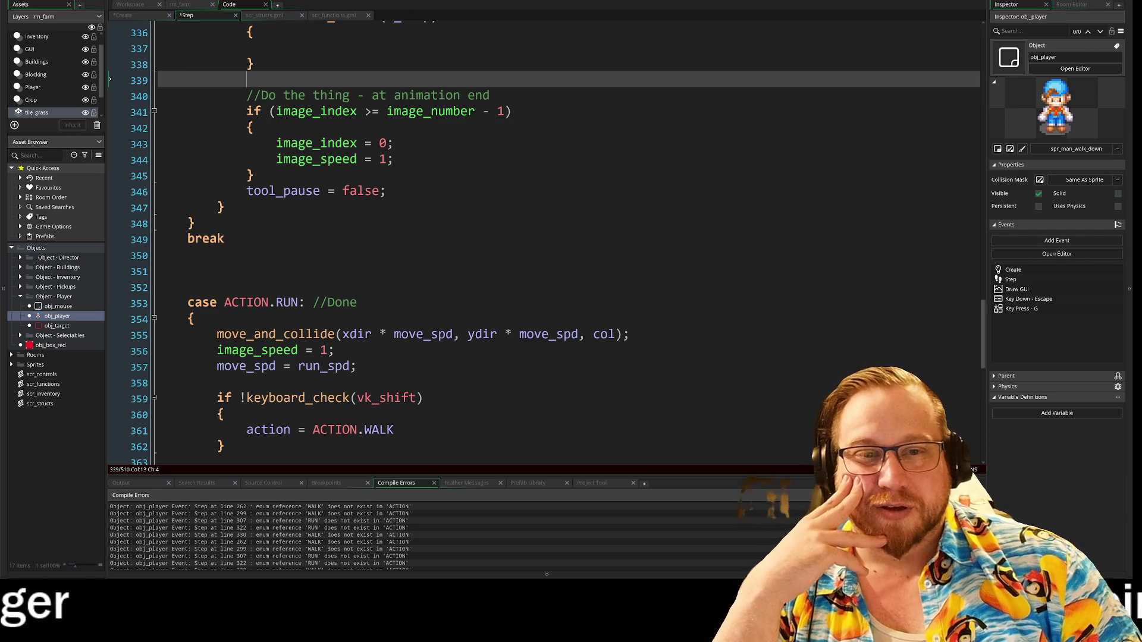
pyautogui.scroll(-1, 544, 244)
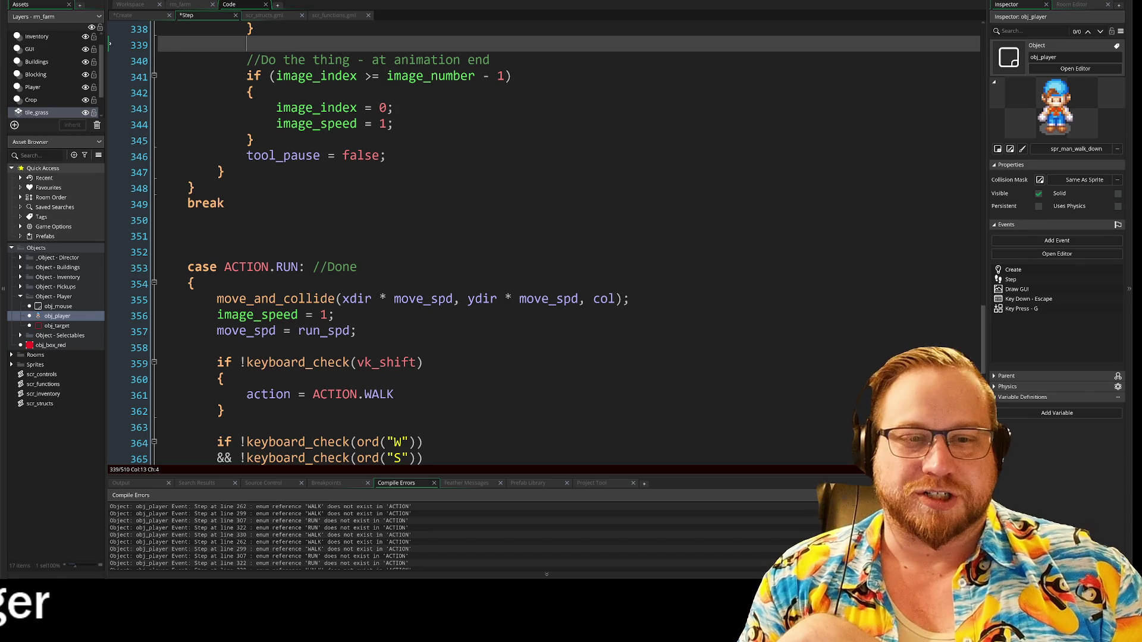
pyautogui.click(158, 236)
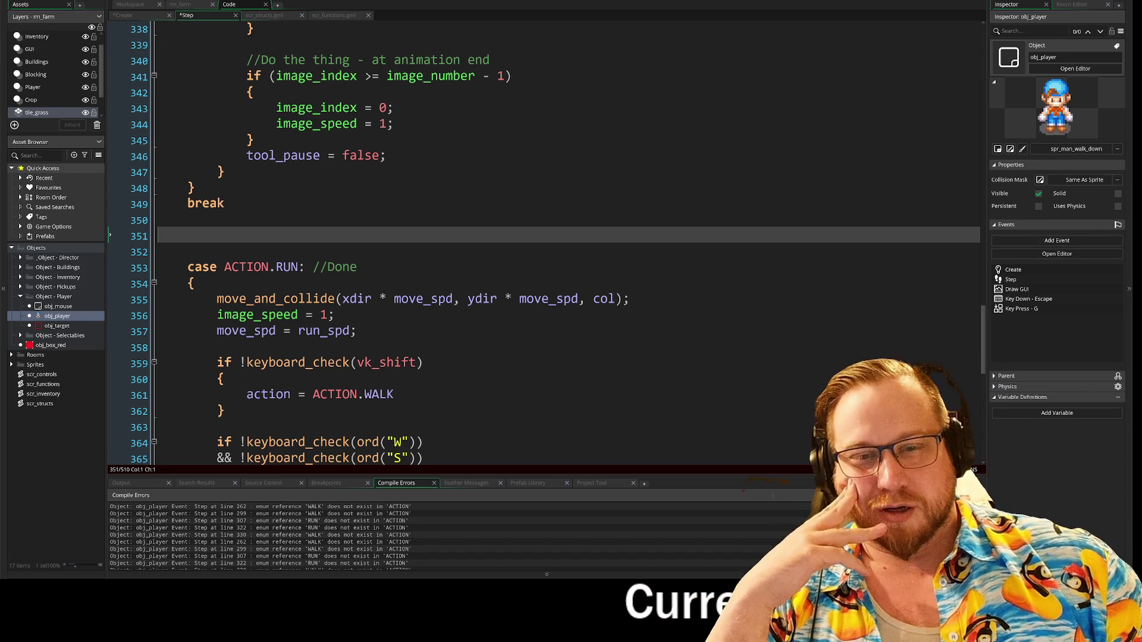
# - Remove one of the two blank lines before ACTION.RUN
pyautogui.press('BackSpace')
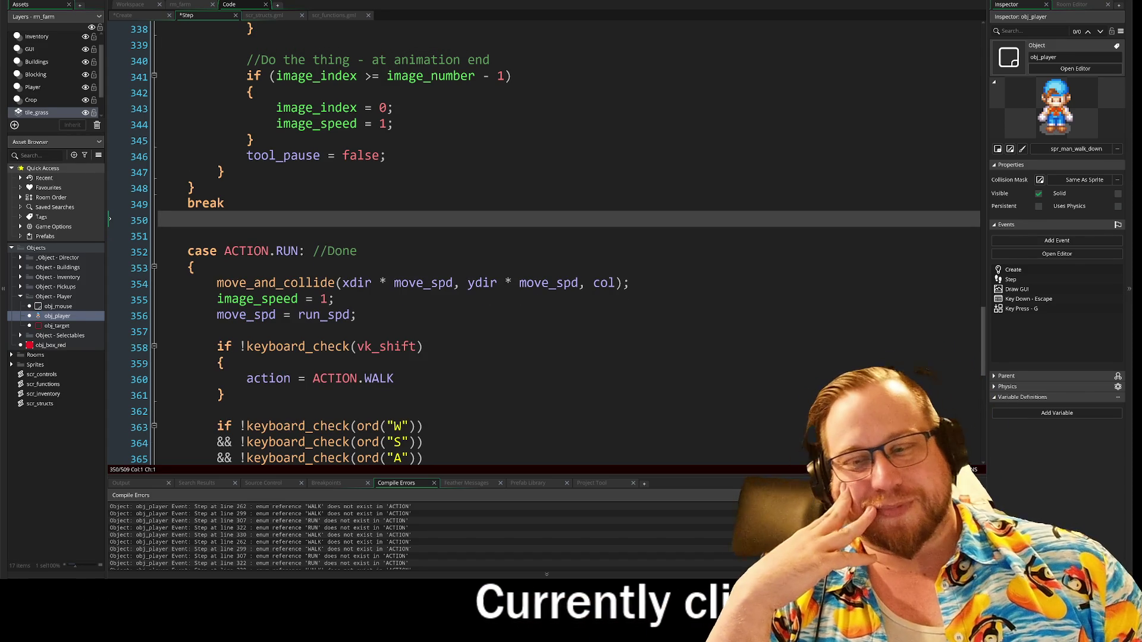
pyautogui.scroll(-1, 556, 238)
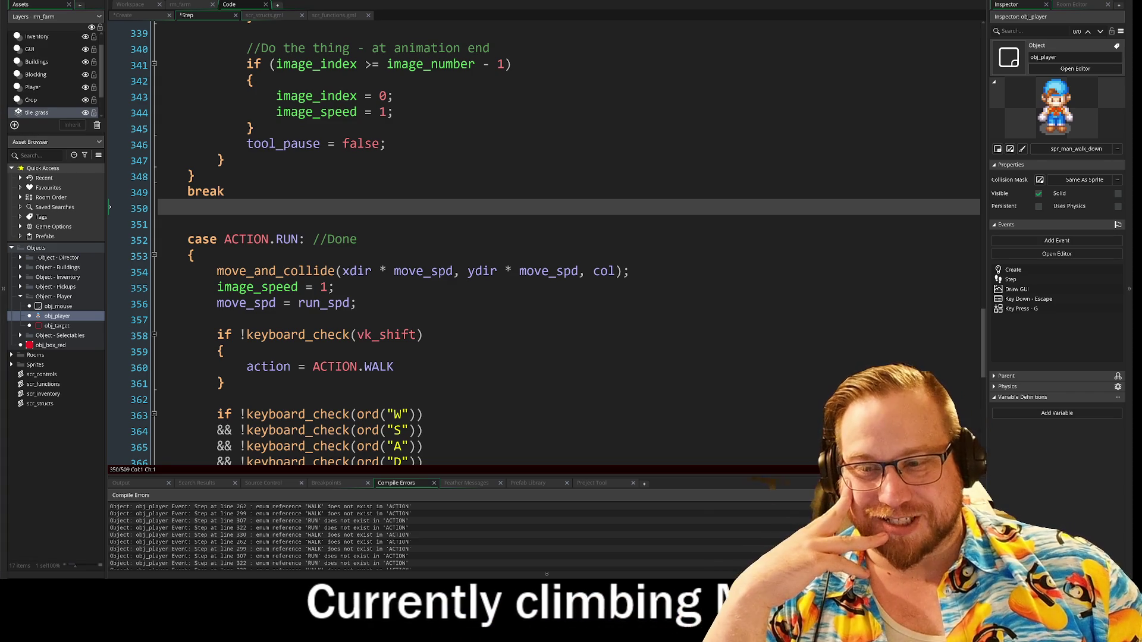
pyautogui.scroll(-1, 535, 238)
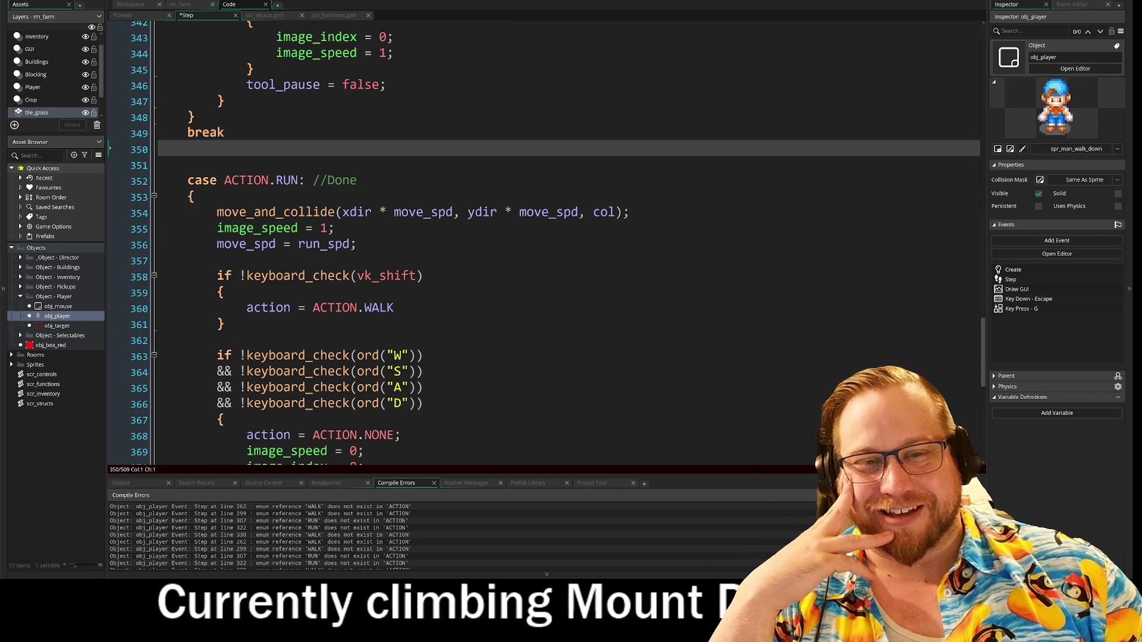
# - Select and delete the whole ACTION.RUN case, then remove the leftover empty line
pyautogui.click(217, 340)
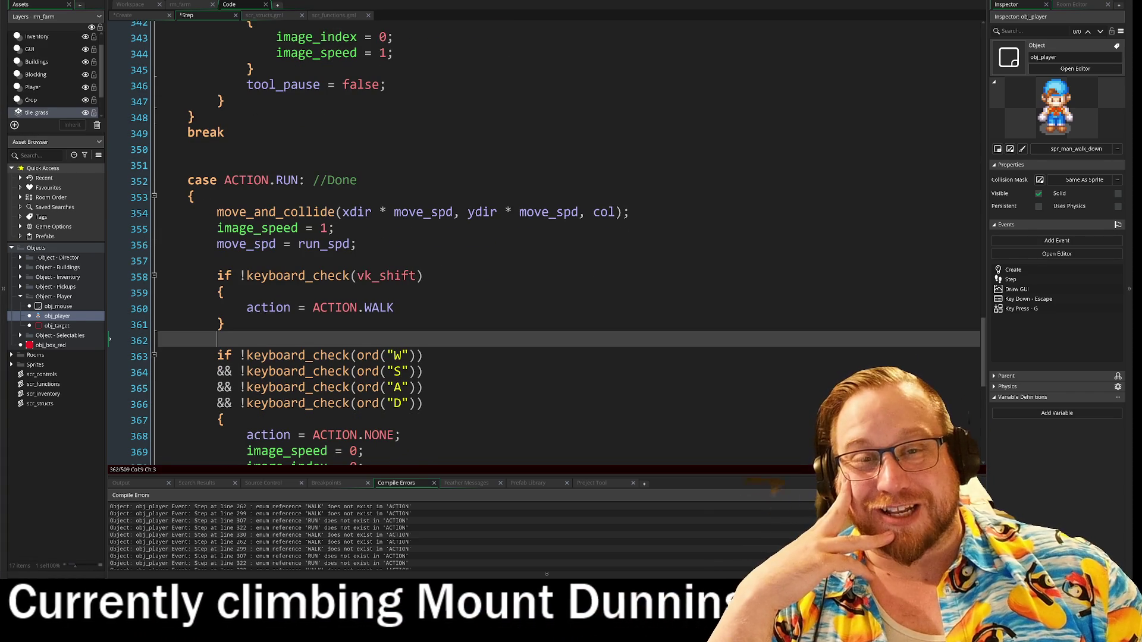
pyautogui.moveTo(187, 180)
pyautogui.mouseDown()
pyautogui.moveTo(357, 179)
pyautogui.moveTo(422, 404)
pyautogui.moveTo(401, 426)
pyautogui.moveTo(226, 299)
pyautogui.moveTo(224, 330)
pyautogui.mouseUp()
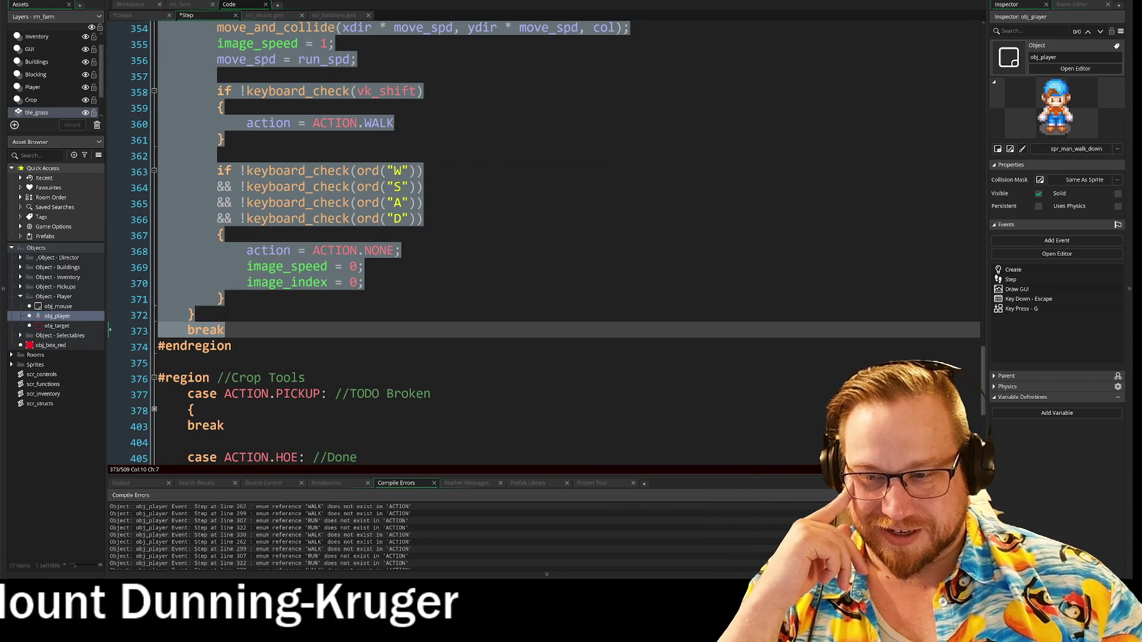
pyautogui.press('Delete')
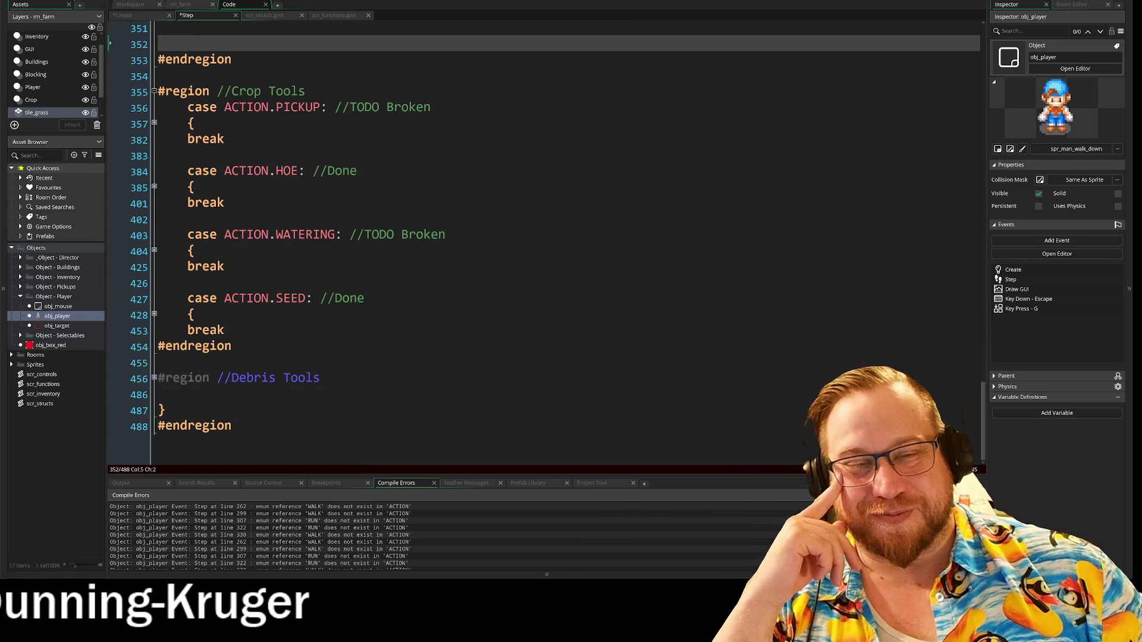
pyautogui.scroll(4, 535, 238)
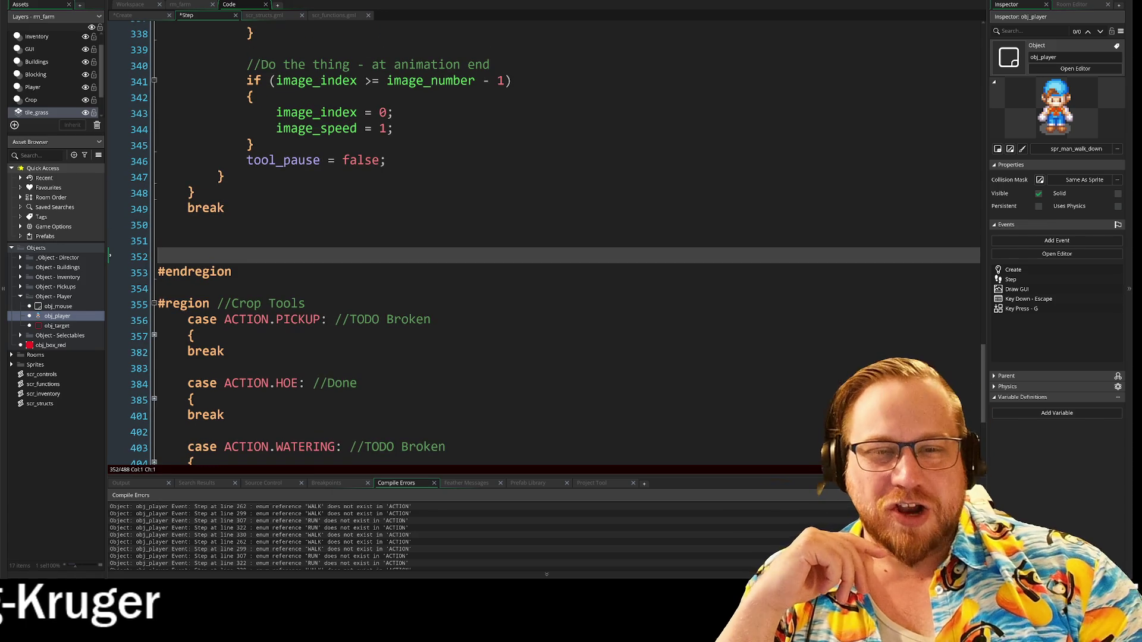
pyautogui.press('BackSpace')
pyautogui.press('BackSpace')
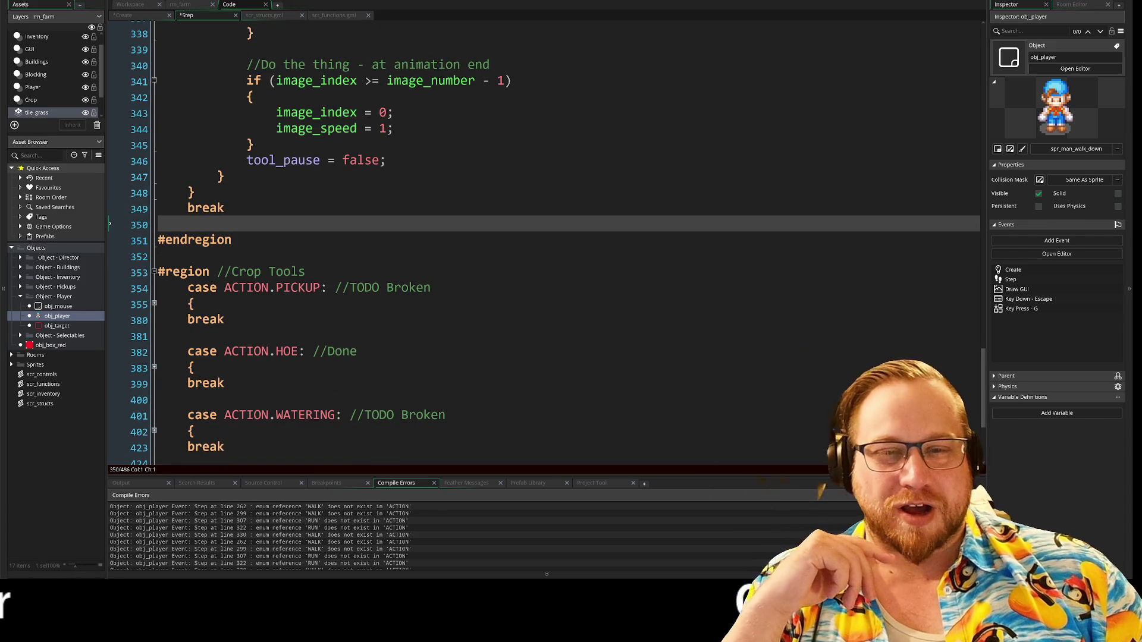
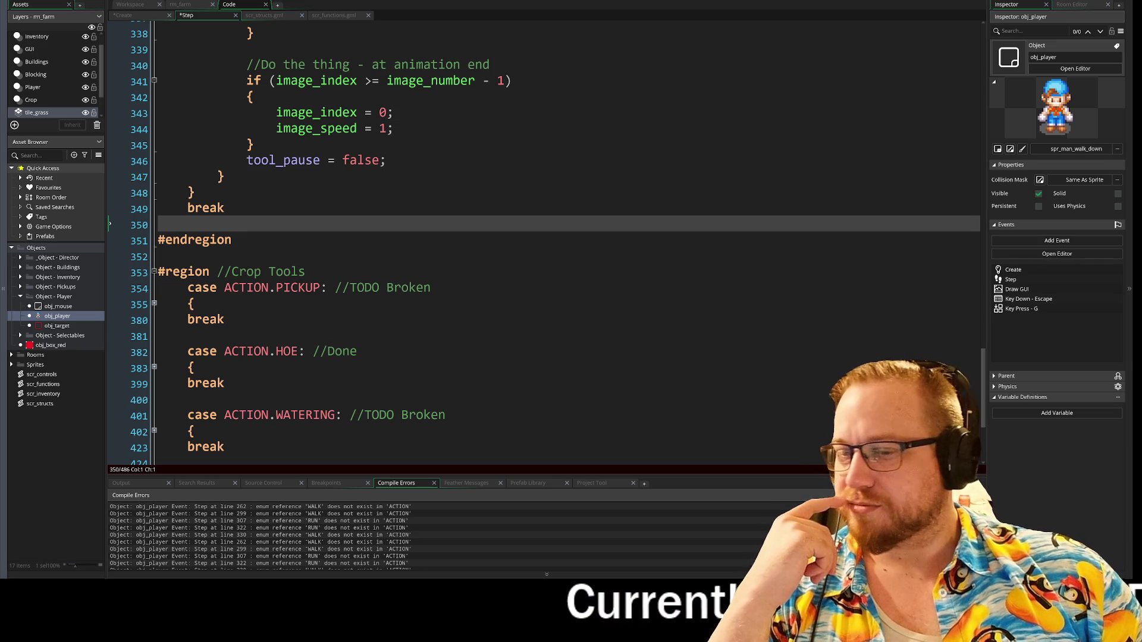
# - Delete the empty instance_exists(t_crop) block and its leftover blank lines
pyautogui.press('Down')
pyautogui.press('Down')
pyautogui.press('Down')
pyautogui.press('End')
pyautogui.scroll(-1, 544, 238)
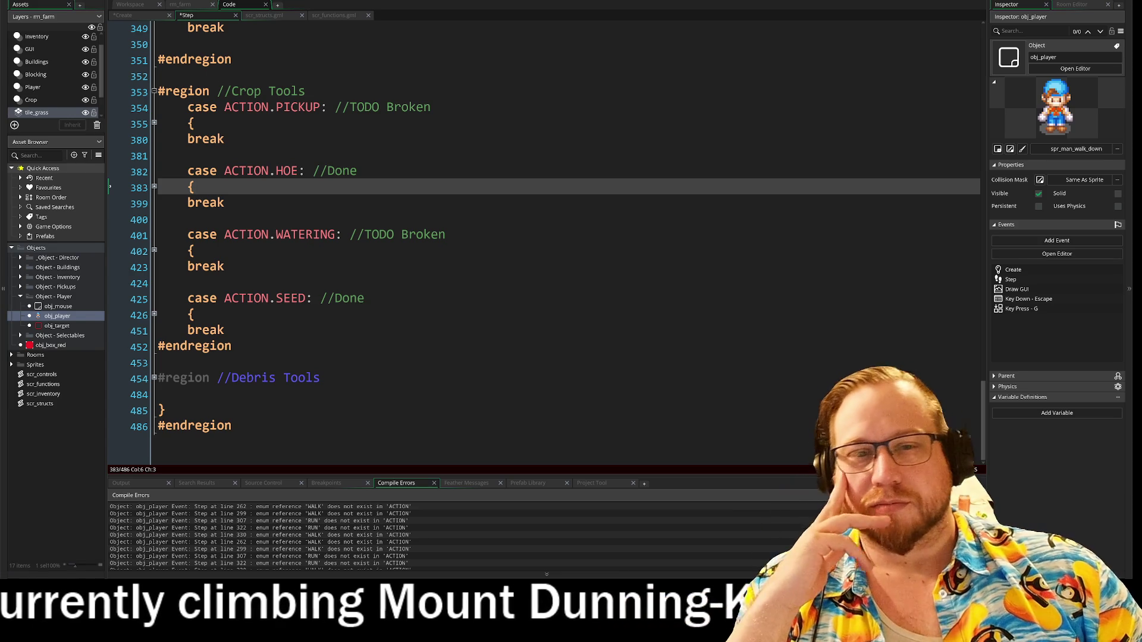
pyautogui.scroll(2, 544, 237)
pyautogui.scroll(10, 544, 238)
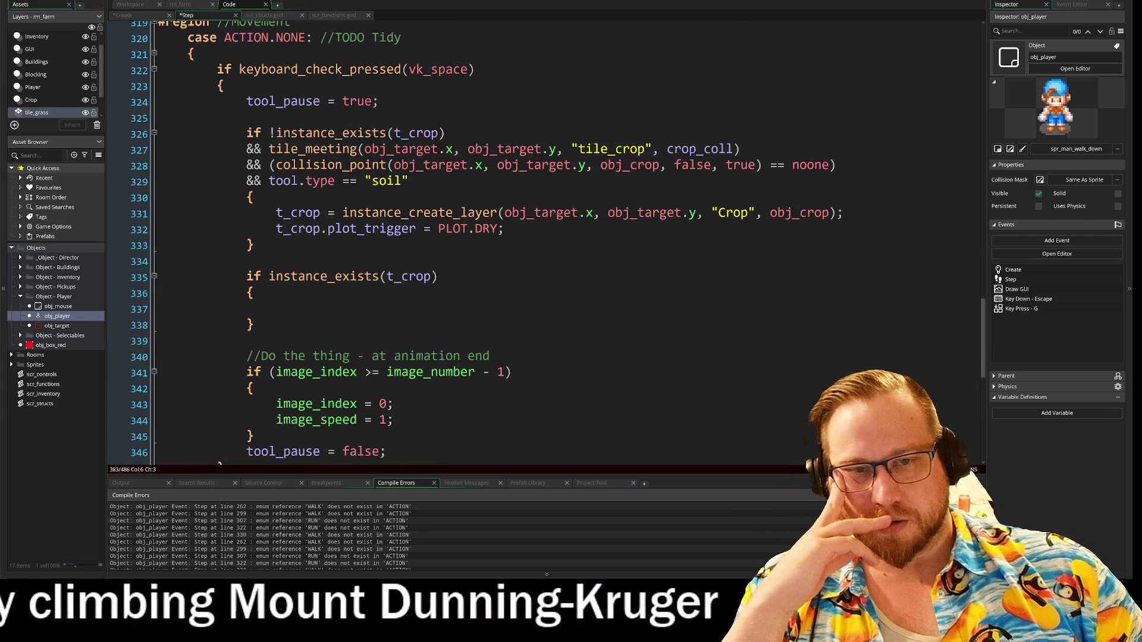
pyautogui.scroll(-2, 545, 238)
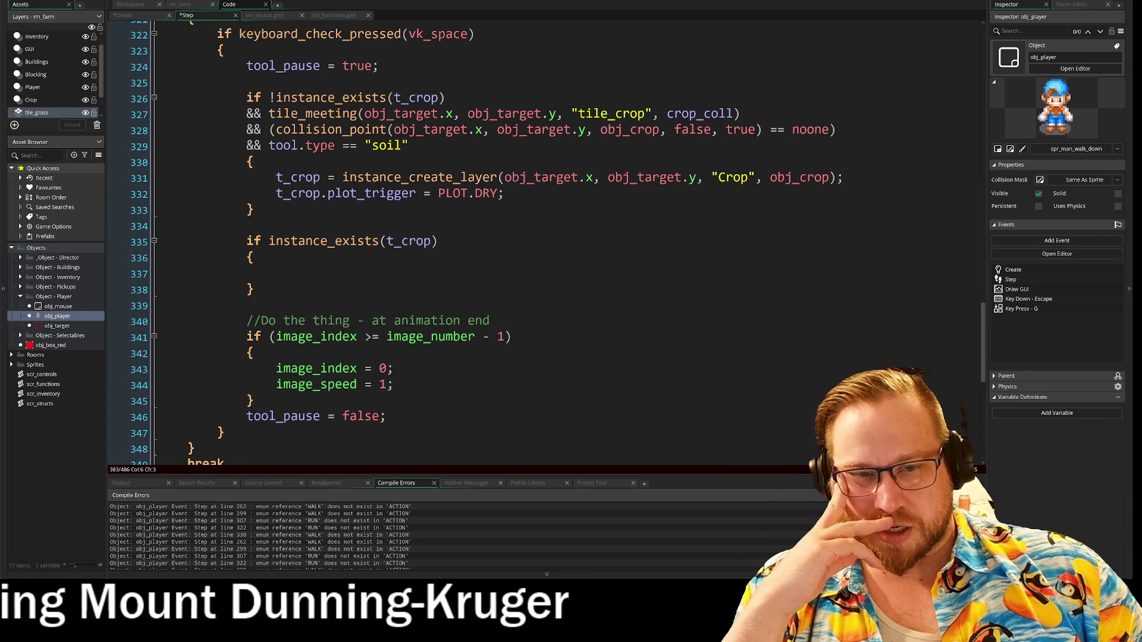
pyautogui.scroll(-1, 544, 238)
pyautogui.scroll(3, 544, 238)
pyautogui.moveTo(172, 348); pyautogui.dragTo(167, 303)
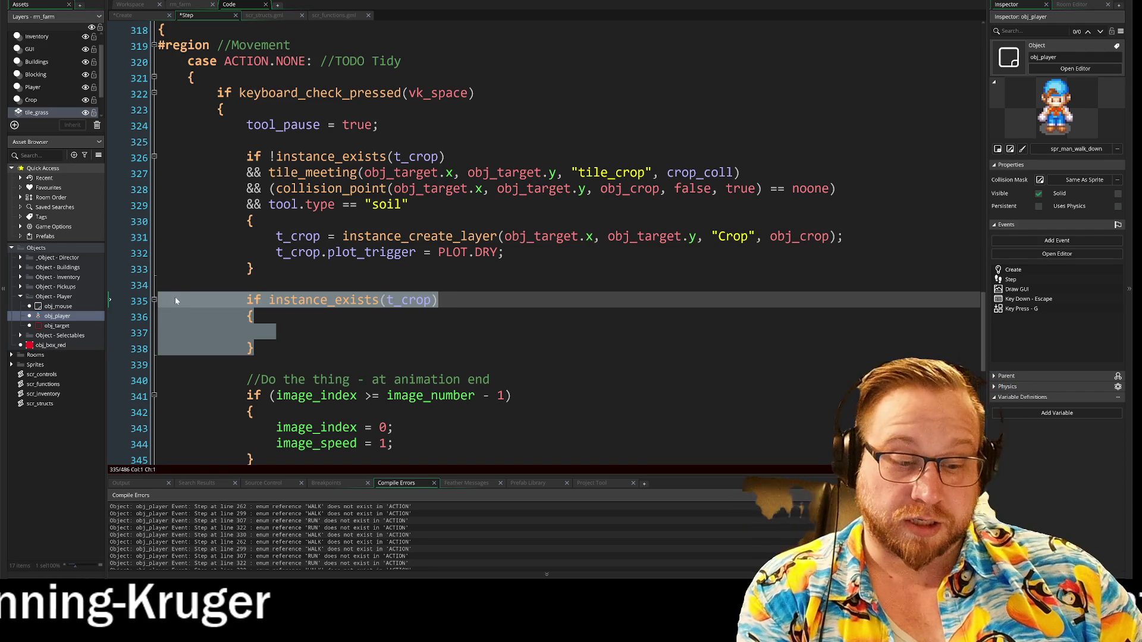
pyautogui.press('Delete')
pyautogui.press('BackSpace')
pyautogui.press('BackSpace')
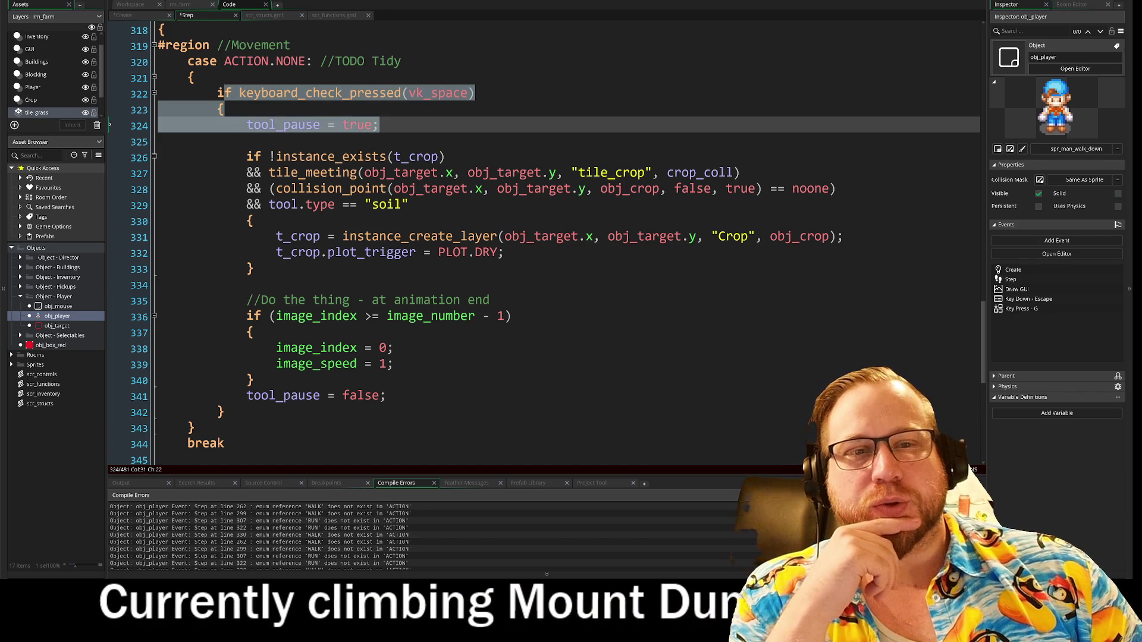
# - Review the crop-creation lines, then collapse the ACTION.NONE case body
pyautogui.click(378, 125)
pyautogui.moveTo(247, 156); pyautogui.dragTo(256, 269)
pyautogui.click(246, 285)
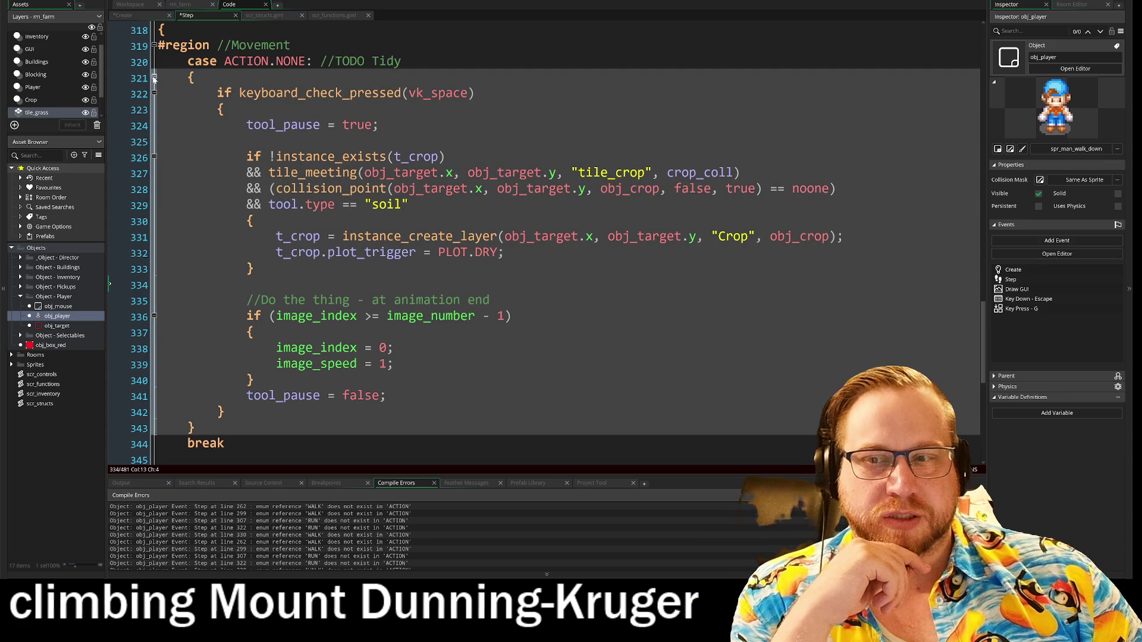
pyautogui.click(153, 79)
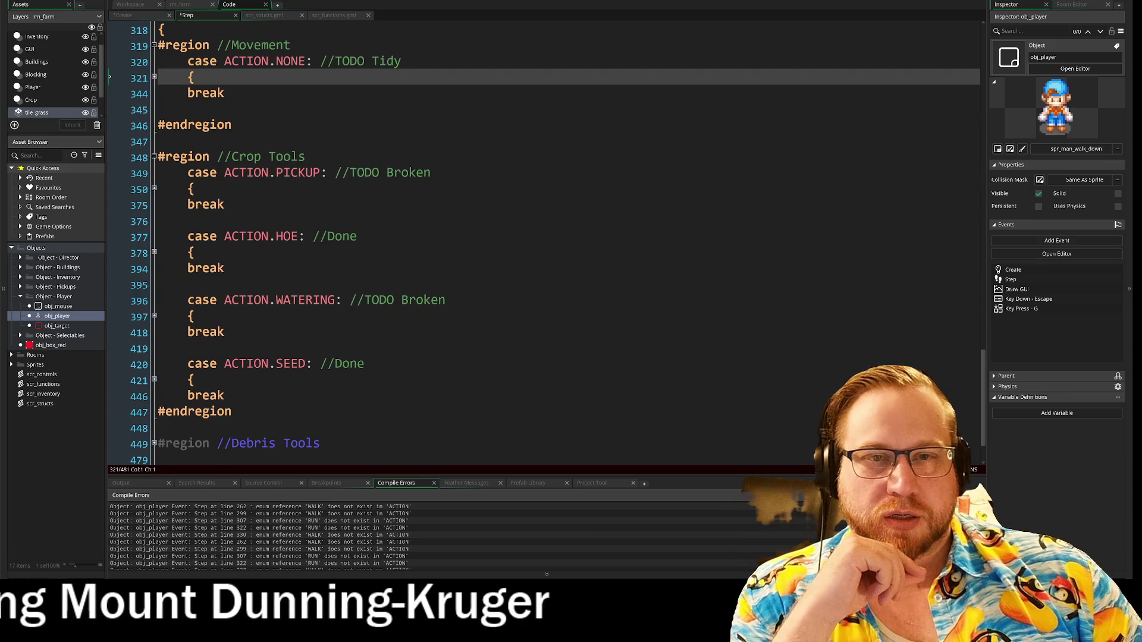
# - Relabel the //Movement region comment as //Tool Usage and check the TODO Tidy note
pyautogui.scroll(1, 154, 79)
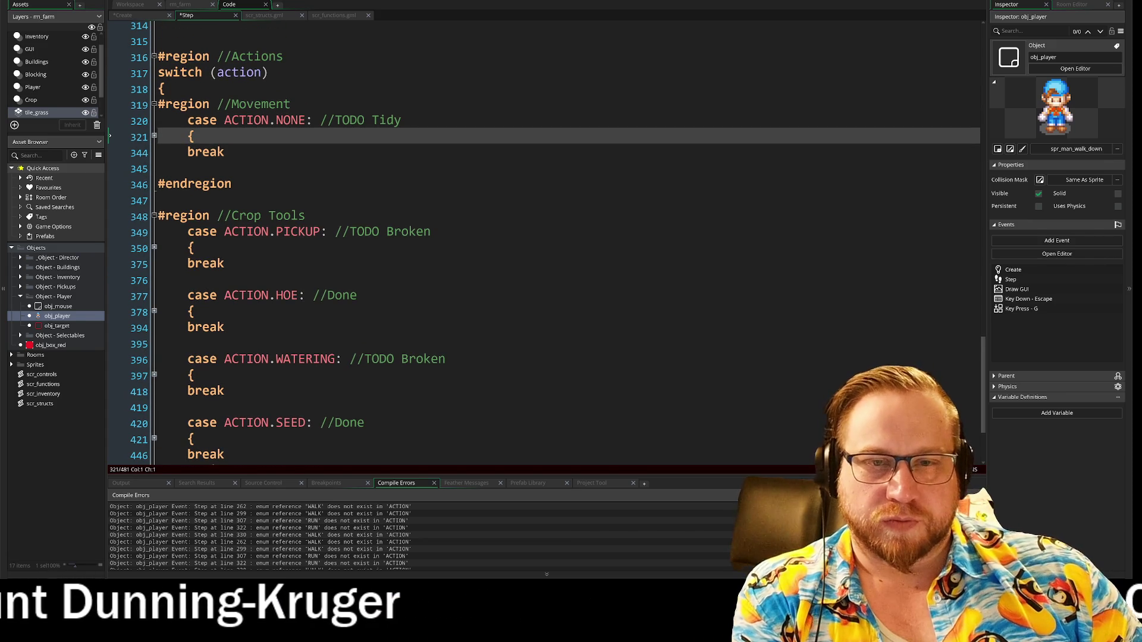
pyautogui.moveTo(290, 104); pyautogui.dragTo(269, 104)
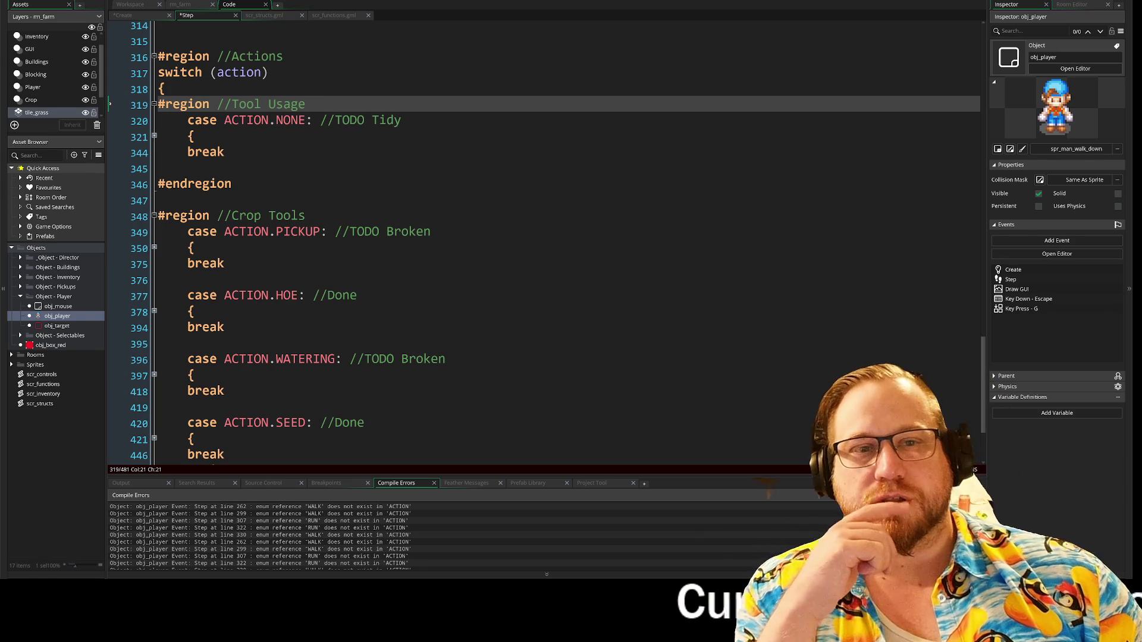
pyautogui.moveTo(328, 120); pyautogui.dragTo(402, 120)
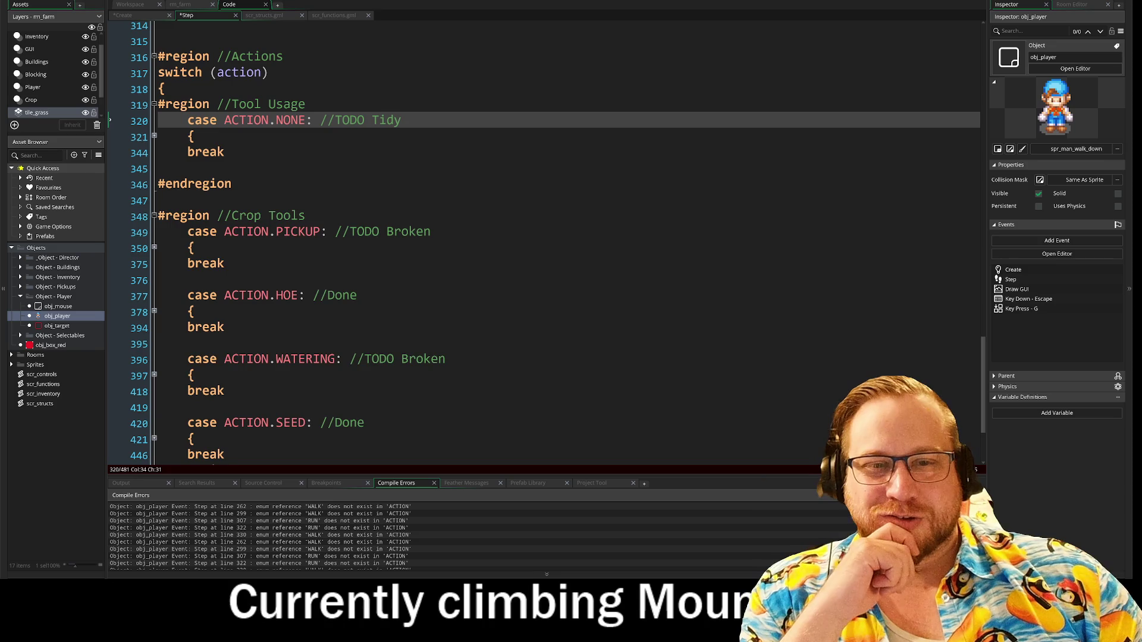
pyautogui.scroll(-1, 535, 238)
pyautogui.scroll(-1, 535, 237)
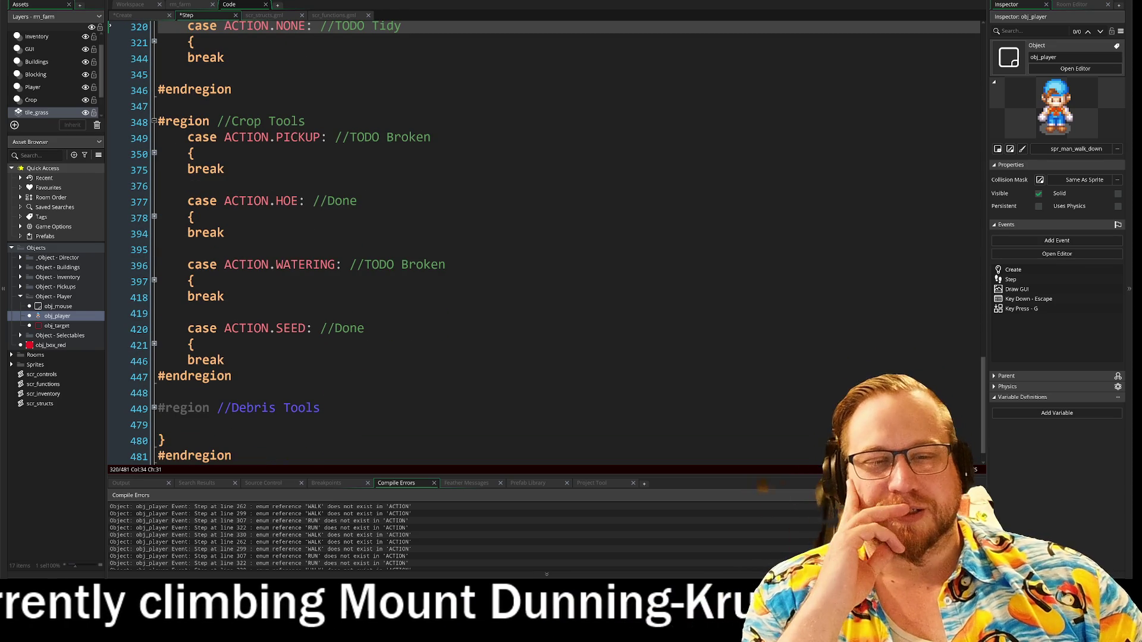
pyautogui.scroll(-1, 145, 383)
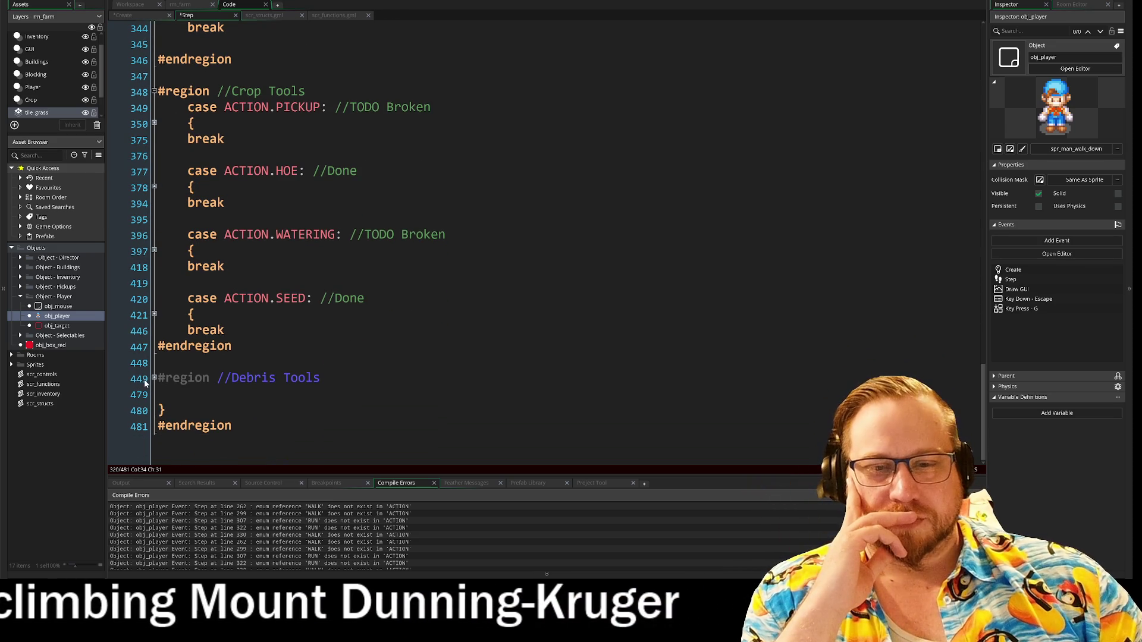
pyautogui.scroll(10, 144, 383)
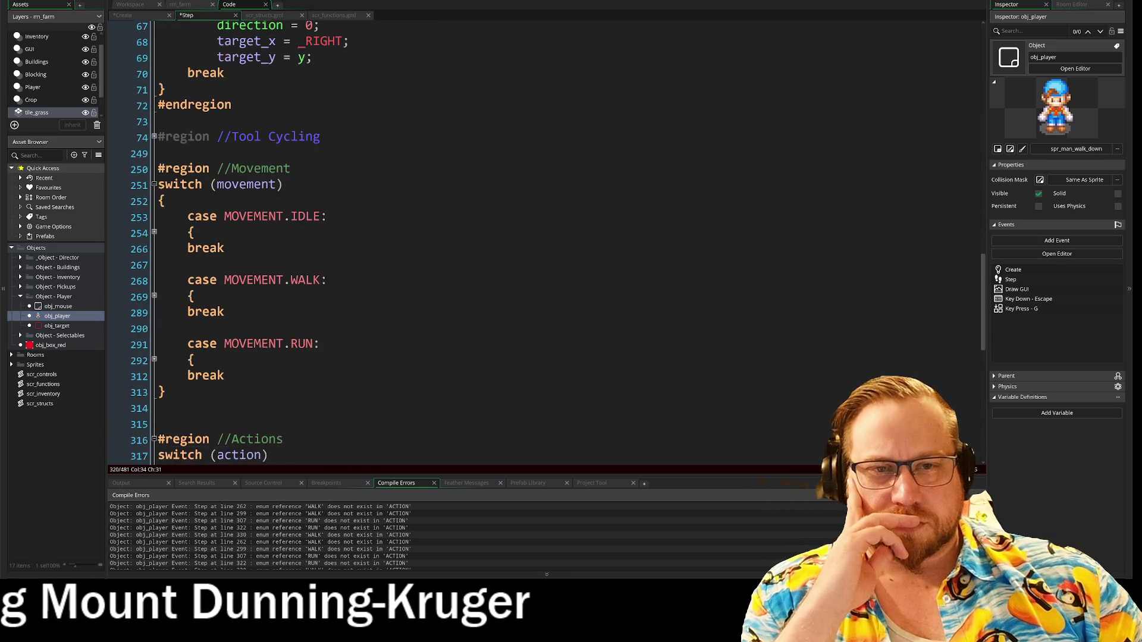
# - Test-run the farm game with F5, close it, then unfold MOVEMENT.IDLE to show its walking code
pyautogui.press('F5')
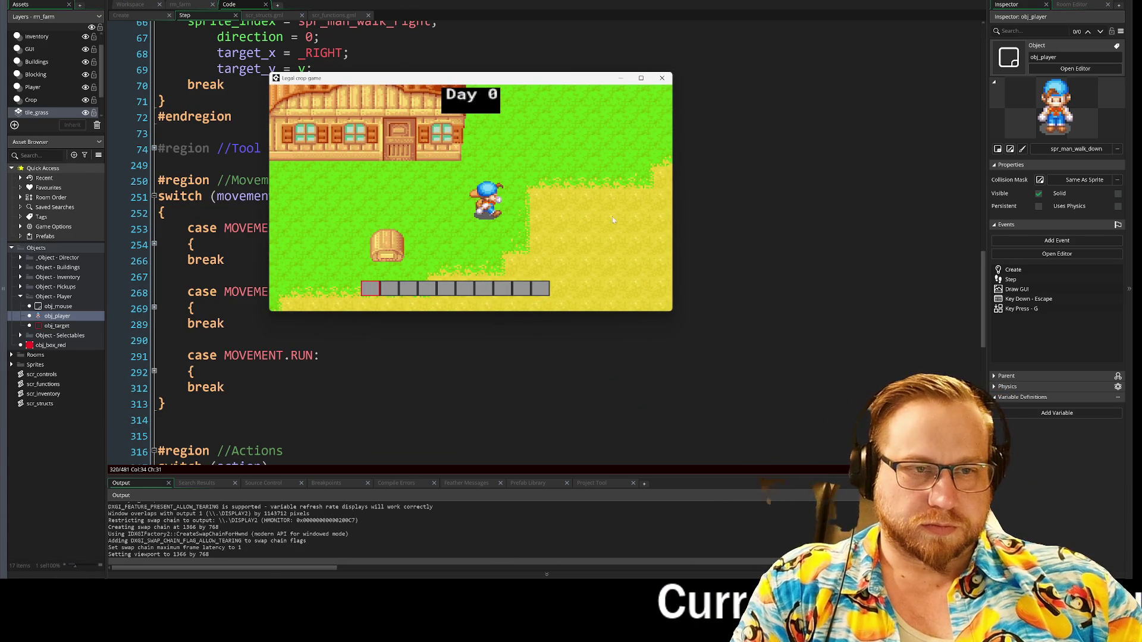
pyautogui.click(662, 78)
pyautogui.scroll(4, 544, 238)
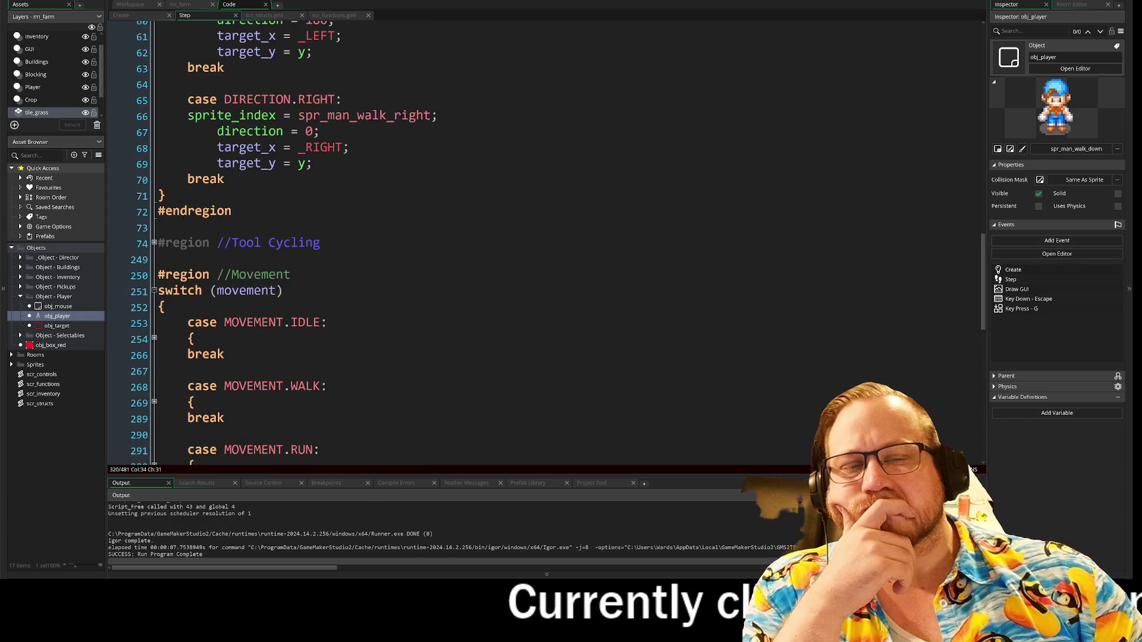
pyautogui.scroll(-5, 544, 238)
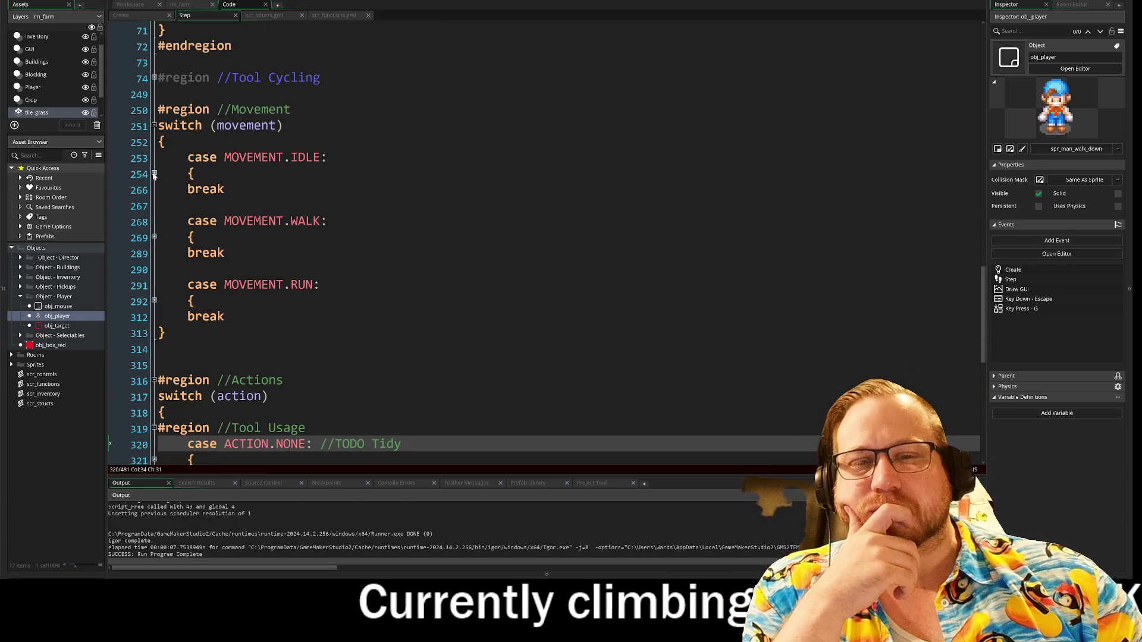
pyautogui.click(154, 173)
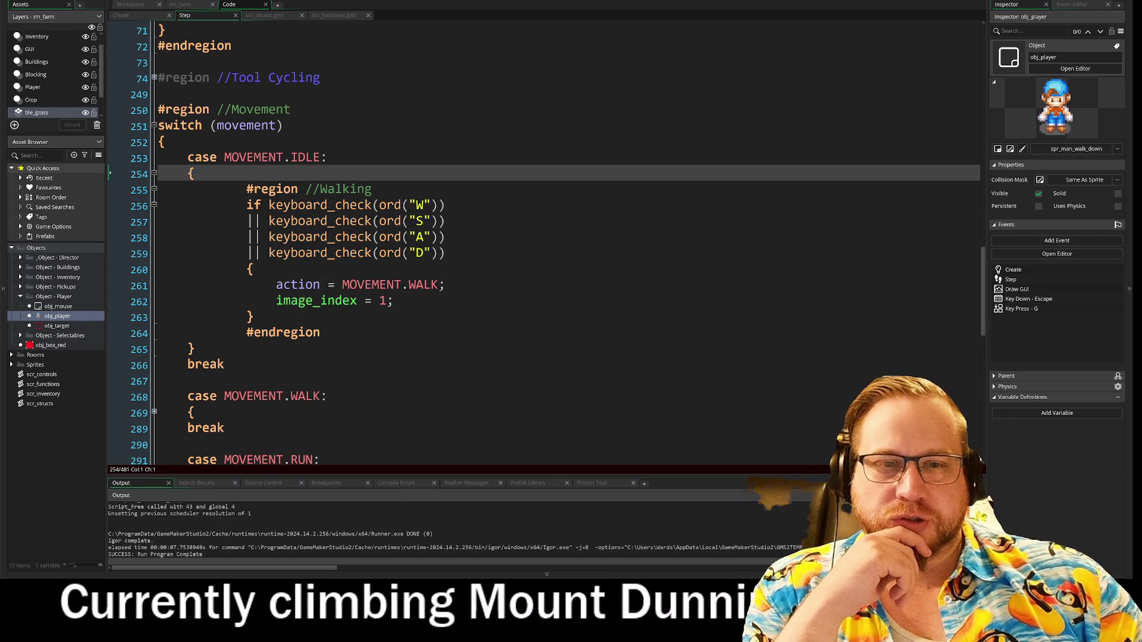
# - Replace action with movement in the walk assignment on line 261
pyautogui.scroll(-1, 545, 238)
pyautogui.doubleClick(243, 73)
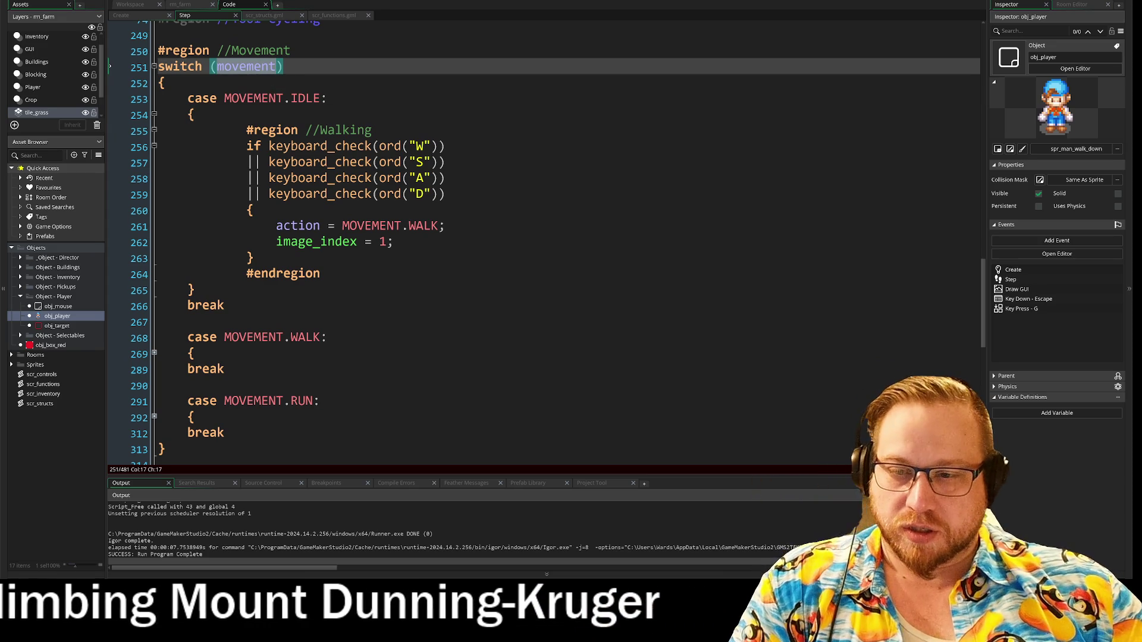
pyautogui.hotkey('ctrl', 'c')
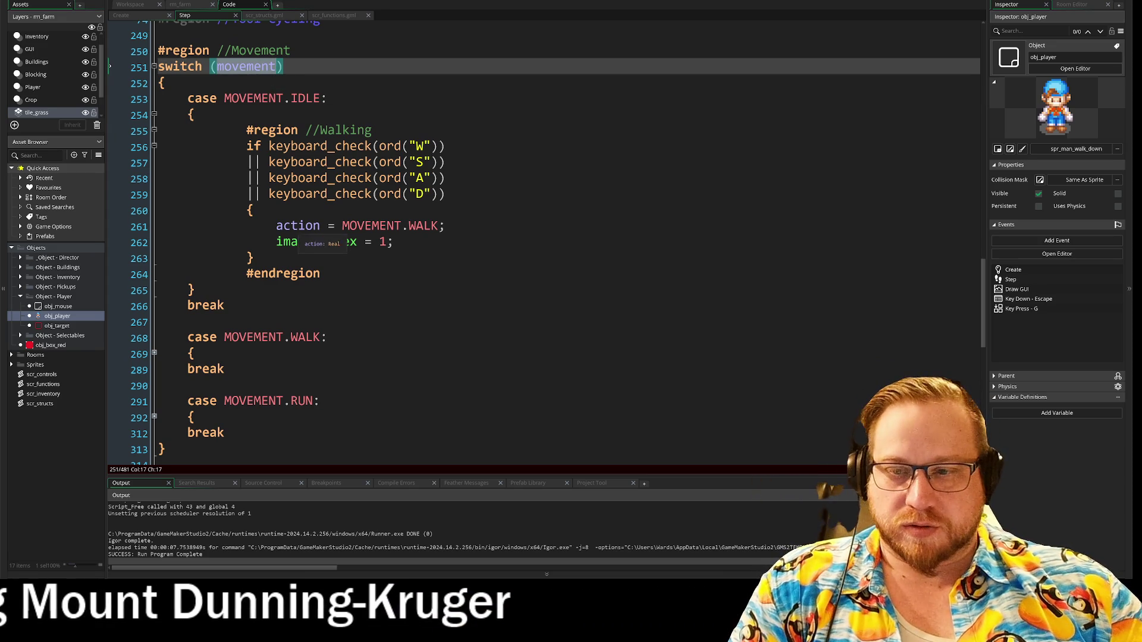
pyautogui.doubleClick(297, 226)
pyautogui.hotkey('ctrl', 'v')
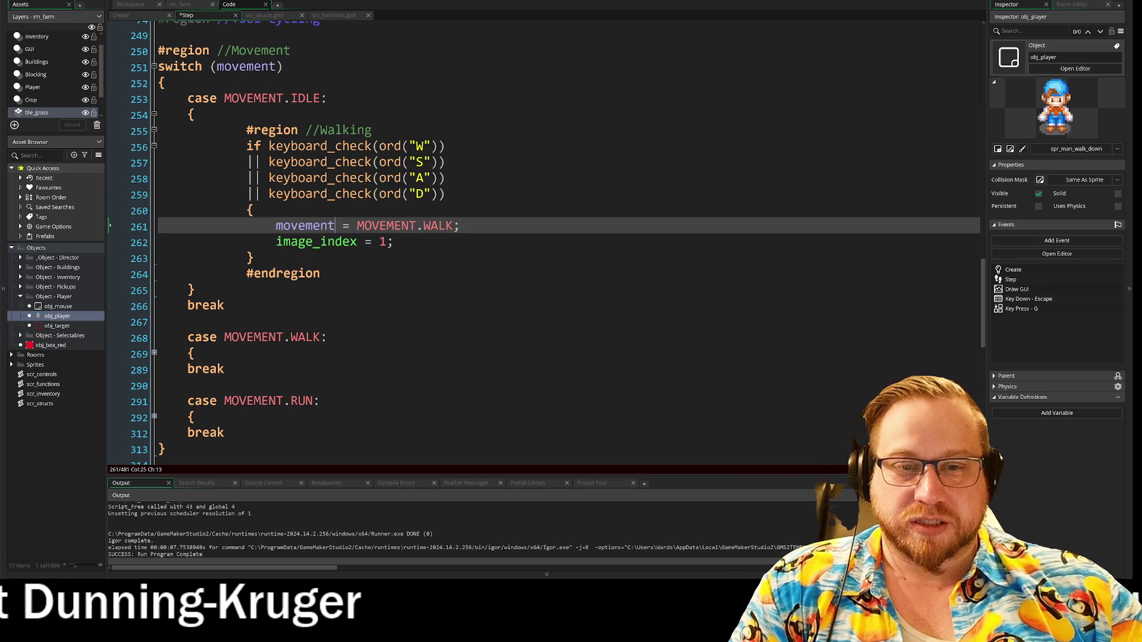
# - Expand MOVEMENT.WALK and locate the action assignments on lines 276 and 284
pyautogui.click(154, 353)
pyautogui.scroll(-2, 155, 355)
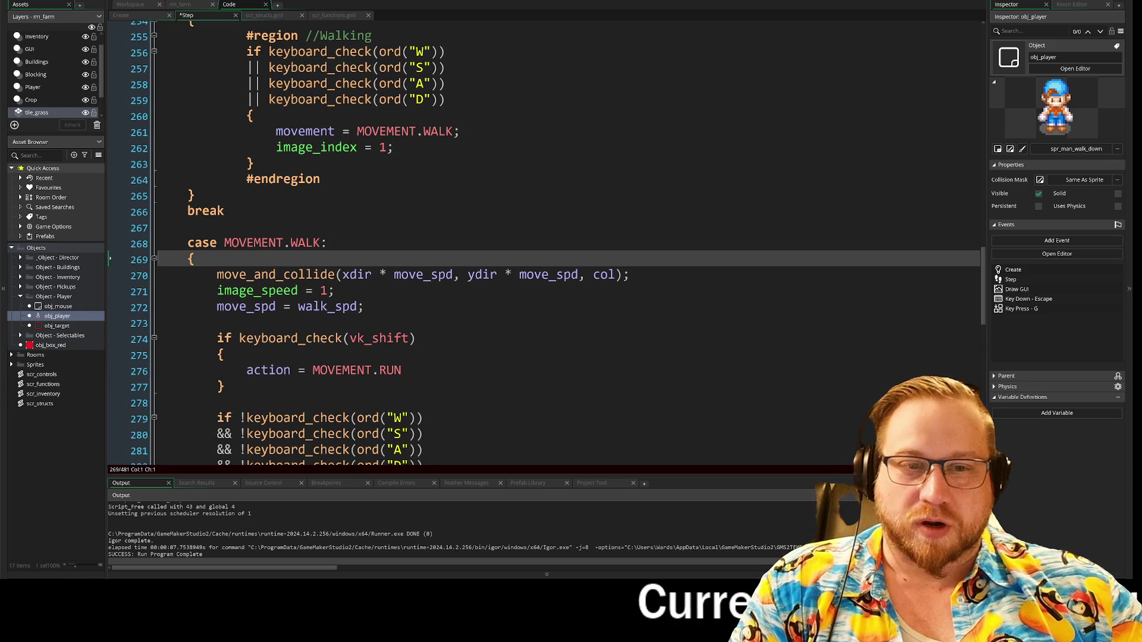
pyautogui.scroll(-1, 547, 243)
pyautogui.doubleClick(270, 323)
pyautogui.write('movemen')
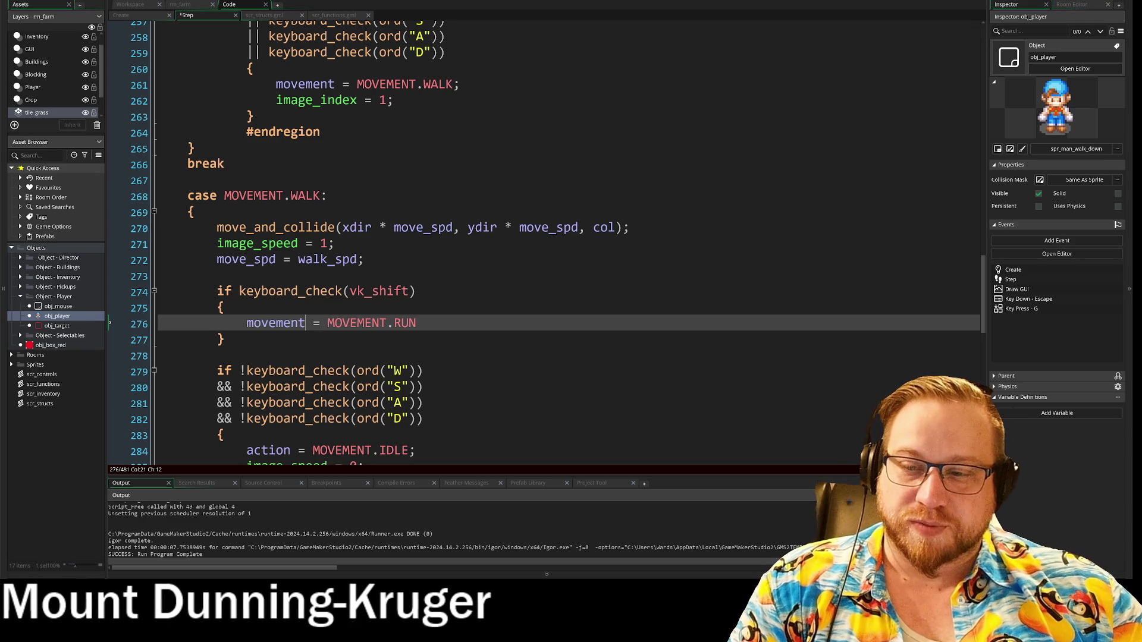
pyautogui.scroll(-4, 541, 238)
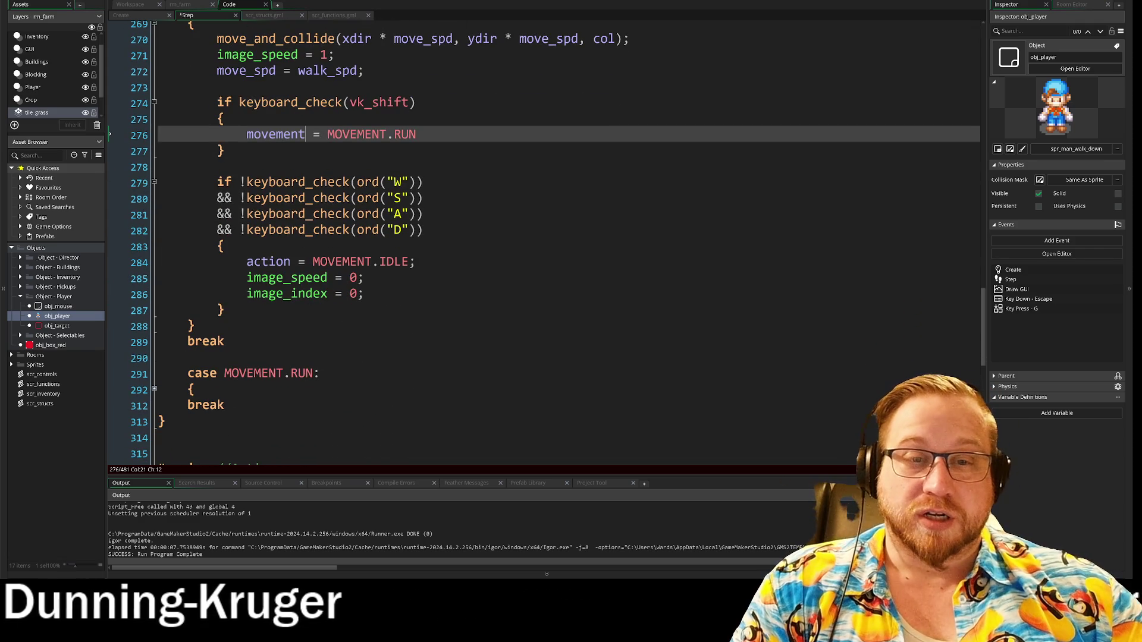
pyautogui.click(268, 262)
pyautogui.write('movemen')
pyautogui.scroll(-2, 291, 271)
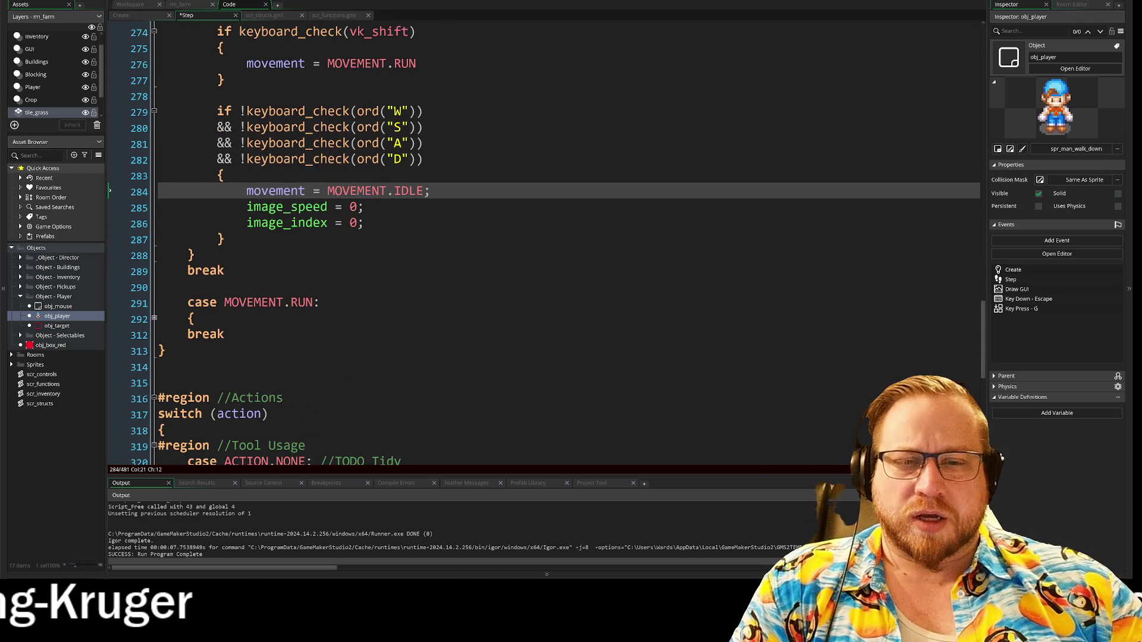
# - Expand MOVEMENT.RUN and change action to movement on line 299
pyautogui.click(154, 319)
pyautogui.scroll(-1, 541, 238)
pyautogui.doubleClick(268, 334)
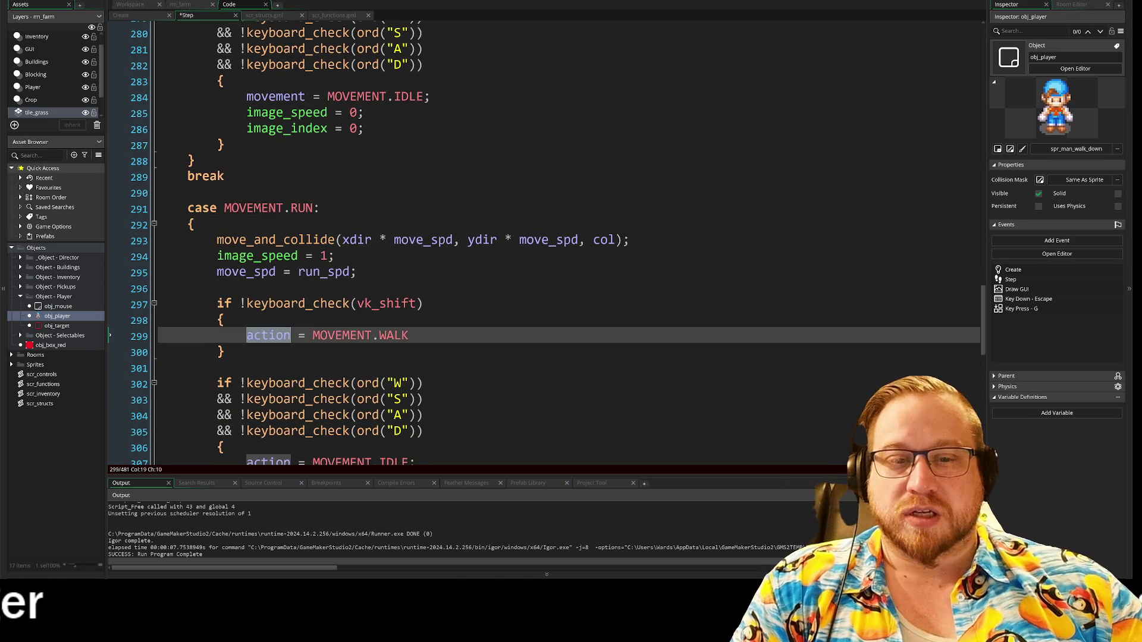
pyautogui.hotkey('ctrl', 'v')
pyautogui.scroll(-1, 541, 238)
pyautogui.scroll(-1, 541, 238)
pyautogui.click(262, 380)
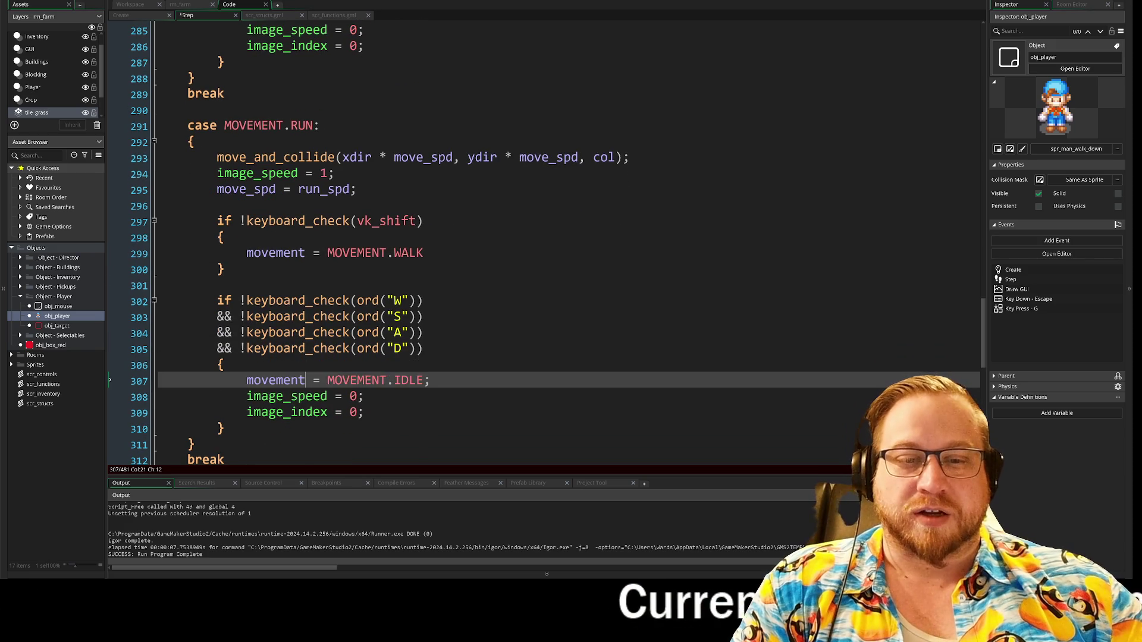
pyautogui.scroll(-5, 541, 238)
pyautogui.scroll(7, 542, 238)
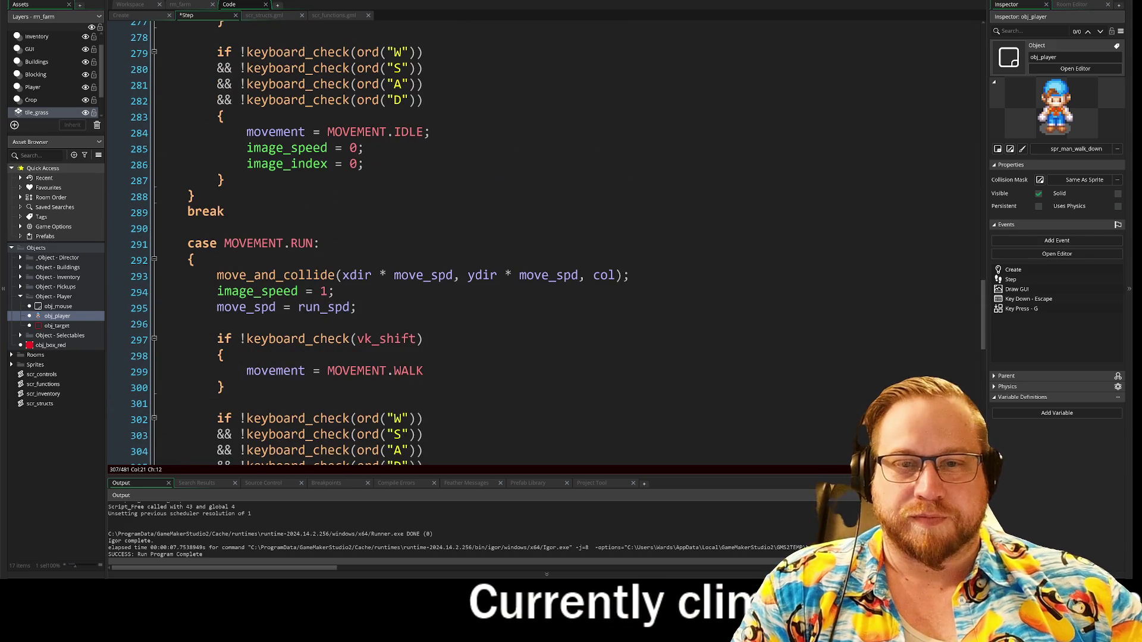
# - Fold the RUN, WALK and IDLE cases, then save and run the game with F5
pyautogui.click(154, 260)
pyautogui.scroll(6, 274, 339)
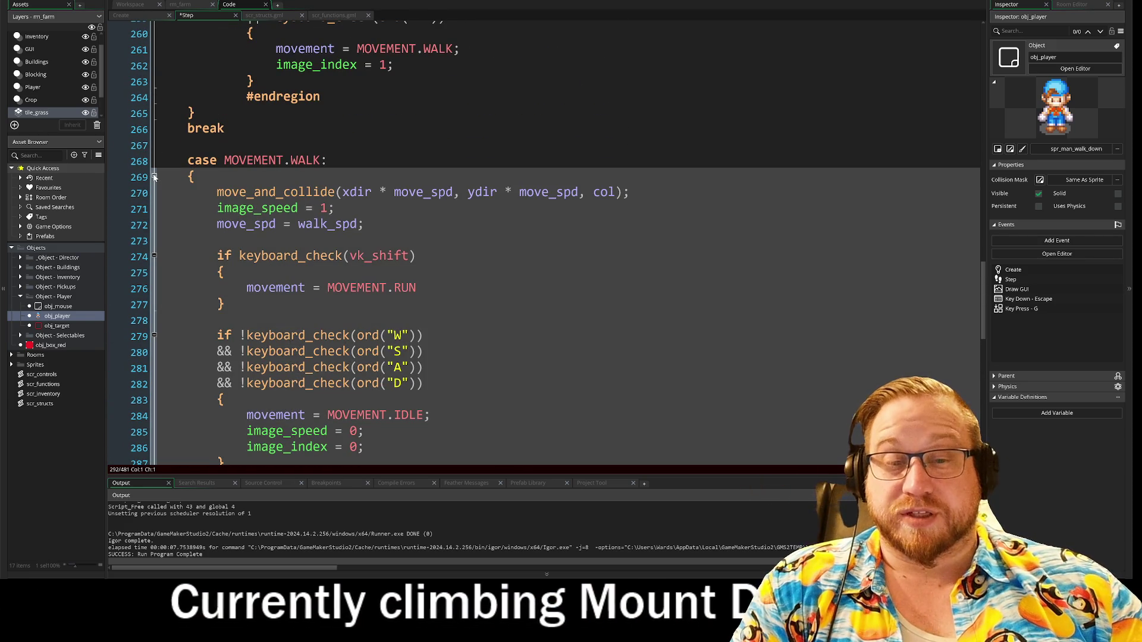
pyautogui.click(154, 177)
pyautogui.scroll(7, 158, 226)
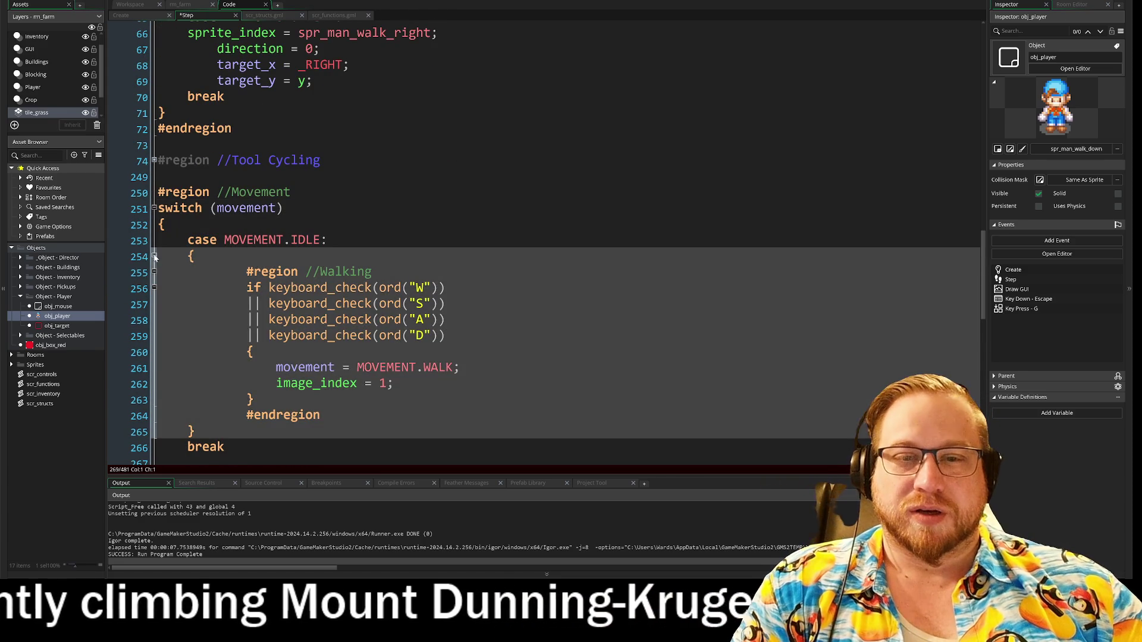
pyautogui.click(154, 257)
pyautogui.press('F5')
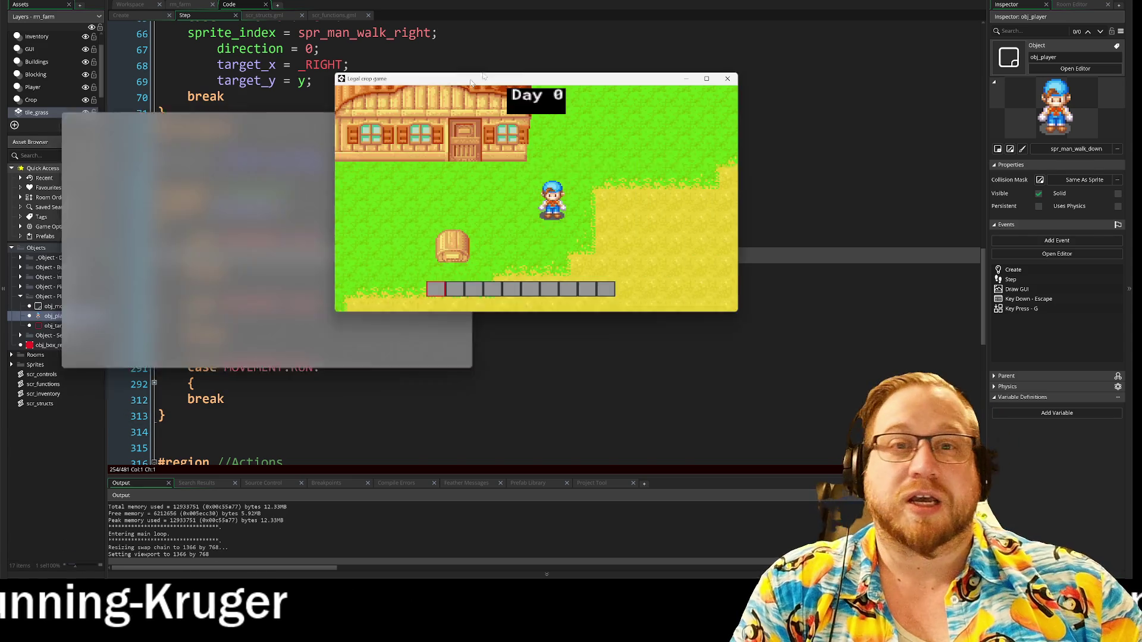
pyautogui.moveTo(480, 109)
pyautogui.mouseDown()
pyautogui.moveTo(289, 71)
pyautogui.moveTo(208, 7)
pyautogui.mouseUp()
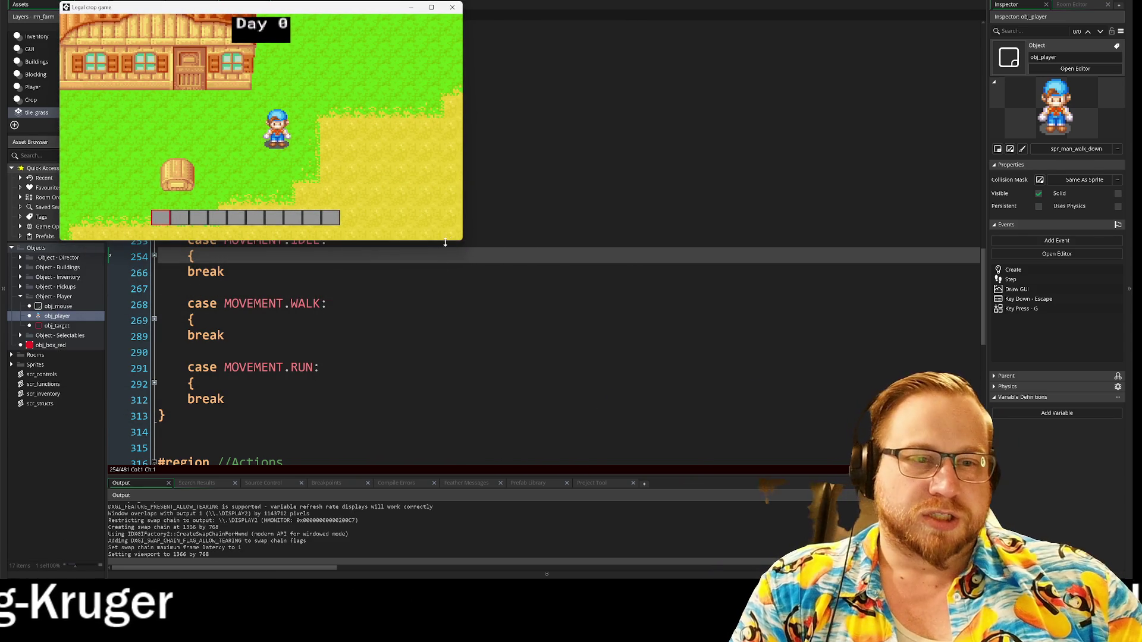
pyautogui.moveTo(462, 241); pyautogui.dragTo(814, 461)
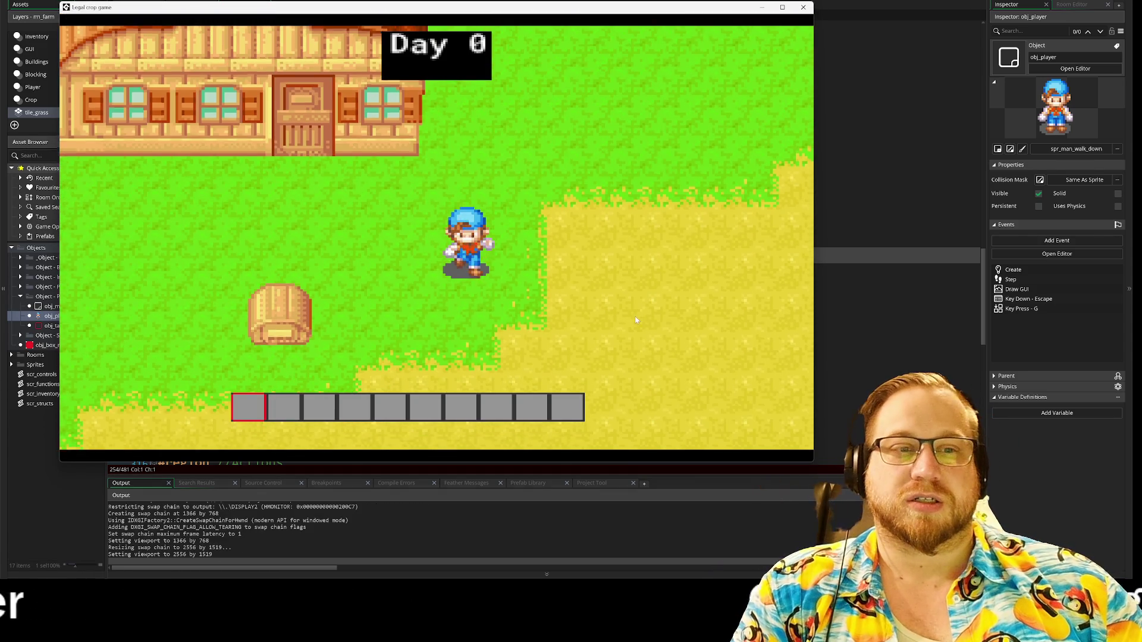
pyautogui.press('d')
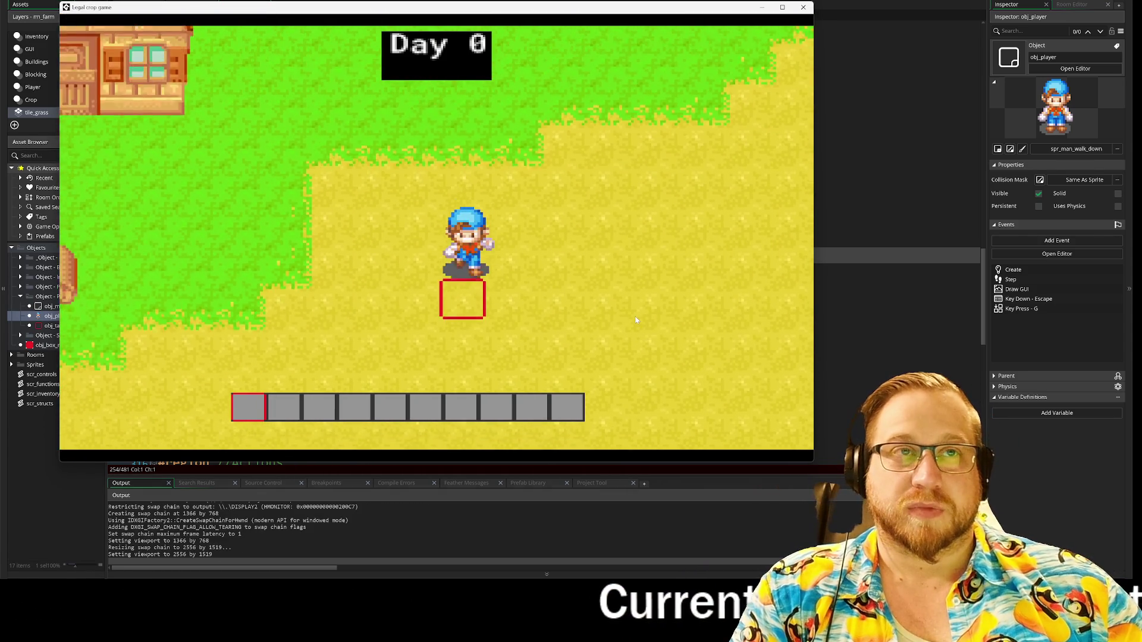
pyautogui.press('s')
pyautogui.press('a')
pyautogui.press('w')
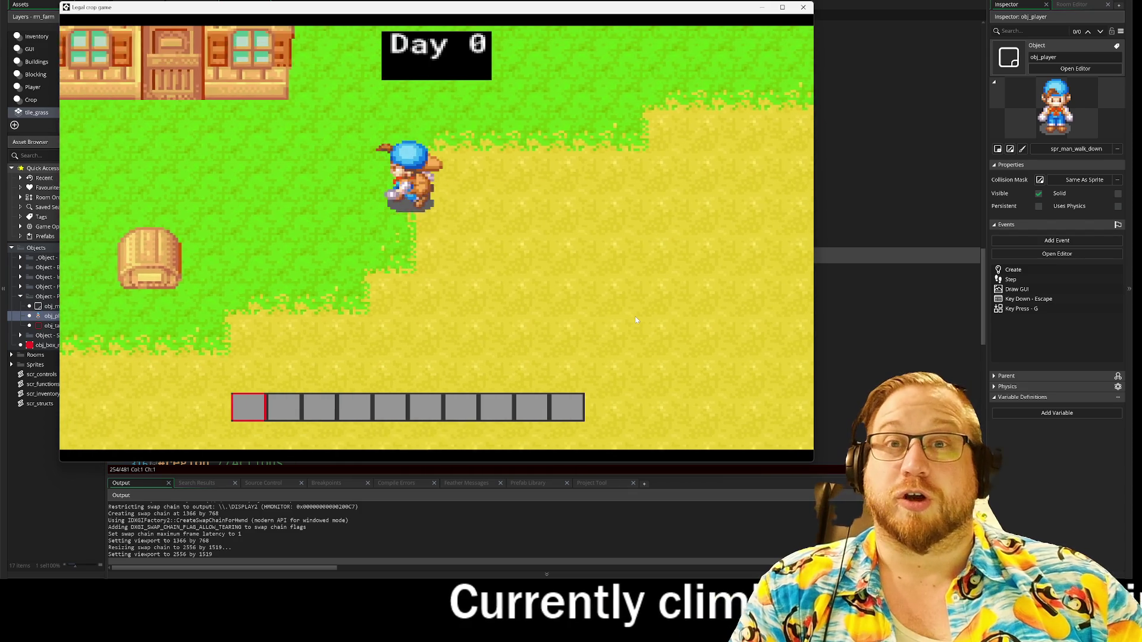
pyautogui.press('d')
pyautogui.press('a')
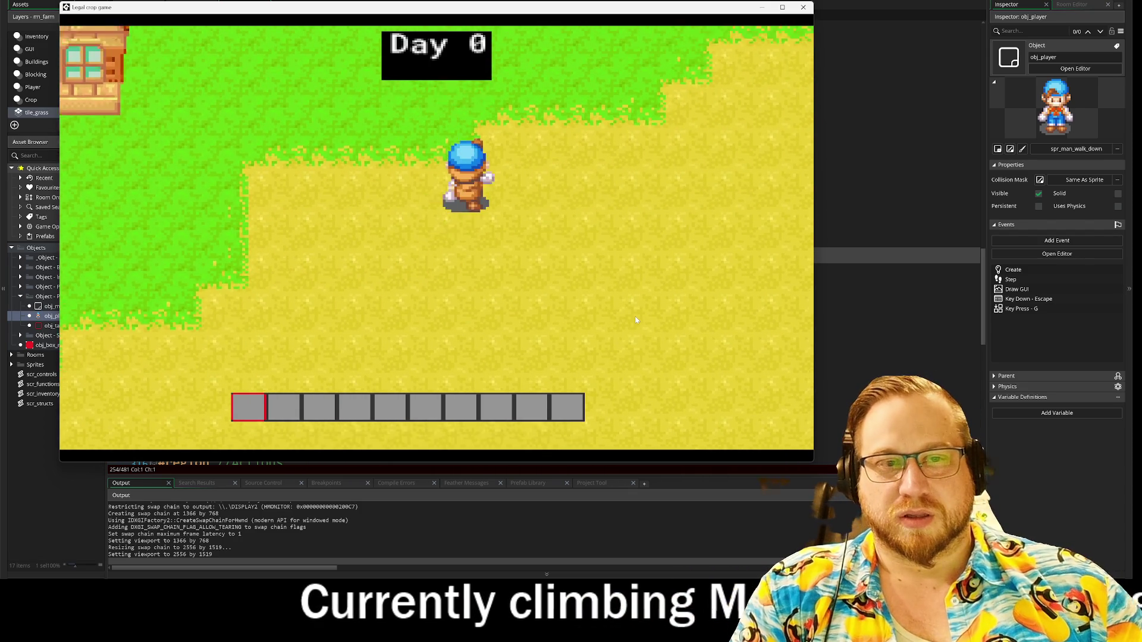
pyautogui.press('w')
pyautogui.press('a')
pyautogui.press('s')
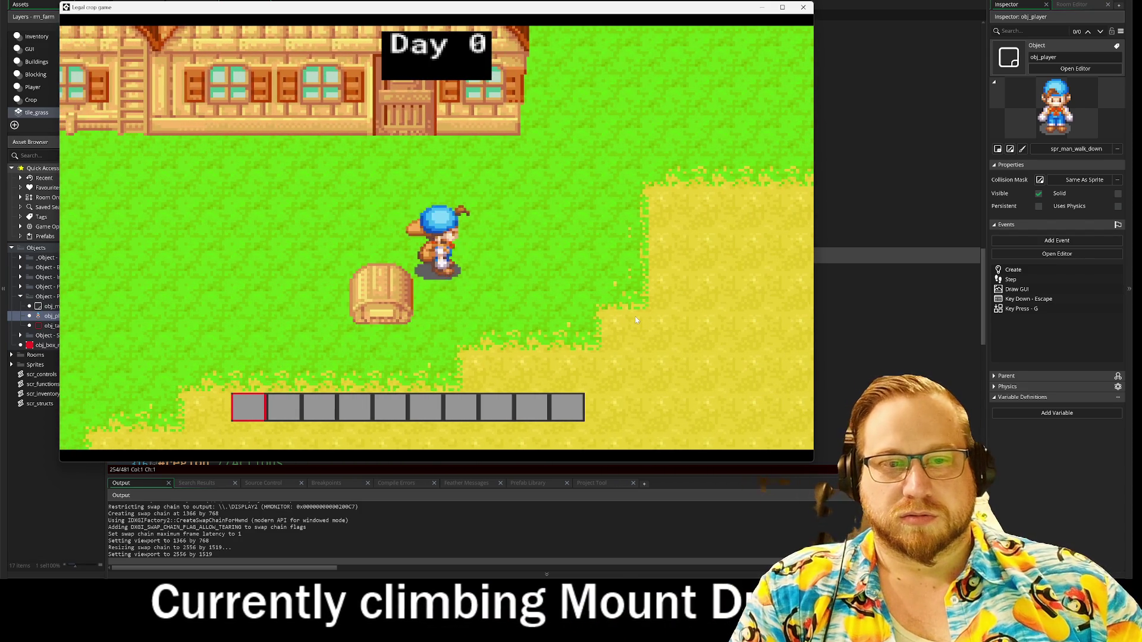
pyautogui.press('a')
pyautogui.press('w')
pyautogui.press('a')
pyautogui.press('d')
pyautogui.press('s')
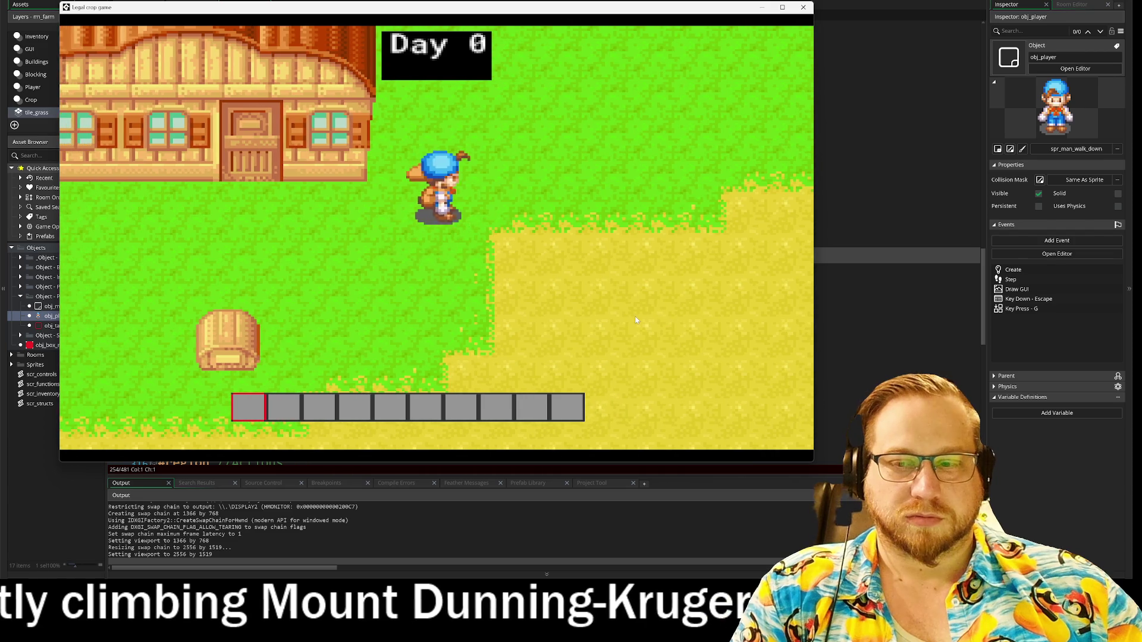
pyautogui.press('d')
pyautogui.press('s')
pyautogui.press('a')
pyautogui.press('d')
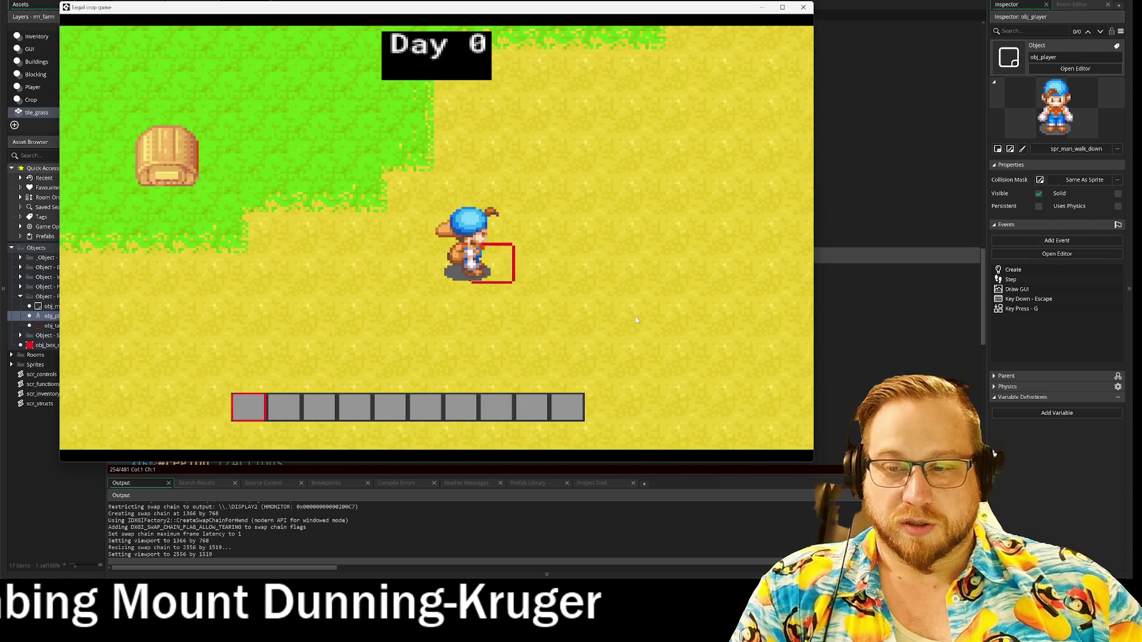
pyautogui.press('w')
pyautogui.press('s')
pyautogui.press('s')
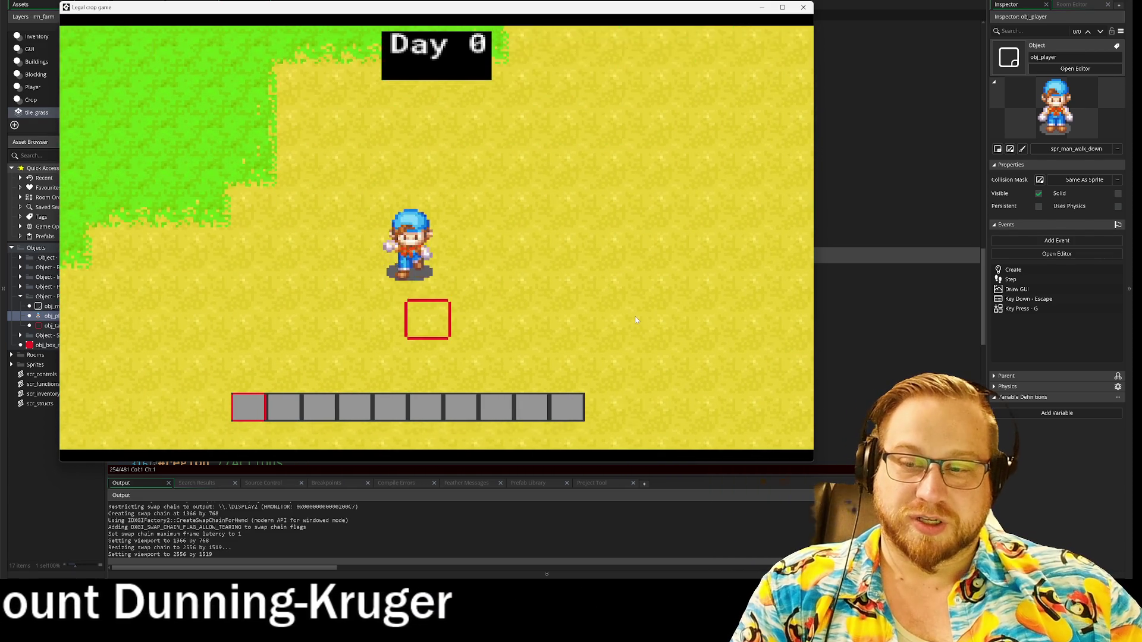
pyautogui.press('d')
pyautogui.press('a')
pyautogui.press('w')
pyautogui.press('d')
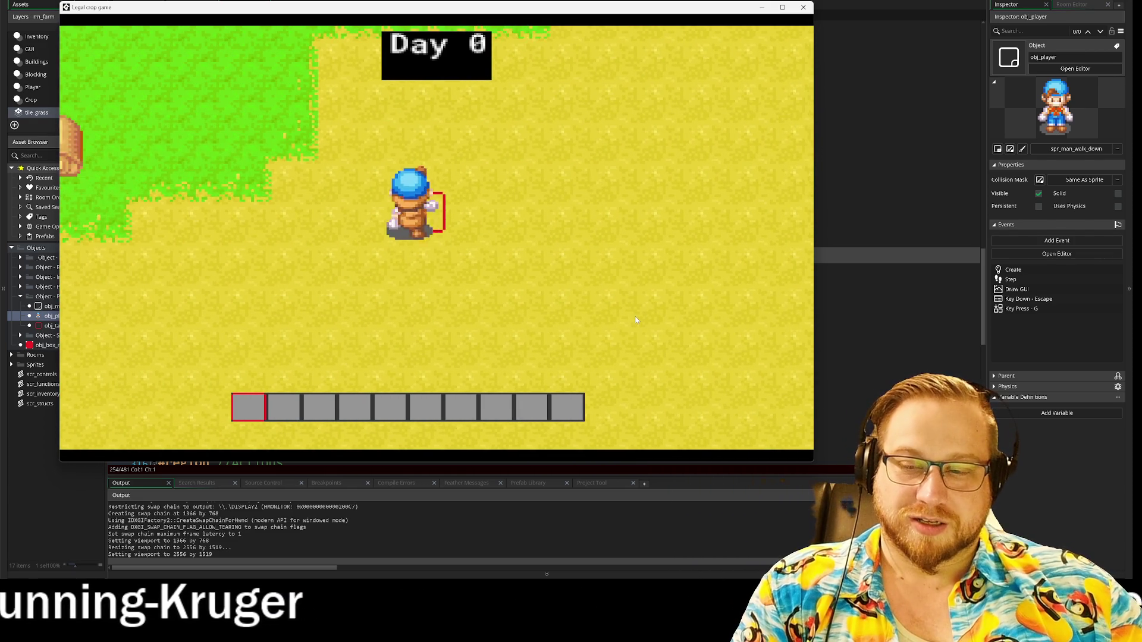
pyautogui.press('a')
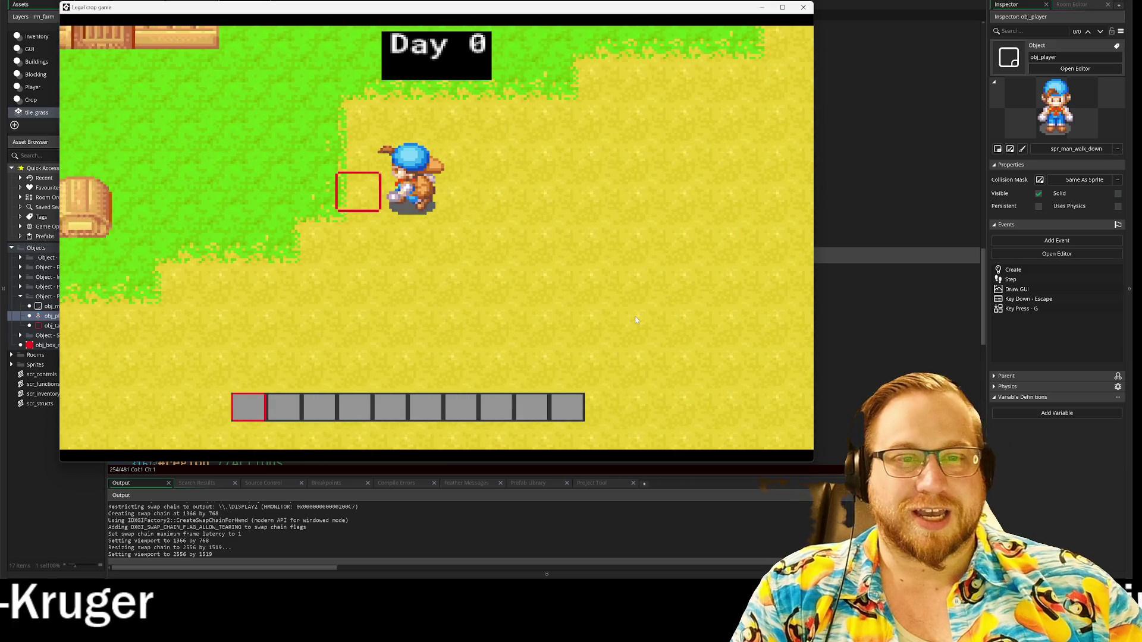
pyautogui.press('w')
pyautogui.press('s')
pyautogui.press('s')
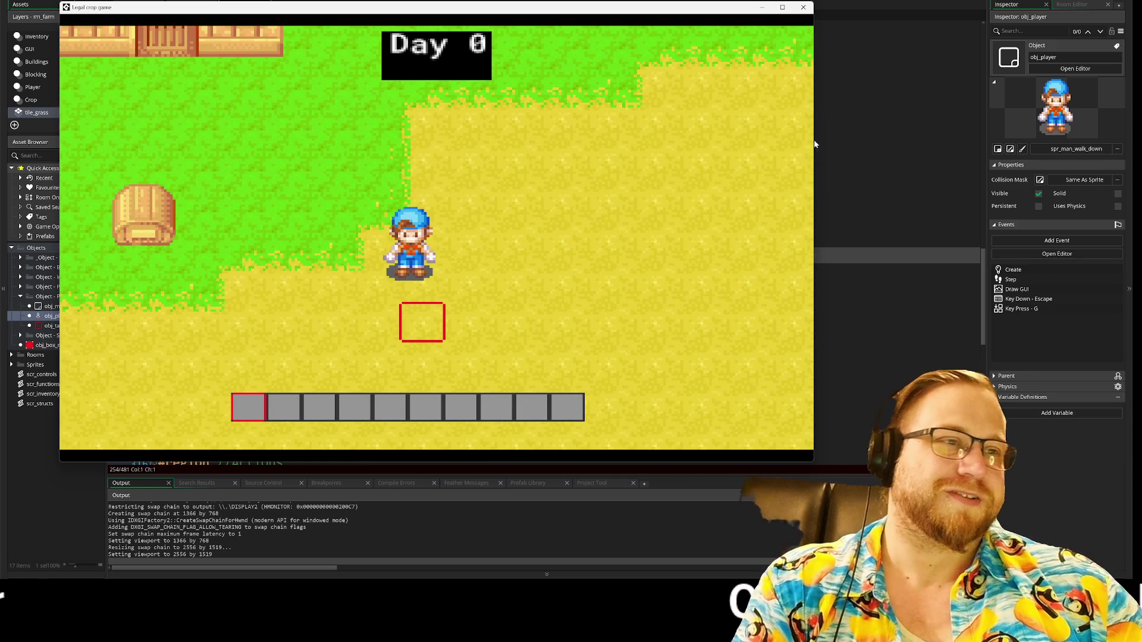
pyautogui.click(805, 7)
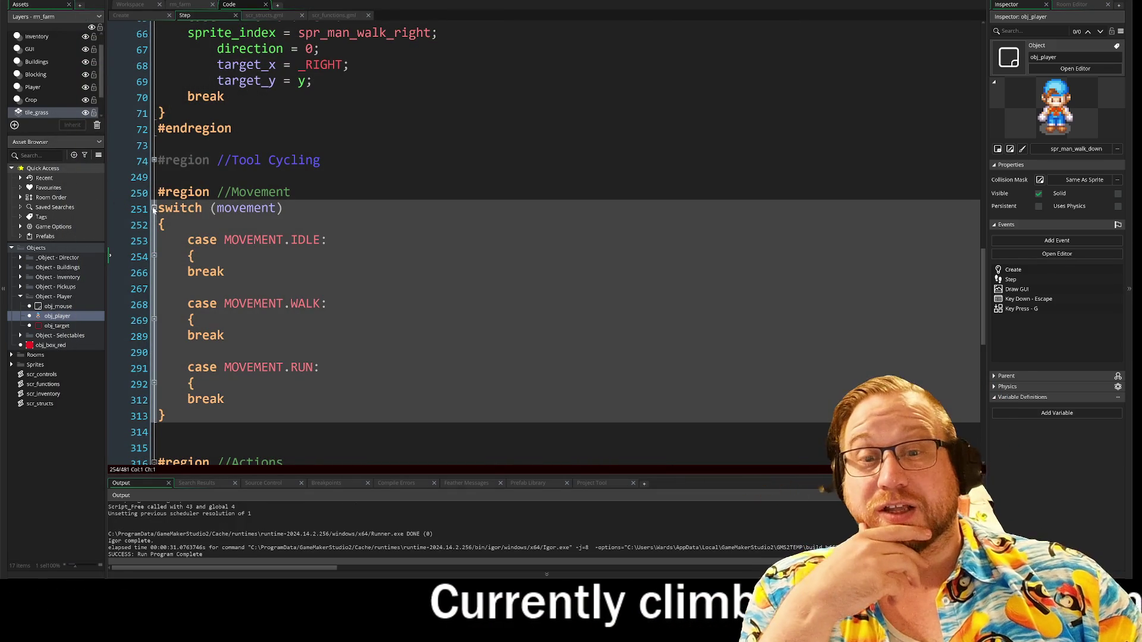
# - Fold the switch (movement) block and append DONE to the //Movement comment
pyautogui.click(154, 209)
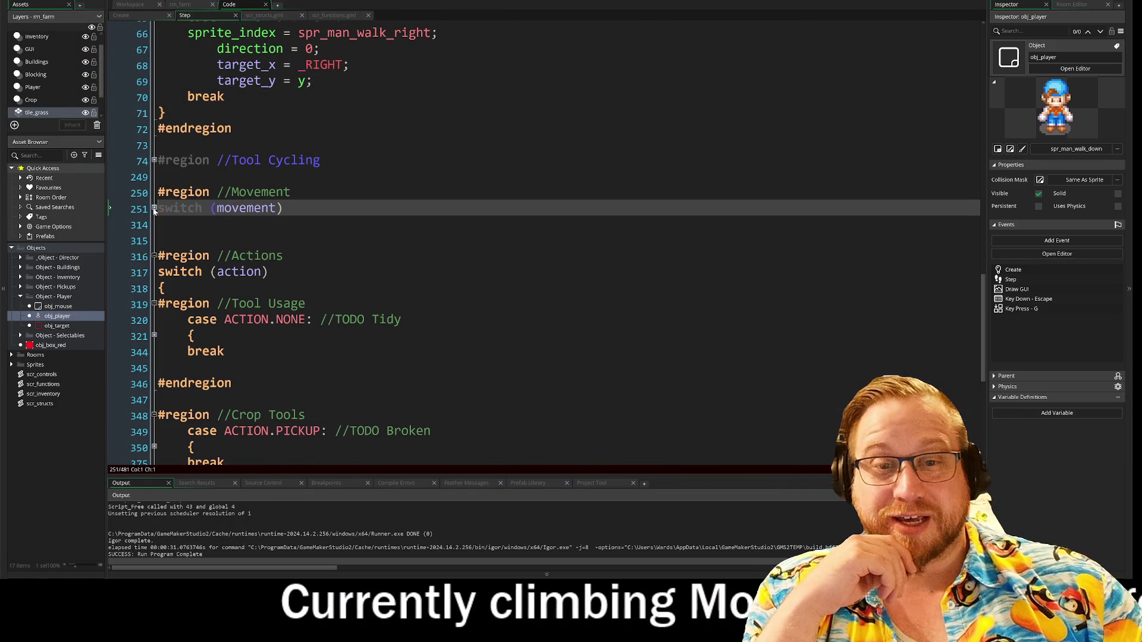
pyautogui.click(293, 192)
pyautogui.write('D')
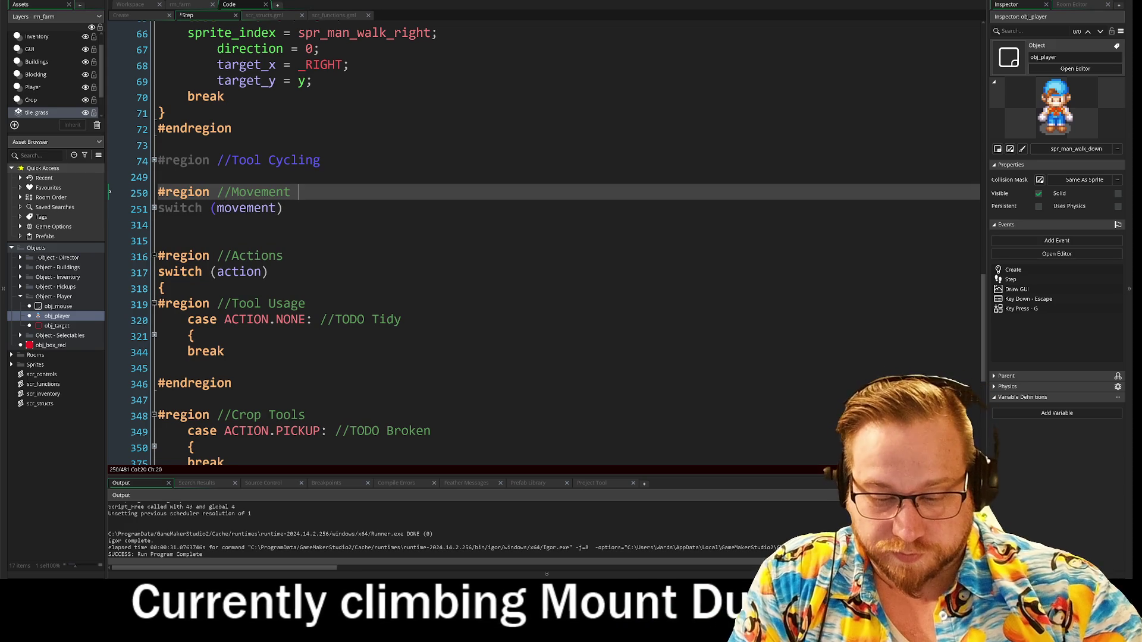
pyautogui.write('ONE')
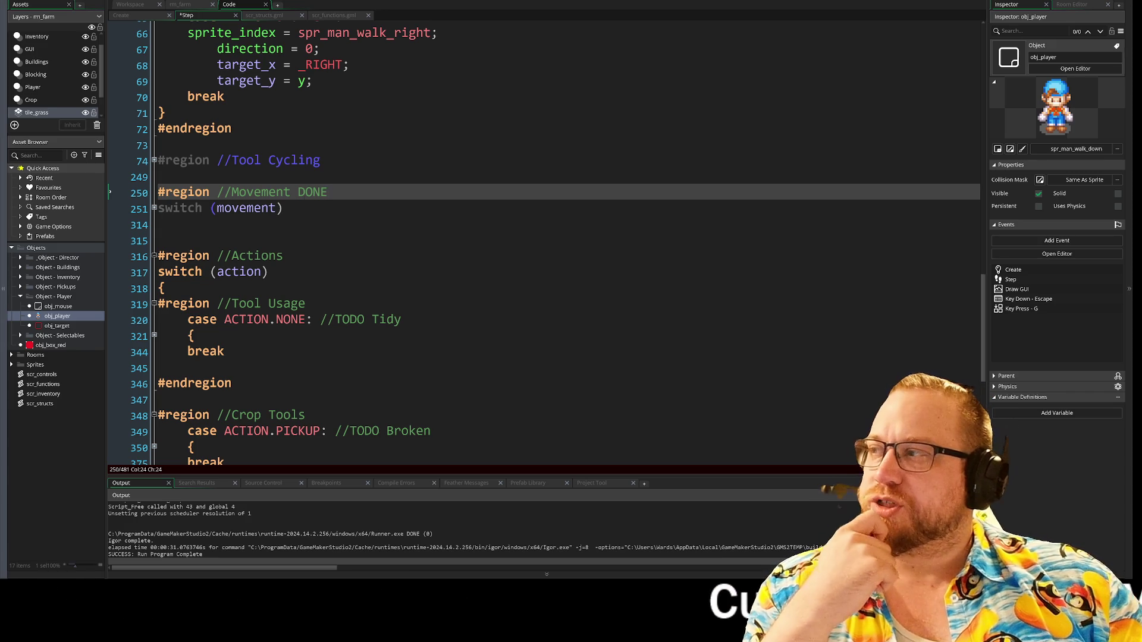
# - Delete the blank line just before the Actions region
pyautogui.press('Down')
pyautogui.press('Down')
pyautogui.scroll(-1, 547, 242)
pyautogui.press('Down')
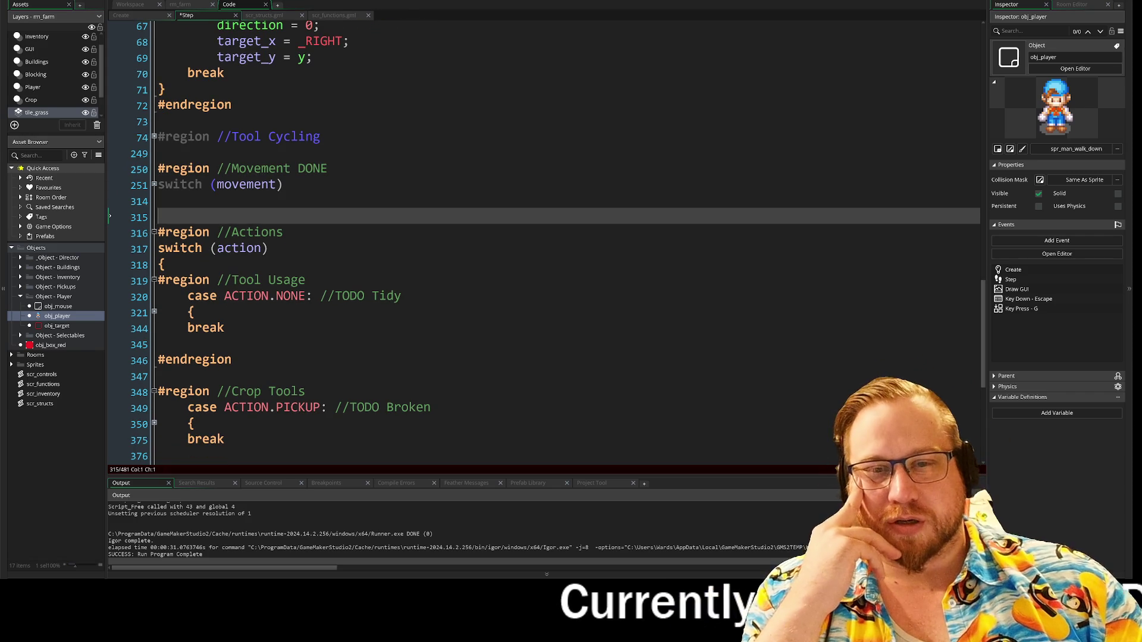
pyautogui.press('BackSpace')
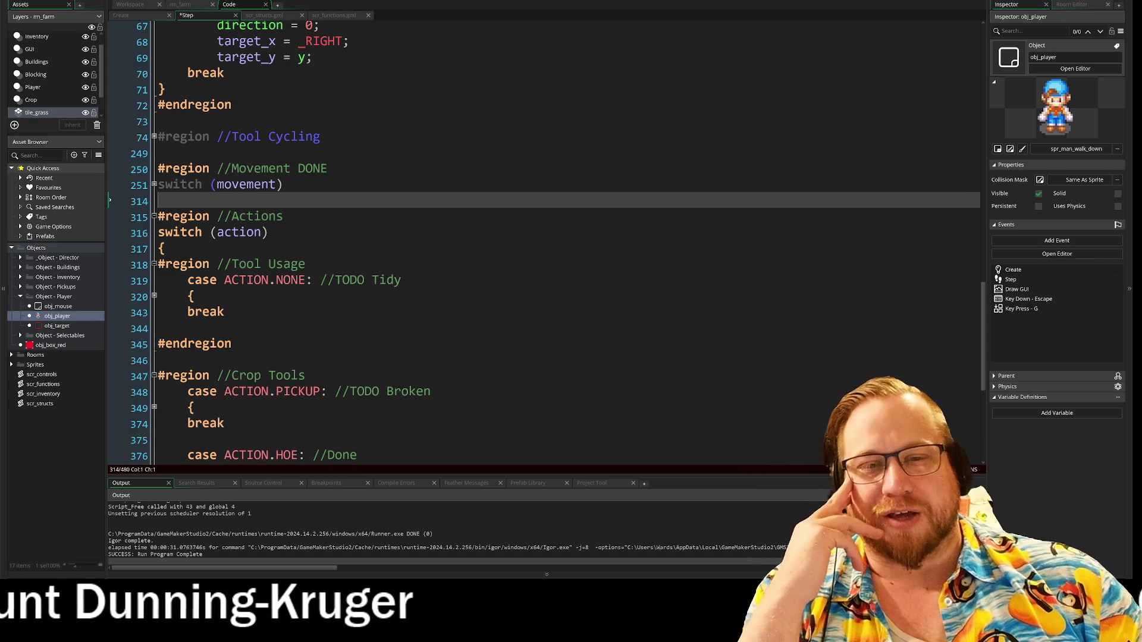
# - Expand the ACTION.NONE case to read its crop-planting code
pyautogui.scroll(-2, 565, 238)
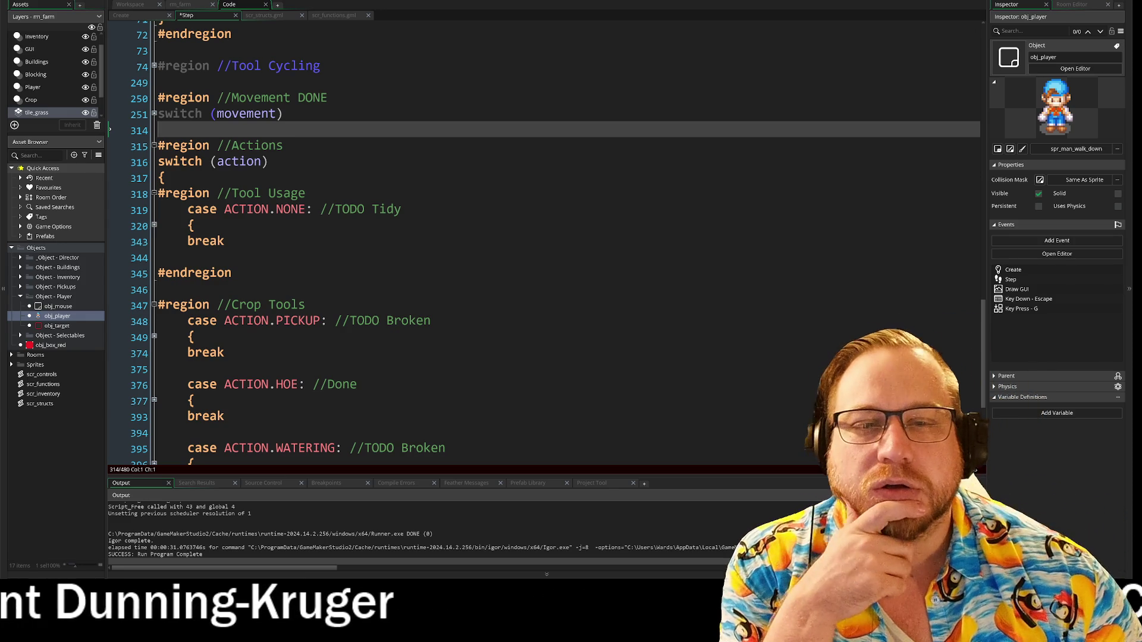
pyautogui.scroll(-1, 544, 238)
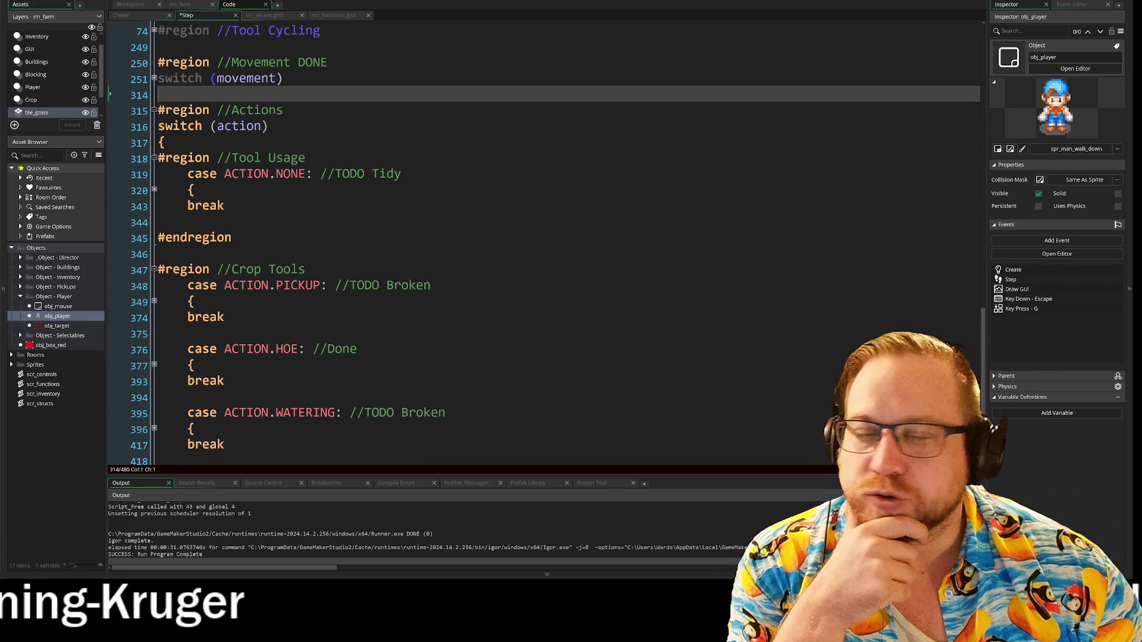
pyautogui.scroll(-1, 544, 243)
pyautogui.click(154, 156)
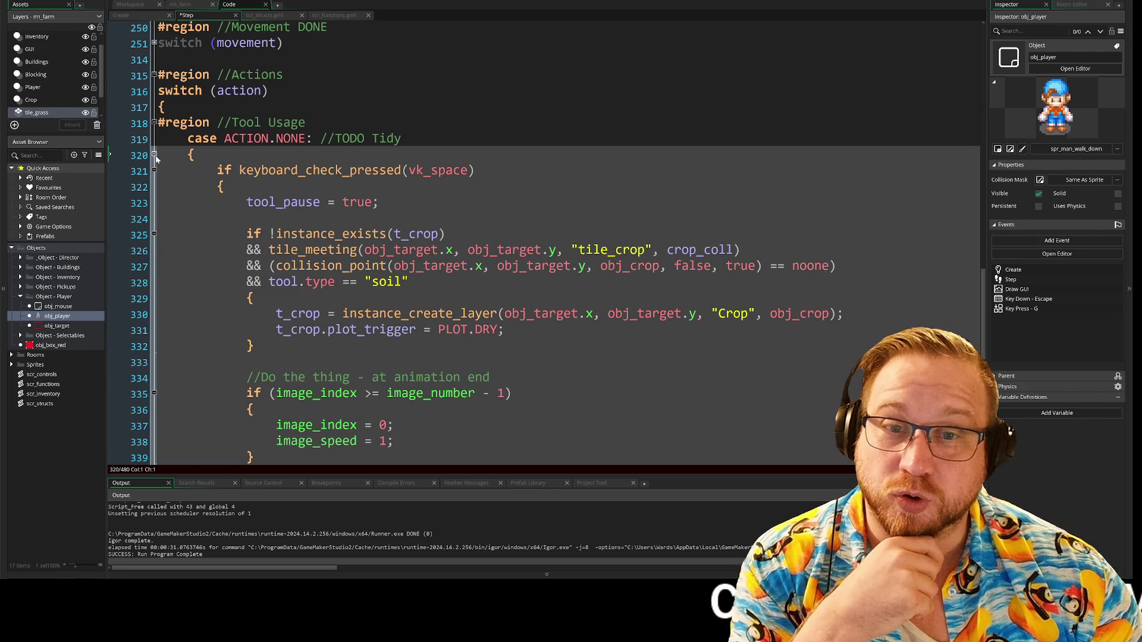
# - Unfold the ACTION.NONE case to review its code, then collapse it again
pyautogui.click(154, 155)
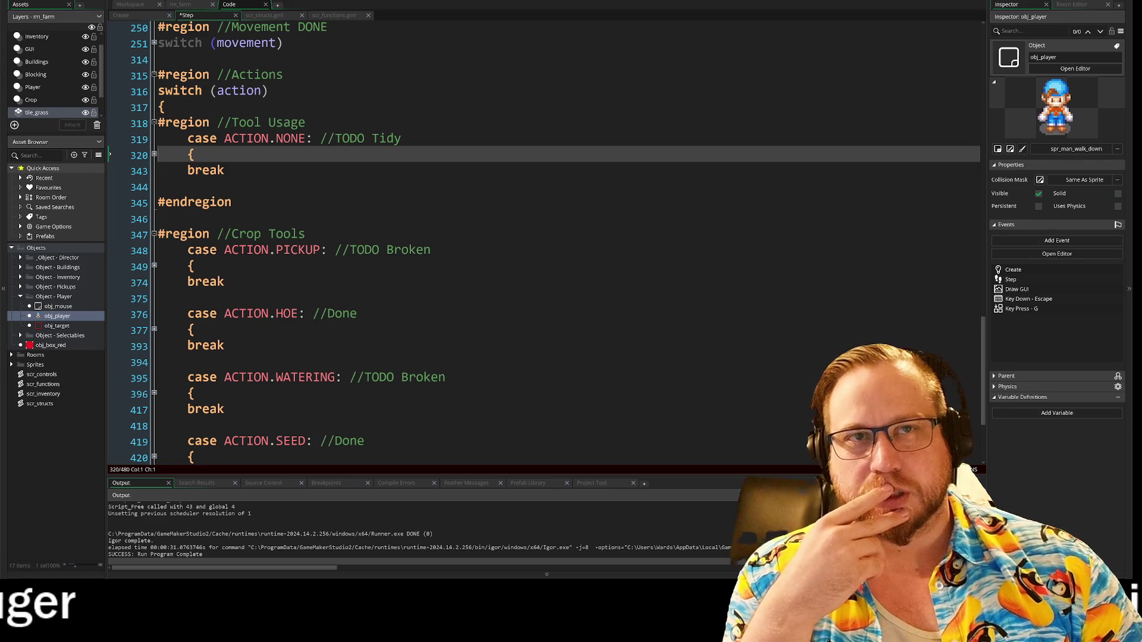
pyautogui.click(154, 156)
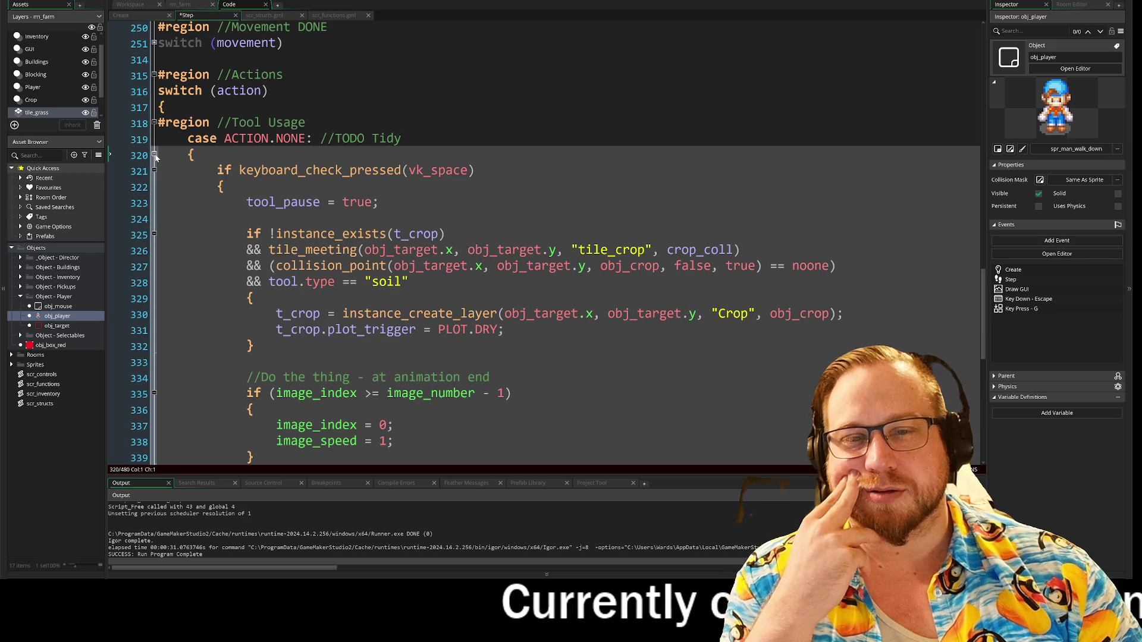
pyautogui.scroll(-2, 157, 135)
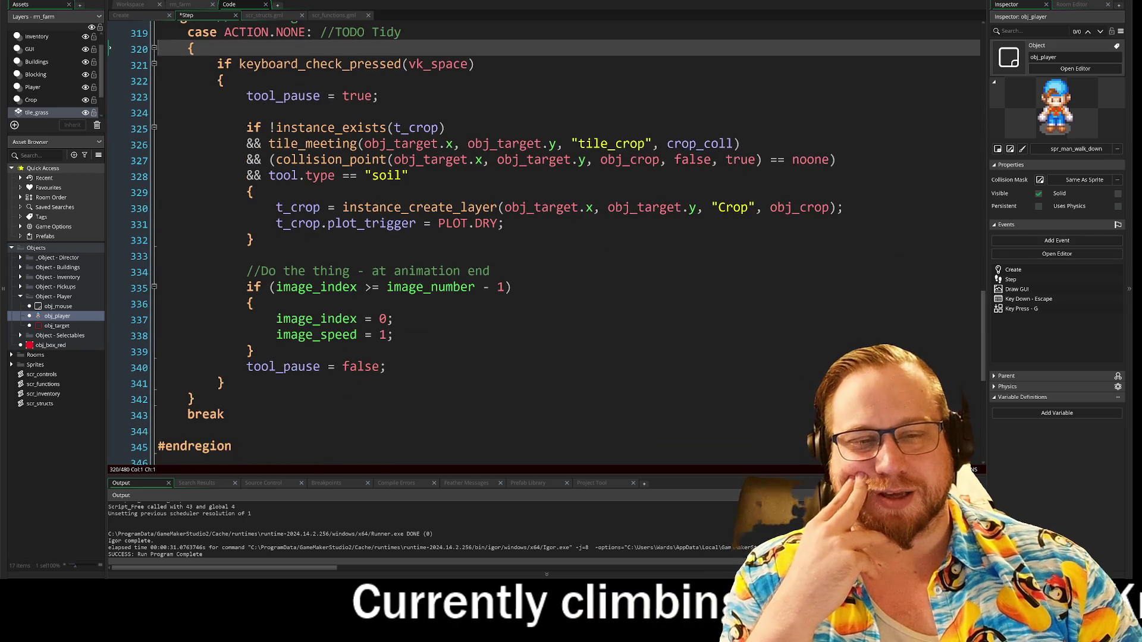
pyautogui.scroll(2, 157, 134)
pyautogui.scroll(-3, 157, 134)
pyautogui.scroll(-2, 155, 128)
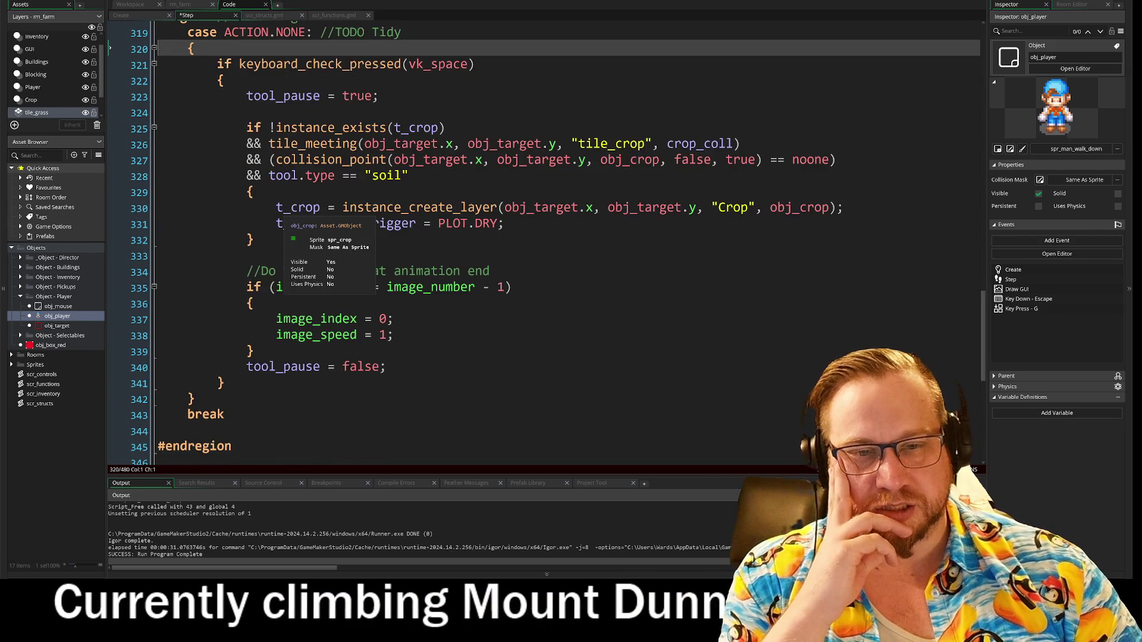
pyautogui.scroll(4, 156, 125)
pyautogui.click(154, 119)
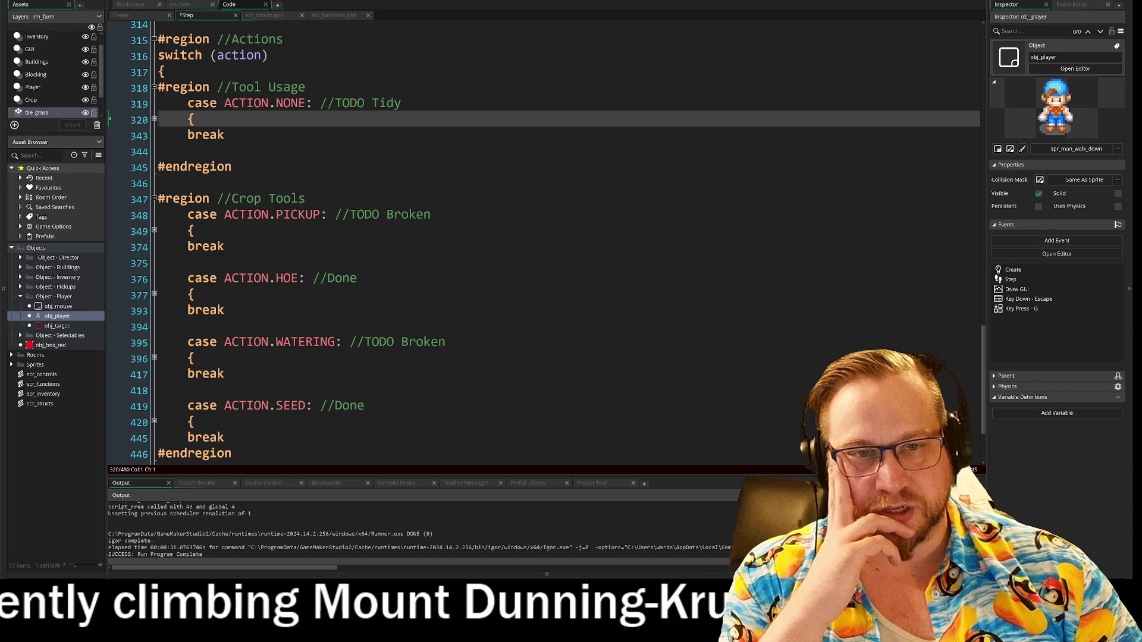
# - Extend the comment to 'TODO Tidy - It might have to be gross' and expand Debris Tools
pyautogui.press('Up')
pyautogui.press('End')
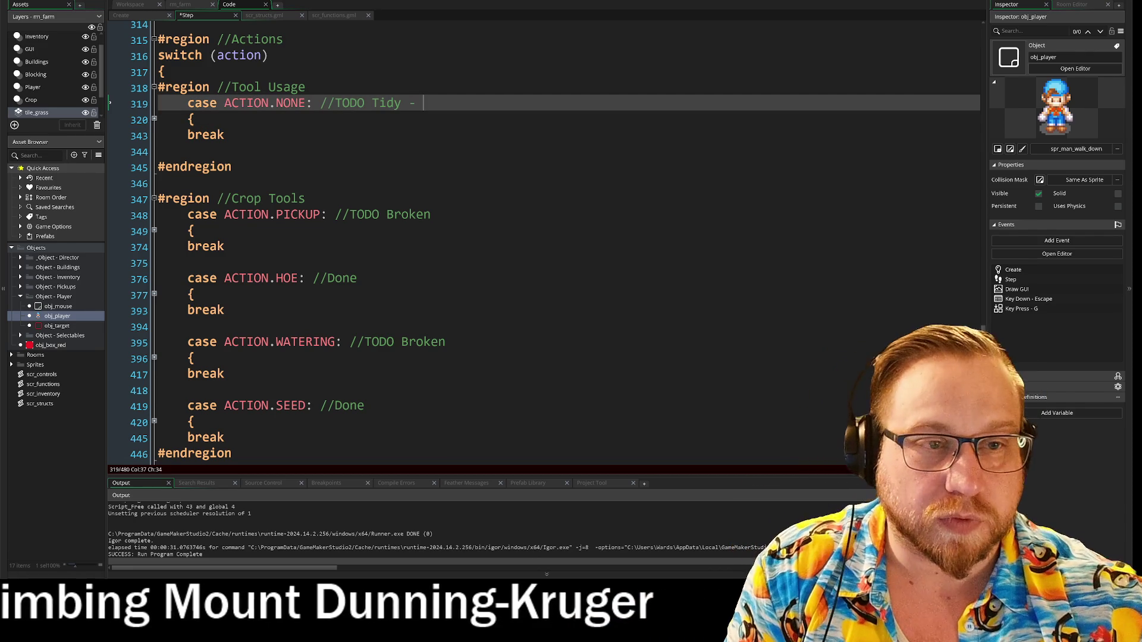
pyautogui.write('- Its')
pyautogui.press('BackSpace')
pyautogui.press('BackSpace')
pyautogui.write('might have to be gro')
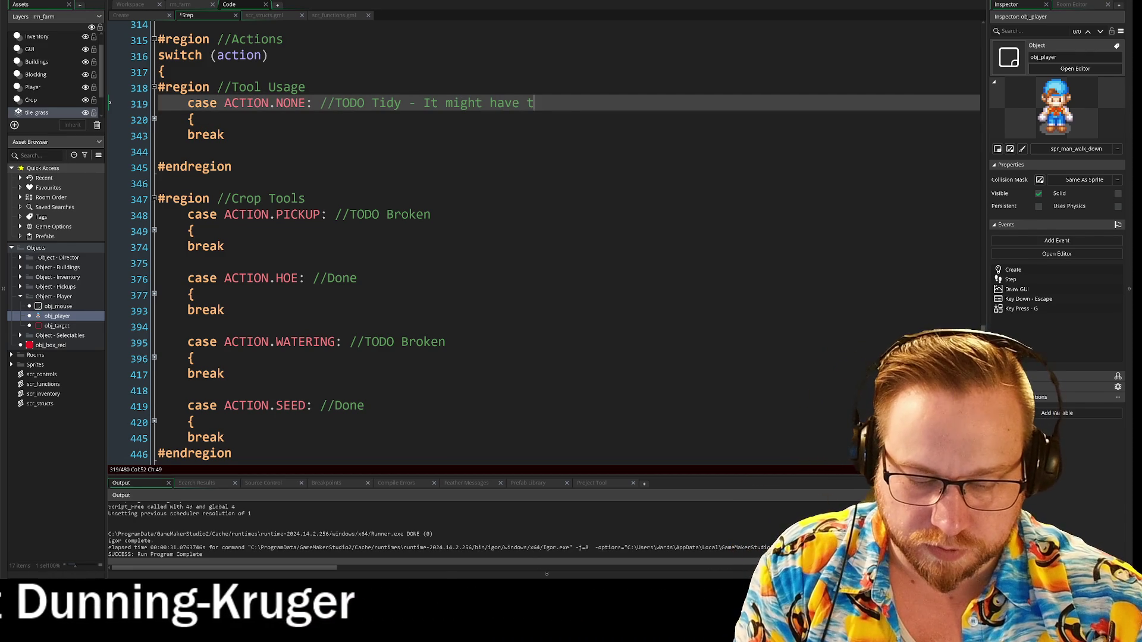
pyautogui.write('ss')
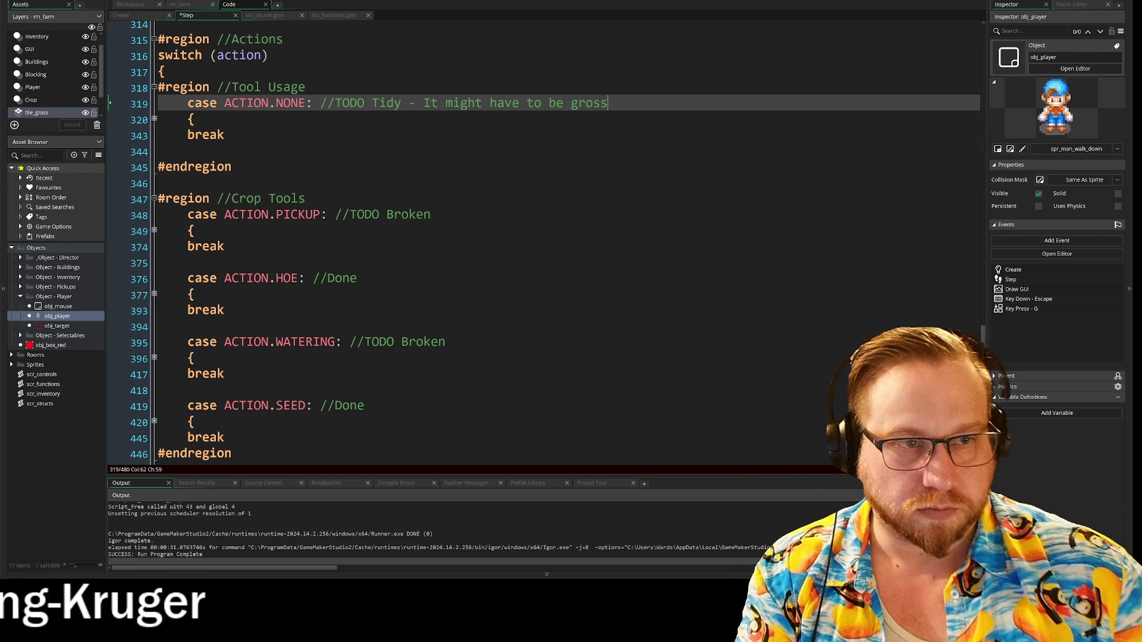
pyautogui.scroll(-3, 544, 243)
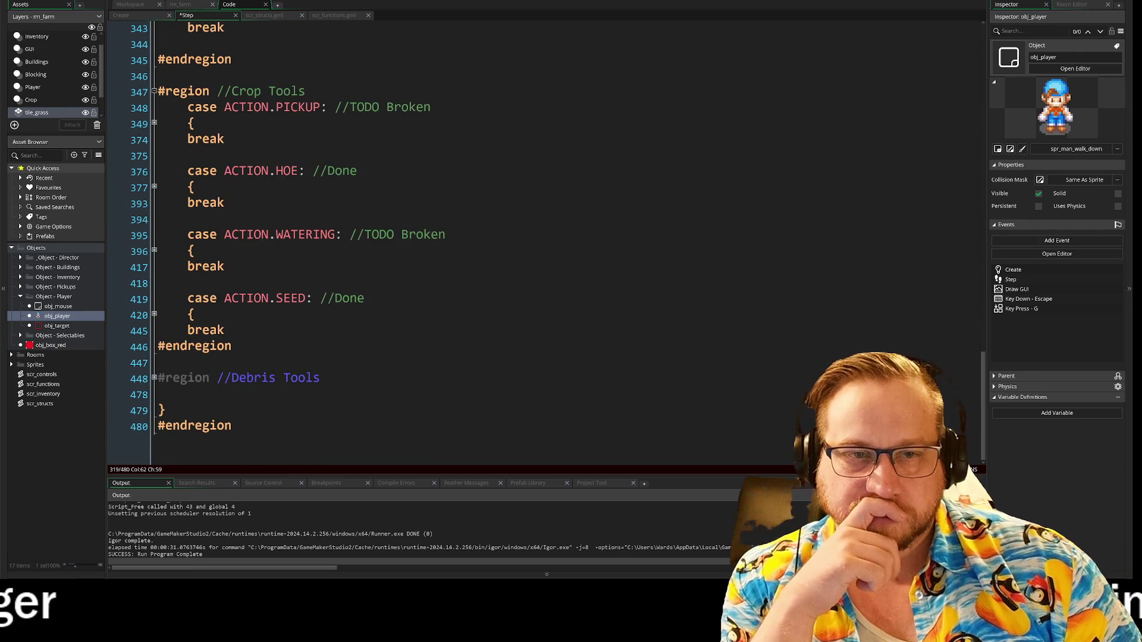
pyautogui.click(154, 378)
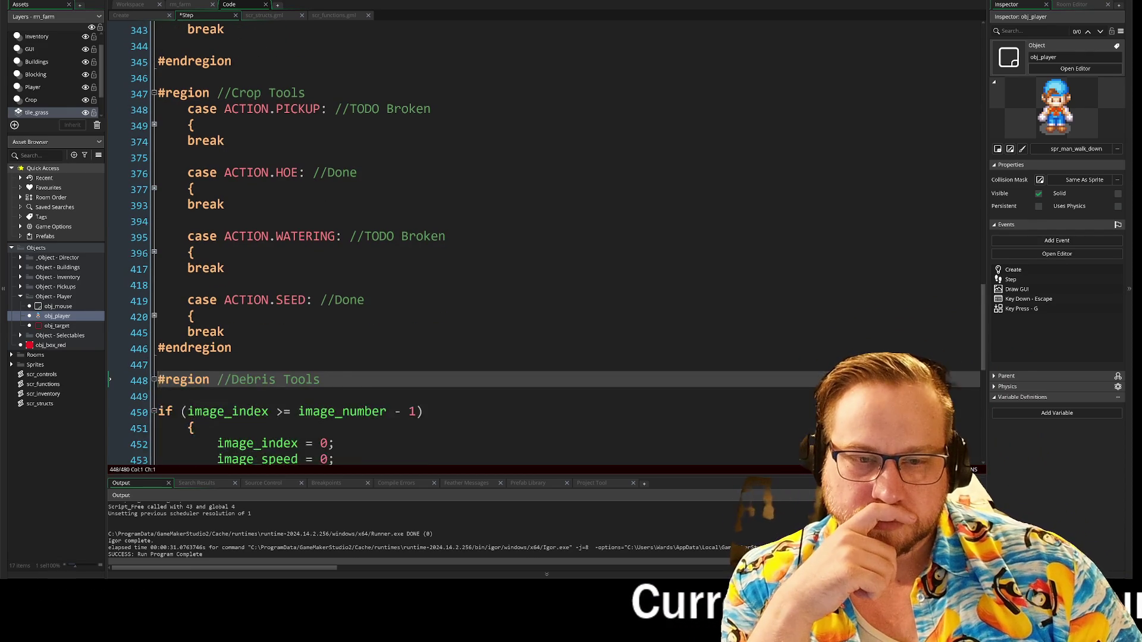
# - Replace "Stone" with tool.type in the t_debris.type comparison on line 456
pyautogui.scroll(-8, 500, 351)
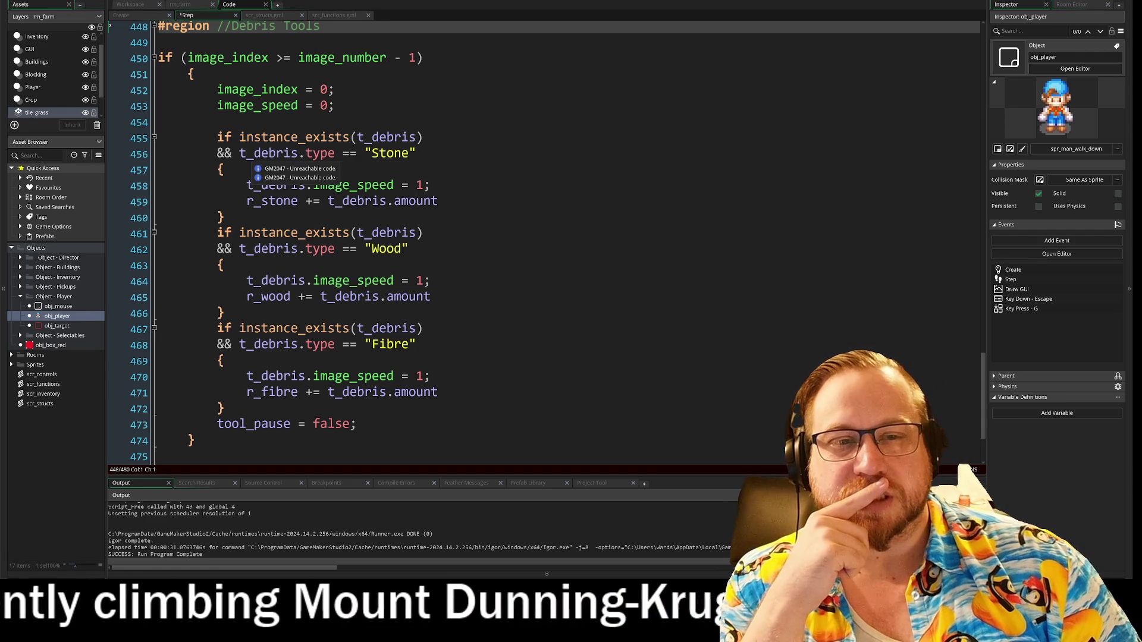
pyautogui.click(427, 154)
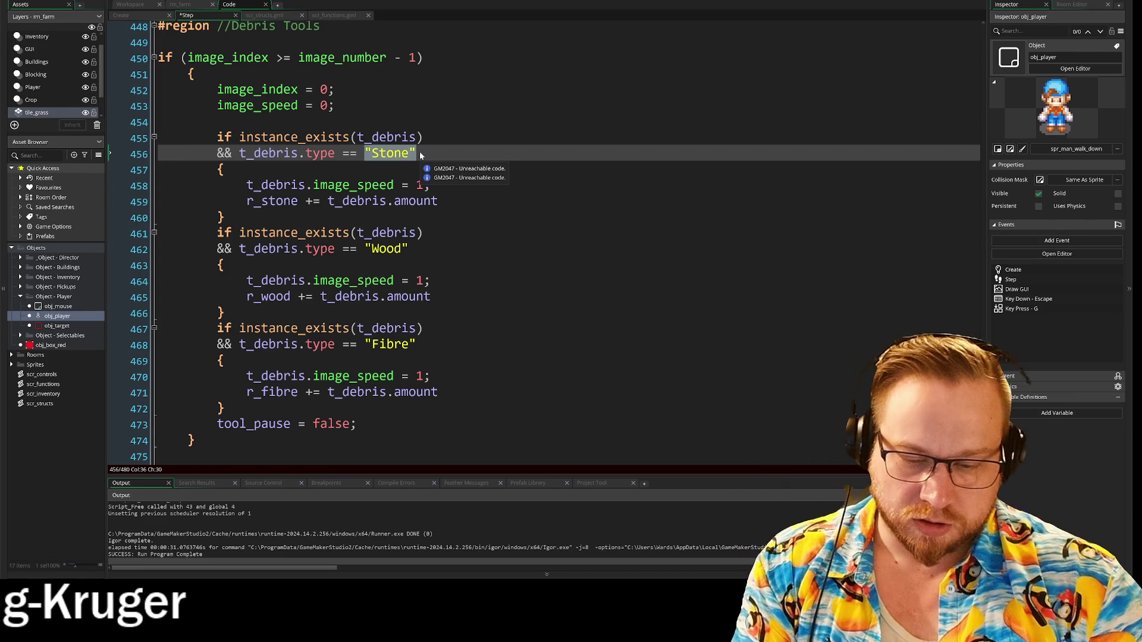
pyautogui.write('to')
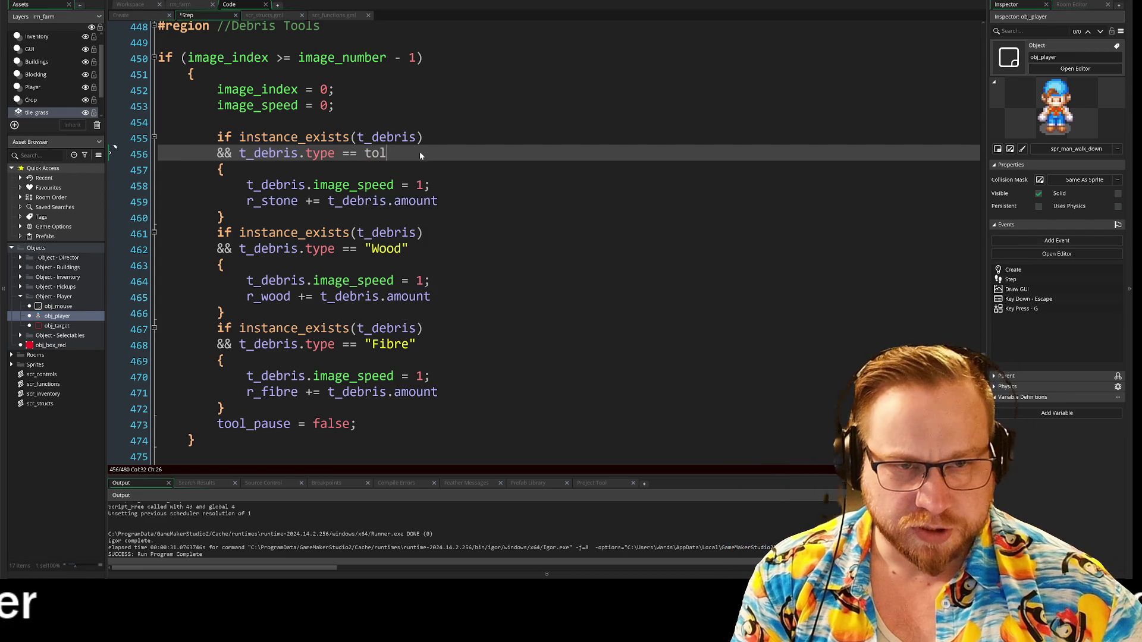
pyautogui.write('ol')
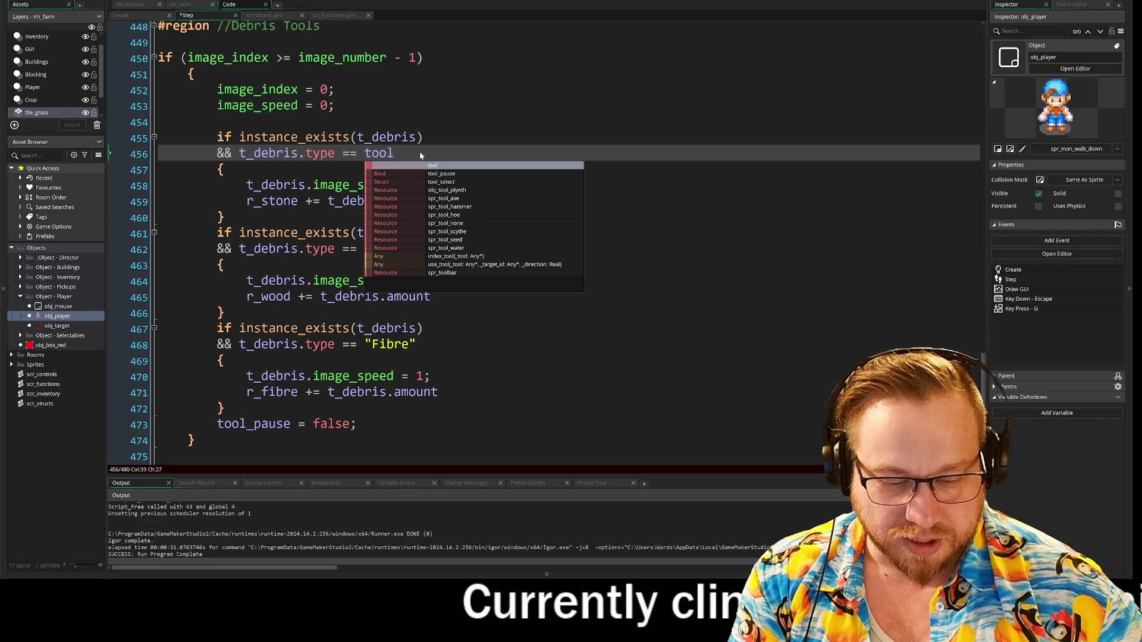
pyautogui.write('>')
pyautogui.press('BackSpace')
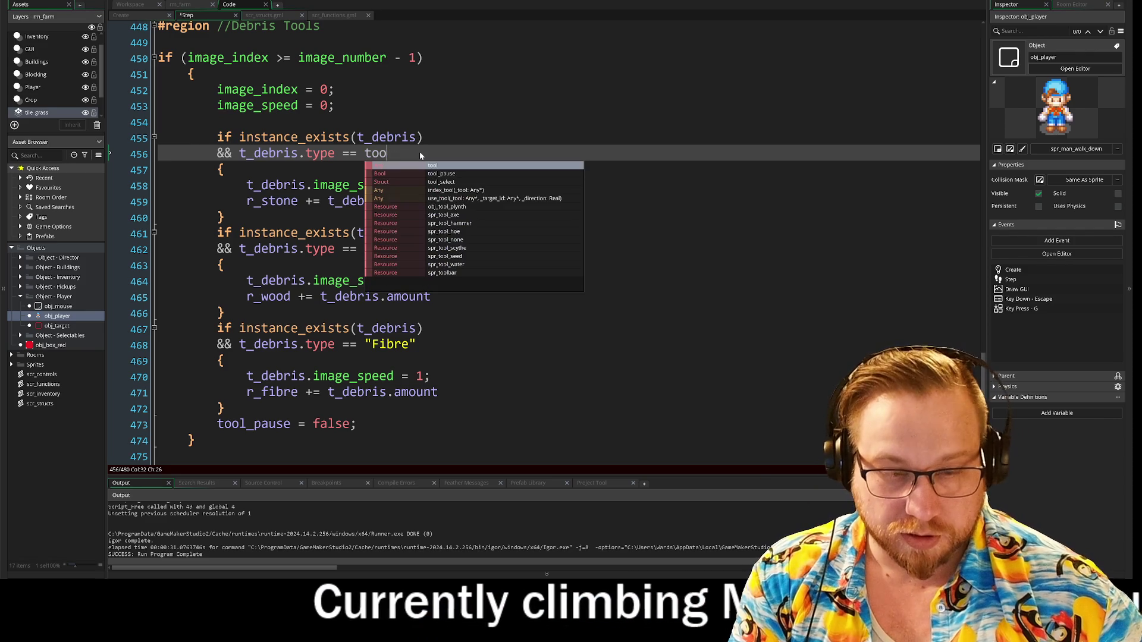
pyautogui.write('l.type')
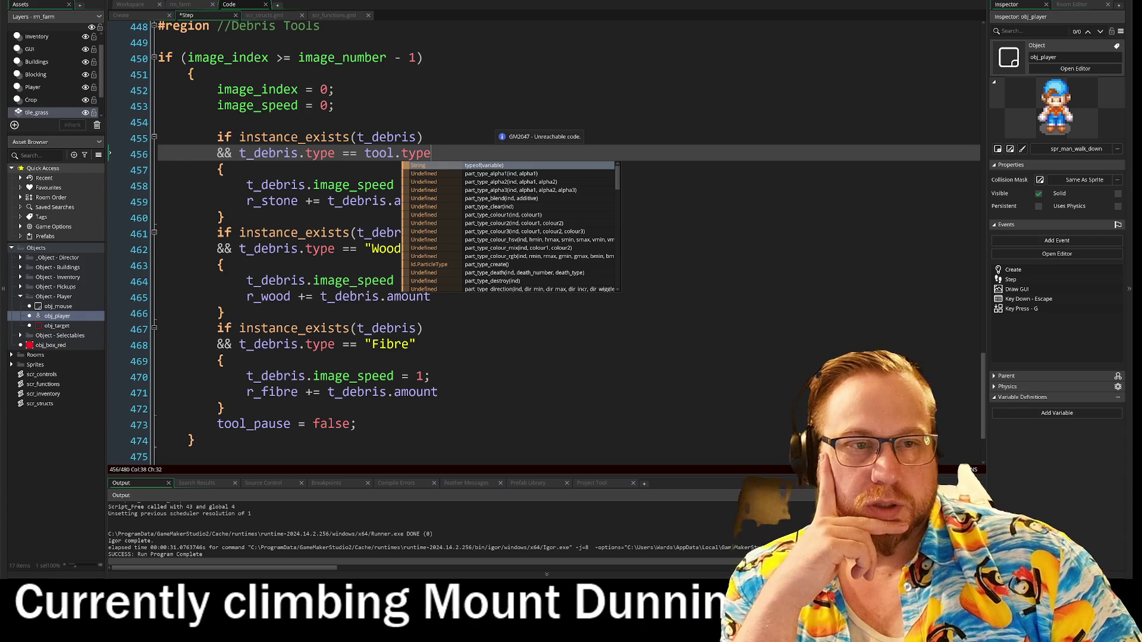
pyautogui.click(336, 106)
# - Inspect r_stone on line 459 and select the Wood and Fibre debris blocks
pyautogui.click(224, 170)
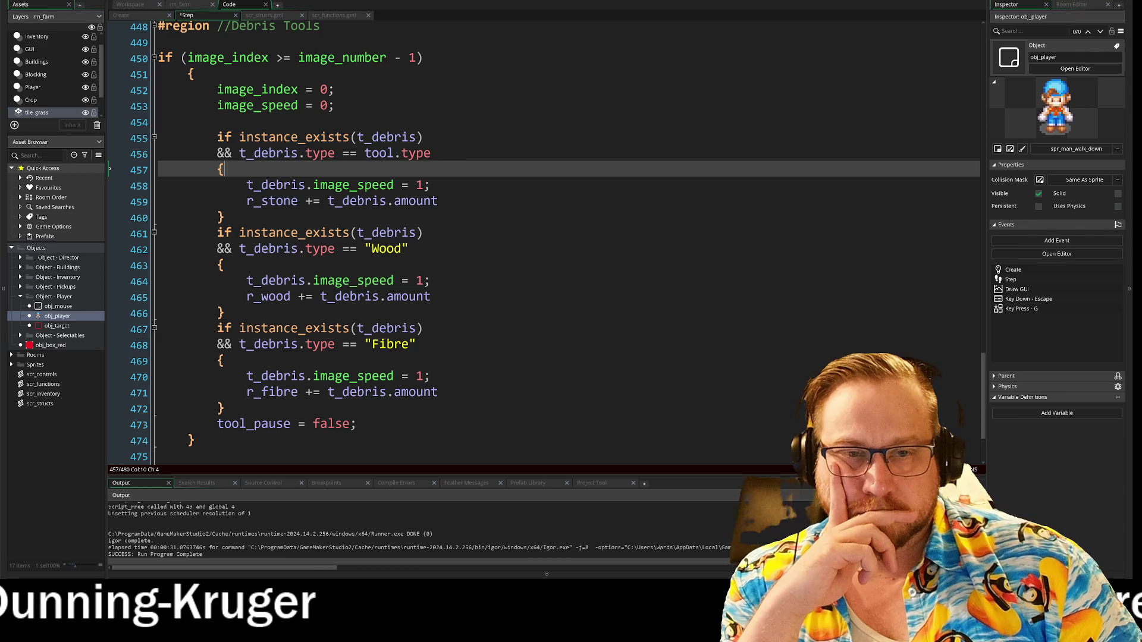
pyautogui.click(277, 202)
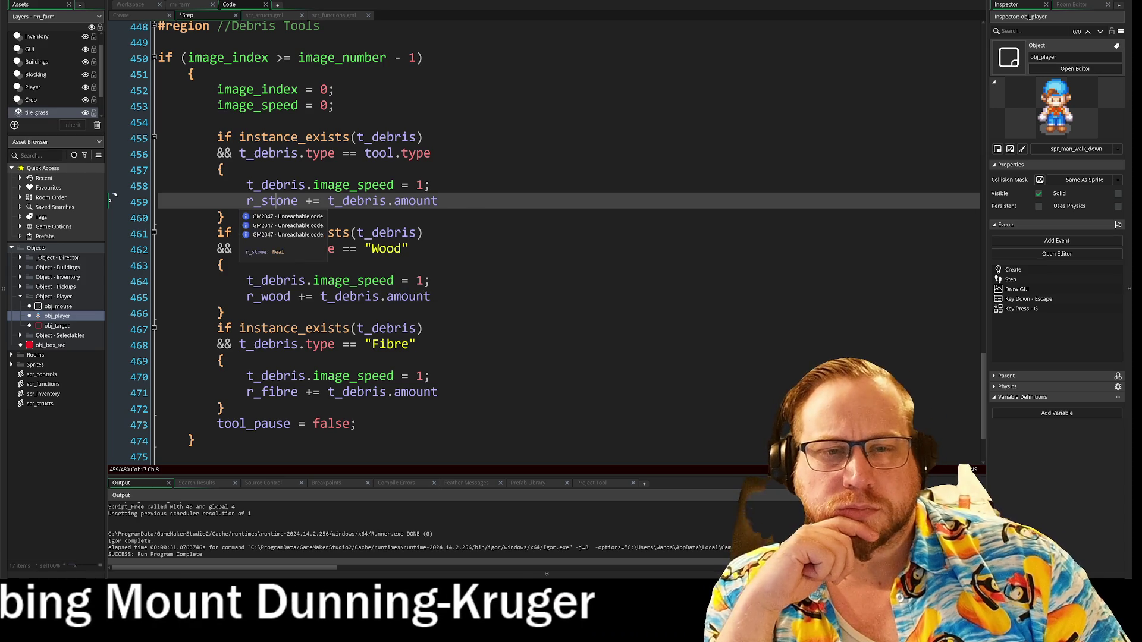
pyautogui.click(269, 201)
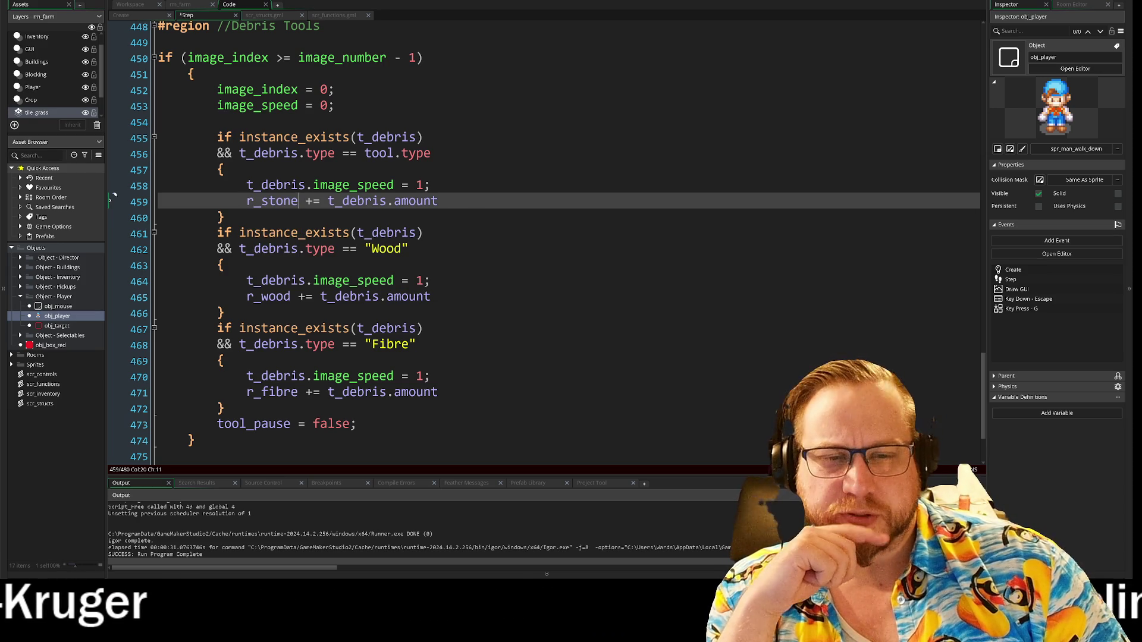
pyautogui.moveTo(217, 232)
pyautogui.mouseDown()
pyautogui.moveTo(408, 249)
pyautogui.moveTo(438, 392)
pyautogui.moveTo(224, 409)
pyautogui.mouseUp()
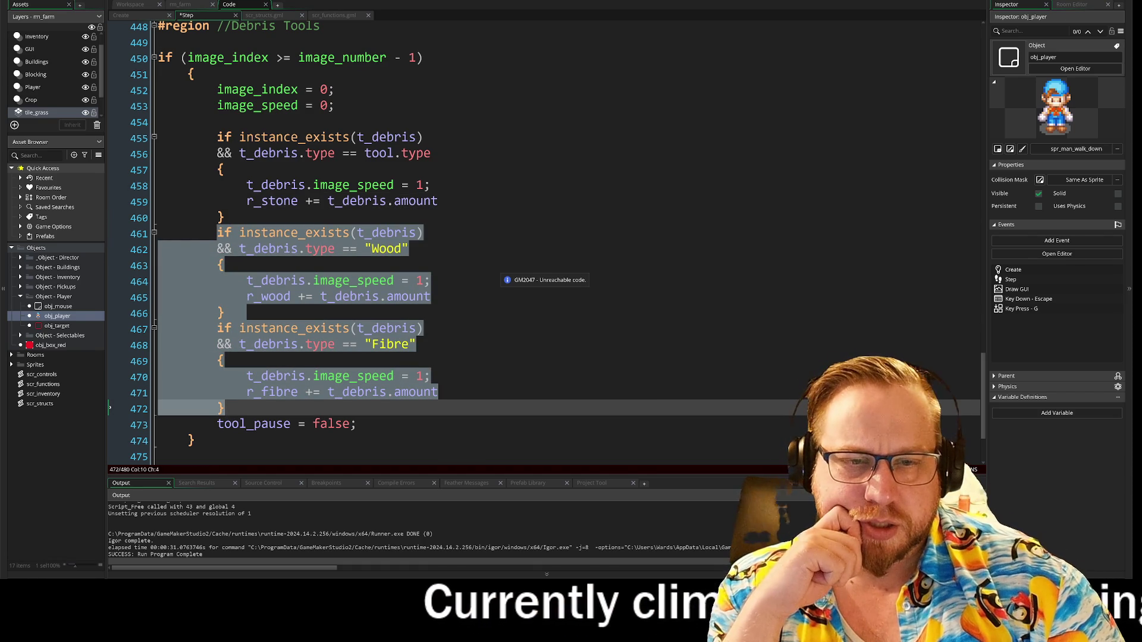
# - Replace the Wood and Fibre blocks with commented-out r_fibre and r_wood lines below r_stone
pyautogui.press('Delete')
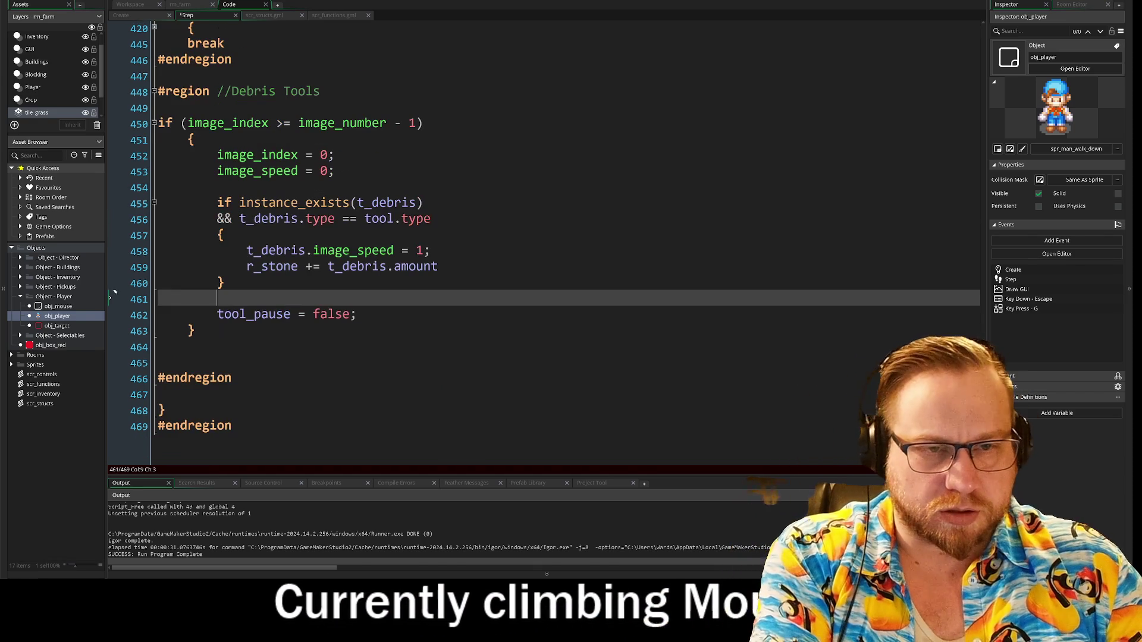
pyautogui.click(440, 266)
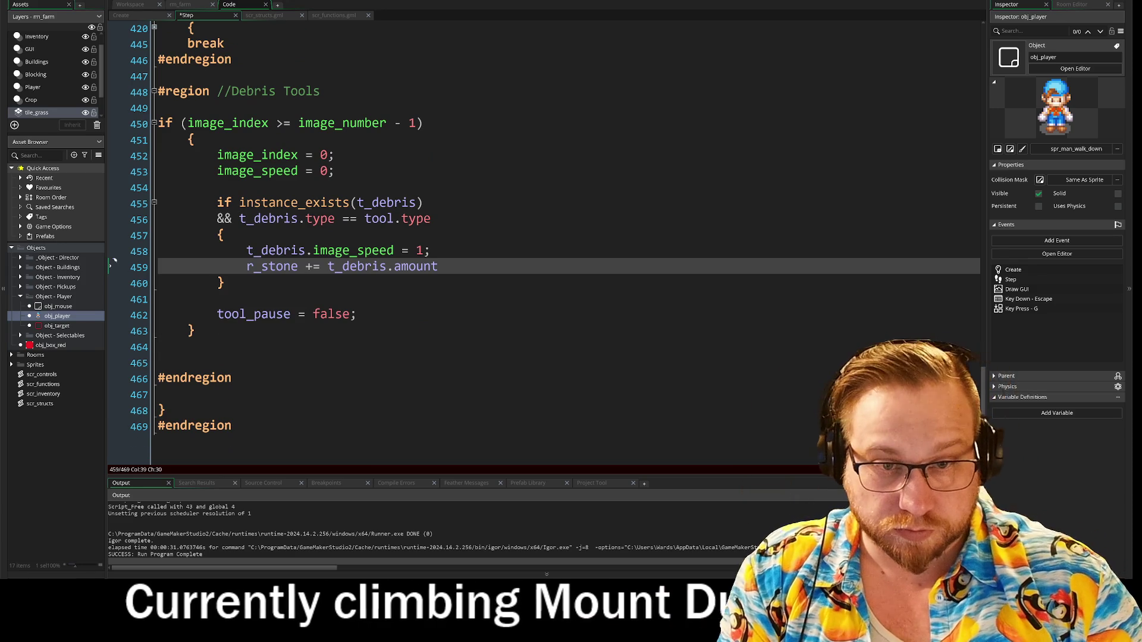
pyautogui.press('Return')
pyautogui.write('r_fir')
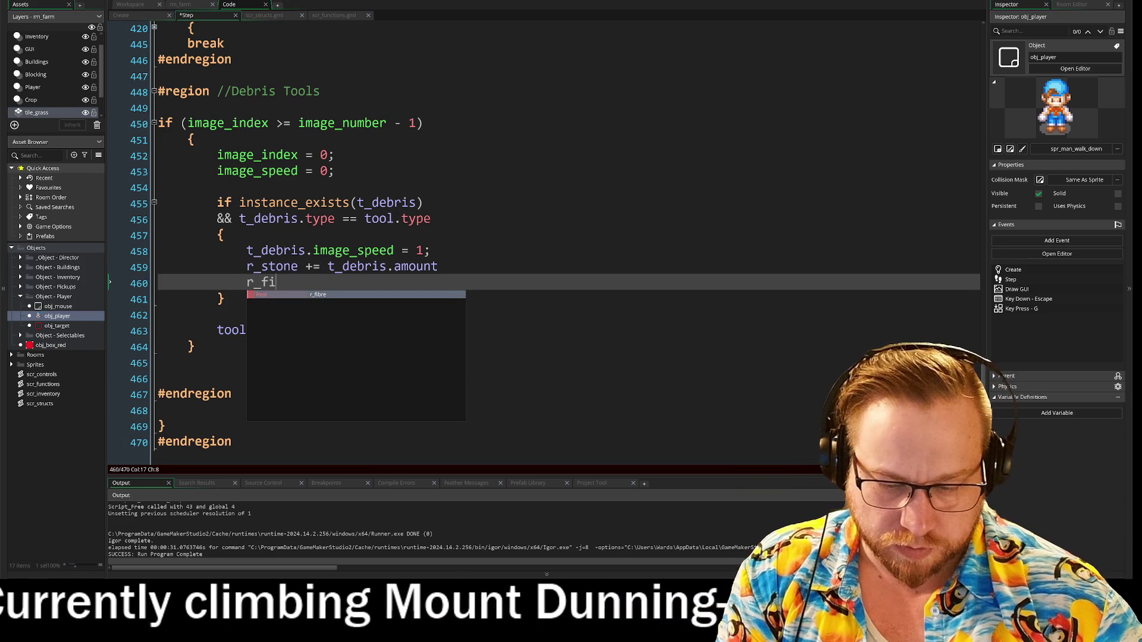
pyautogui.press('BackSpace')
pyautogui.write('bre')
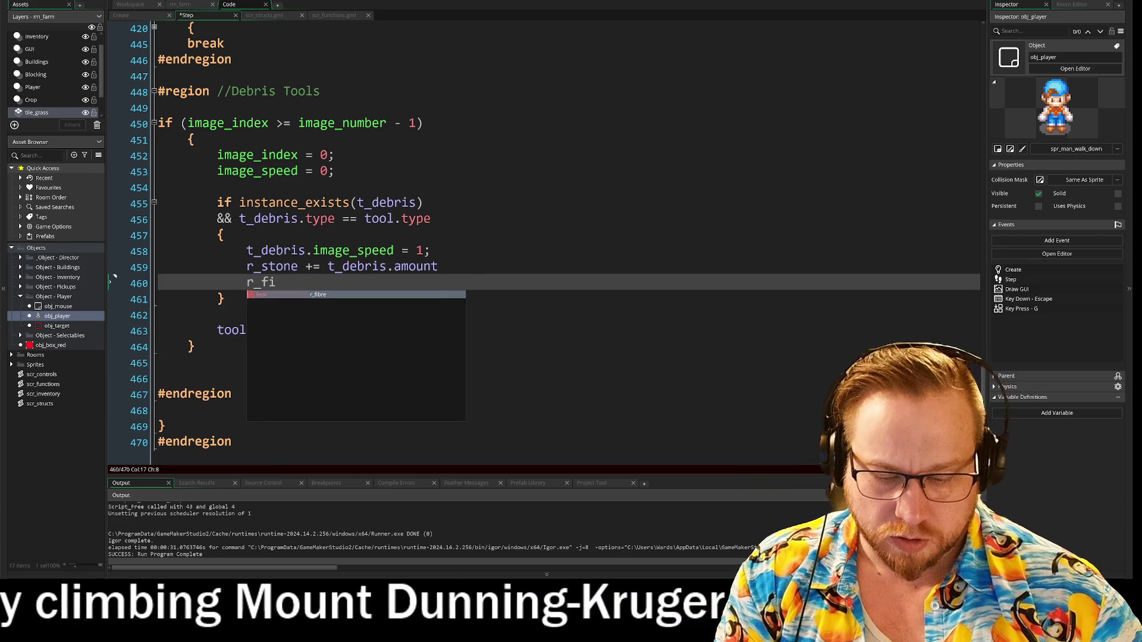
pyautogui.press('Return')
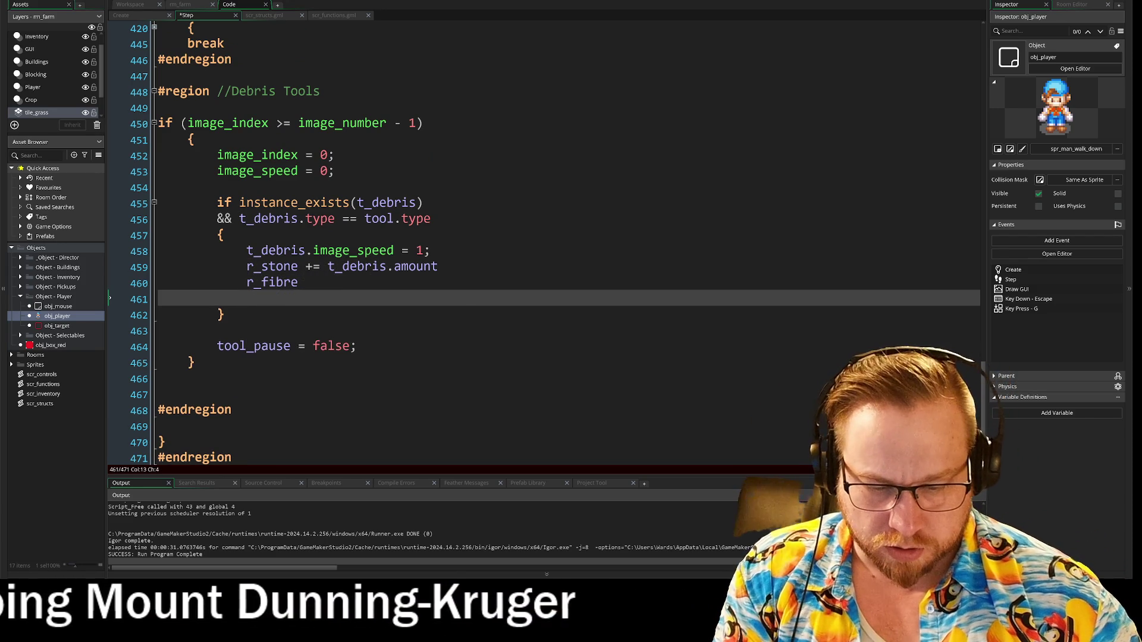
pyautogui.write('r_')
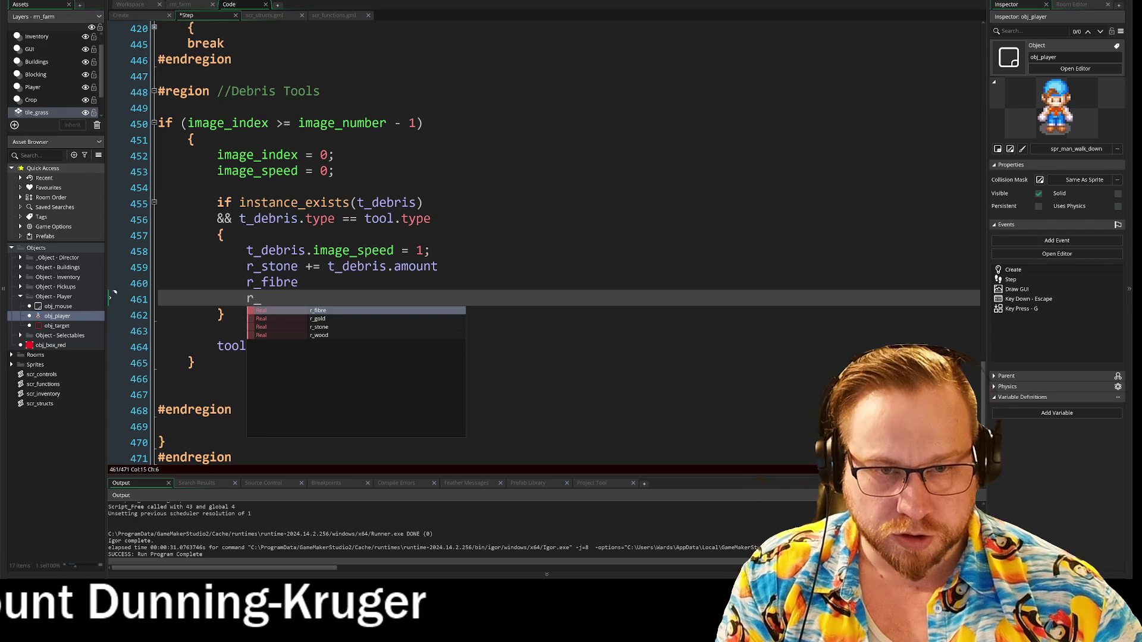
pyautogui.write('wood')
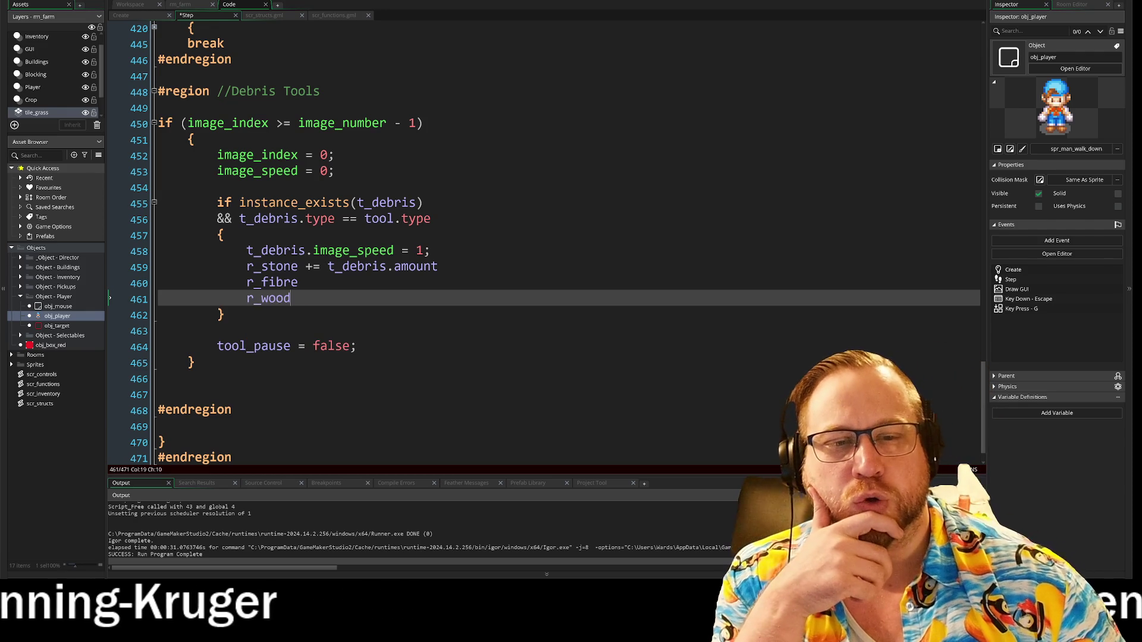
pyautogui.click(298, 283)
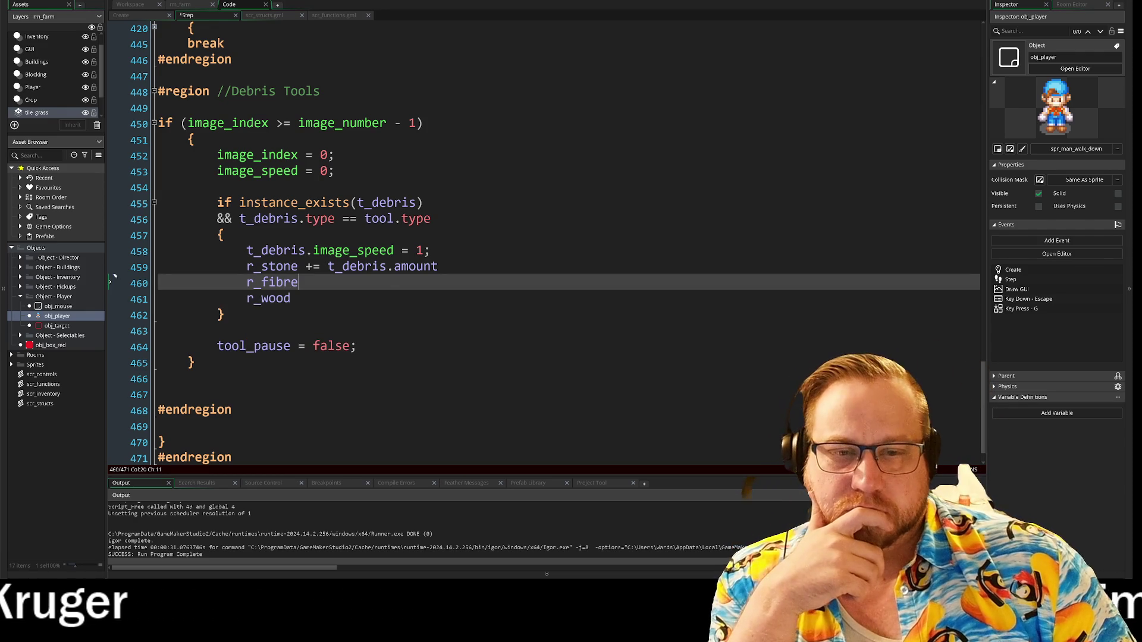
pyautogui.write('//')
pyautogui.press('Down')
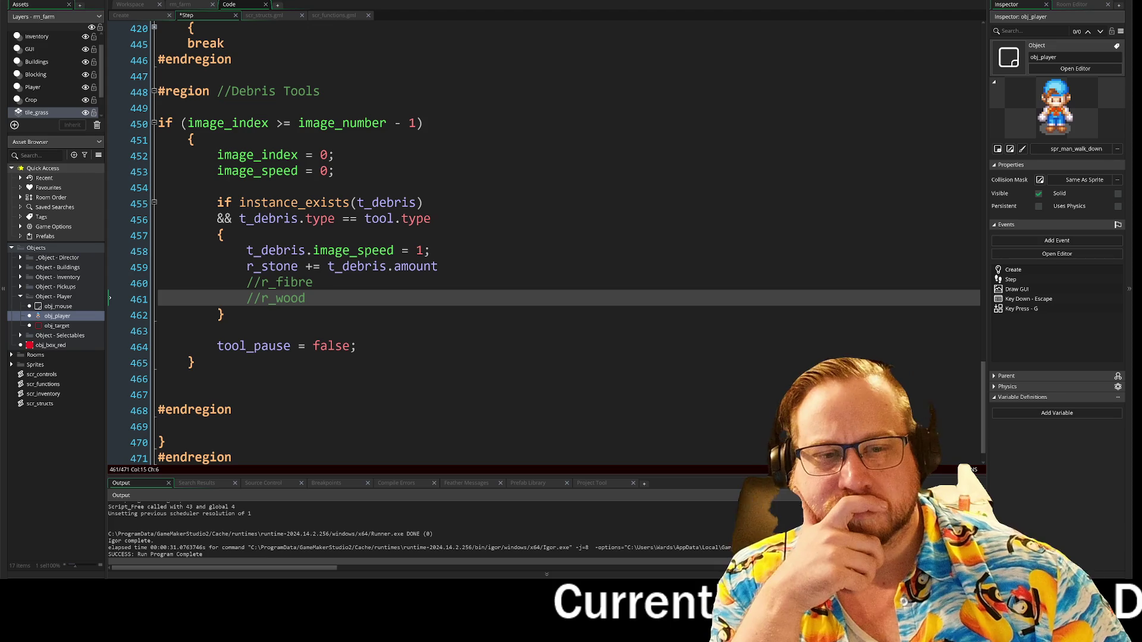
pyautogui.press('Up')
pyautogui.press('Up')
pyautogui.press('End')
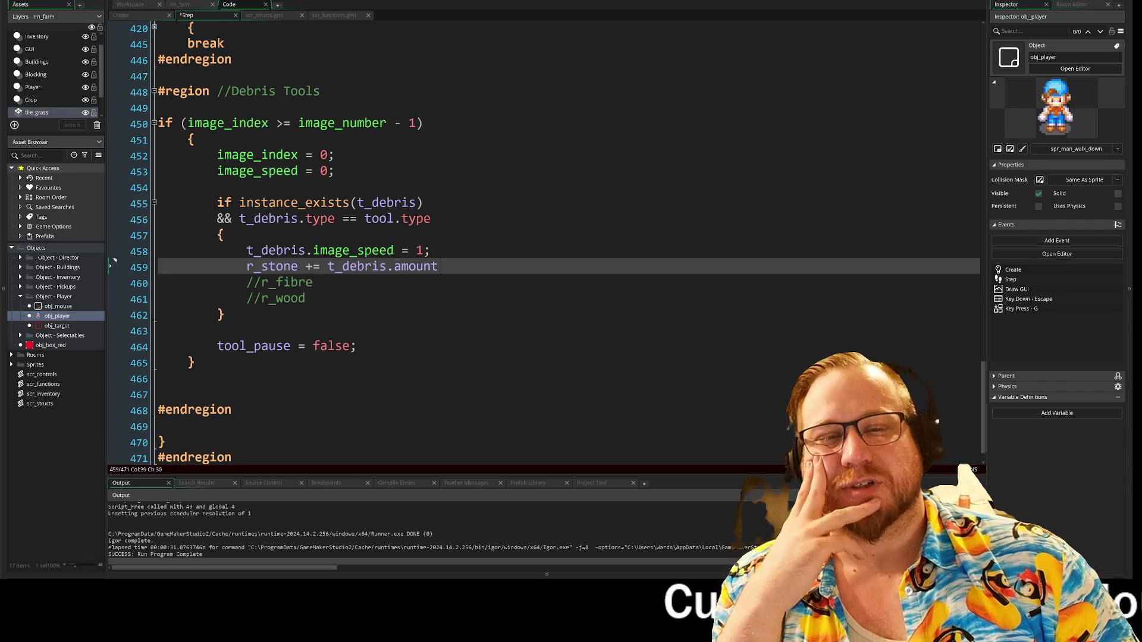
# - Terminate line 459's r_stone += t_debris.amount with a semicolon
pyautogui.click(240, 219)
pyautogui.click(431, 219)
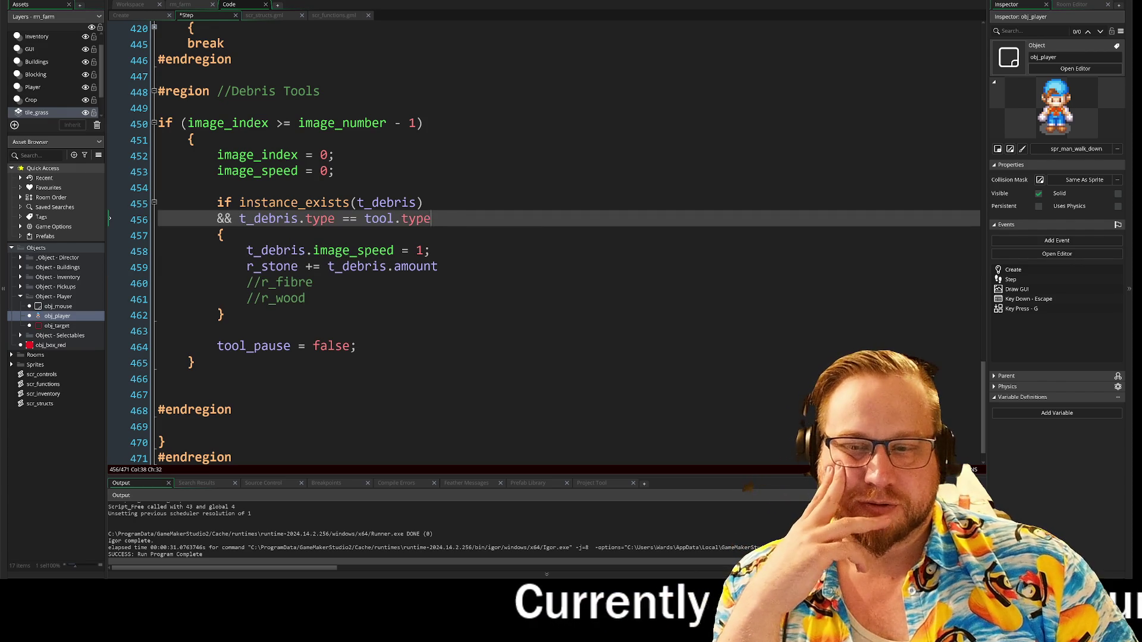
pyautogui.click(438, 267)
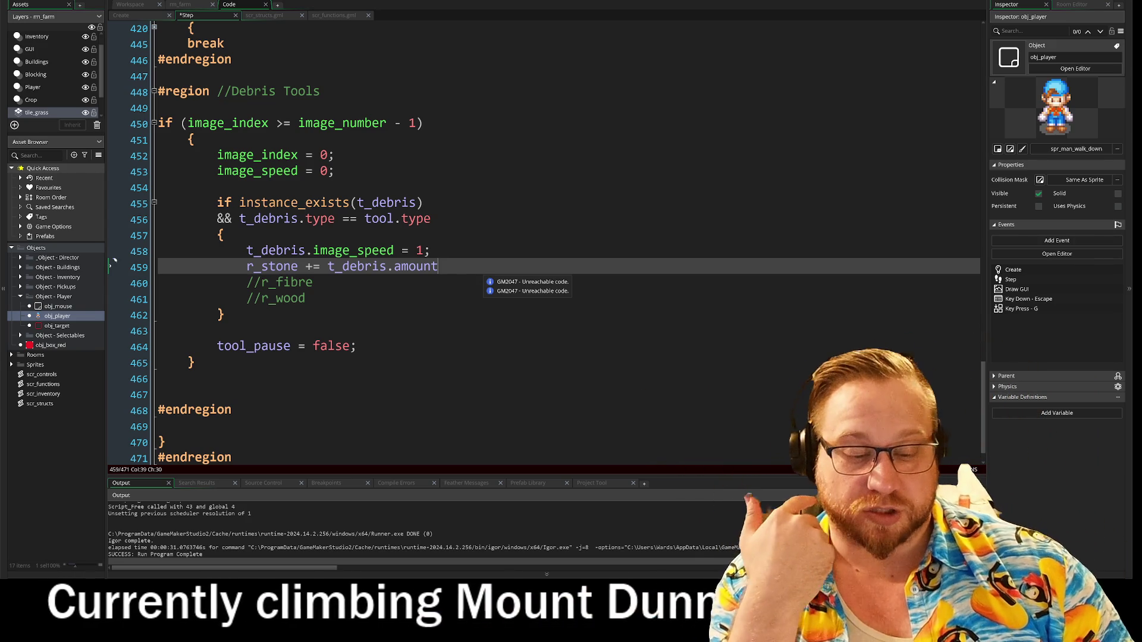
pyautogui.write(';')
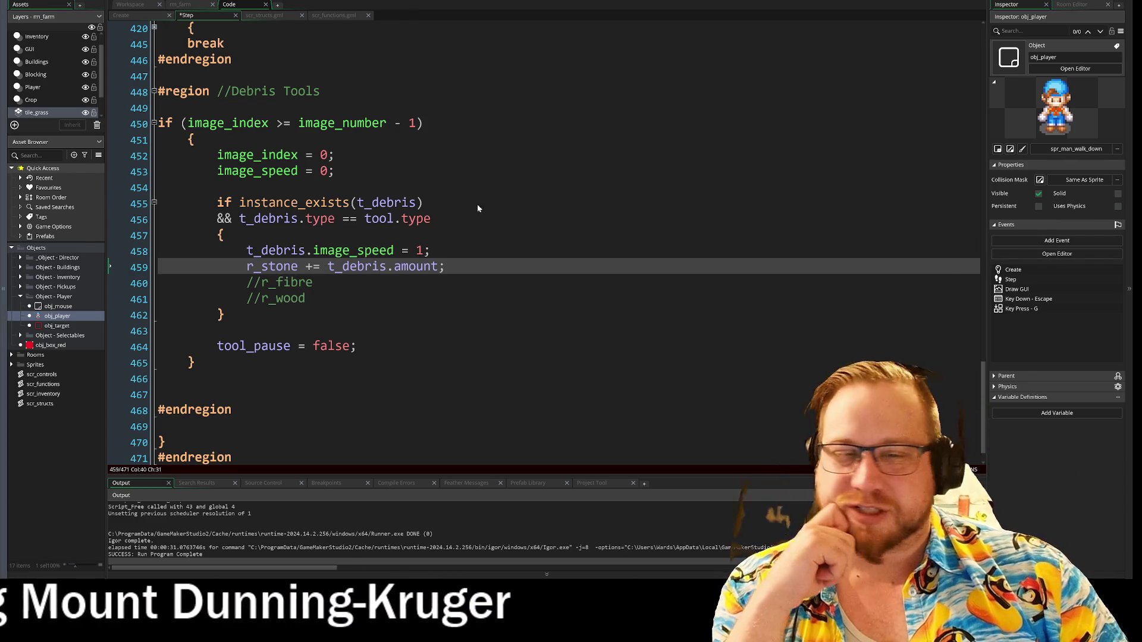
pyautogui.press('Down')
pyautogui.press('Down')
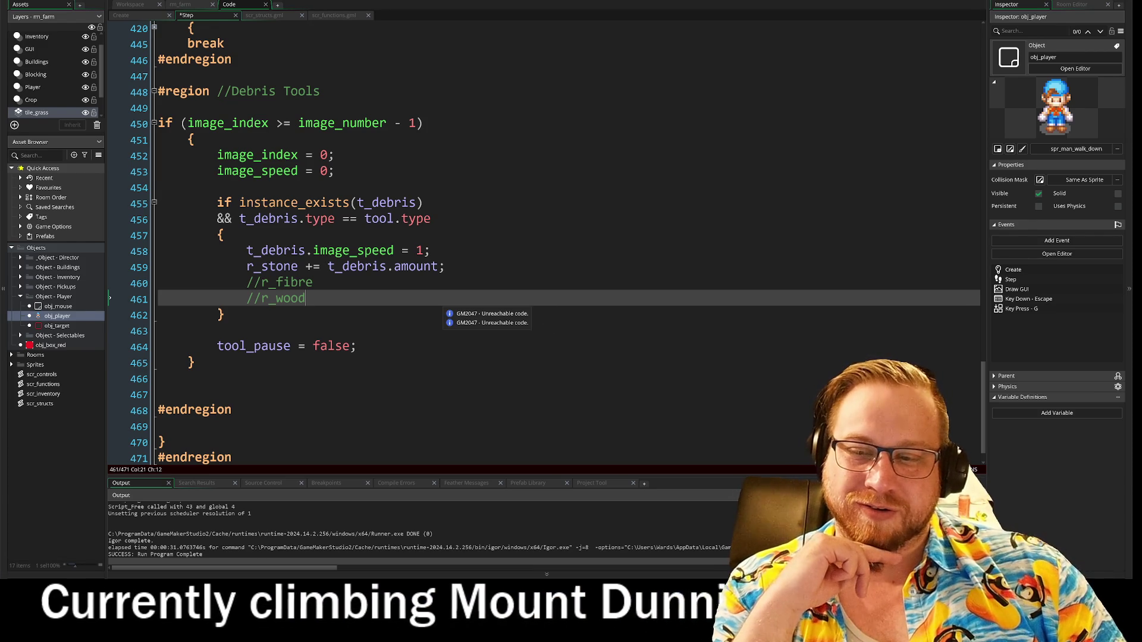
pyautogui.press('Up')
pyautogui.press('Down')
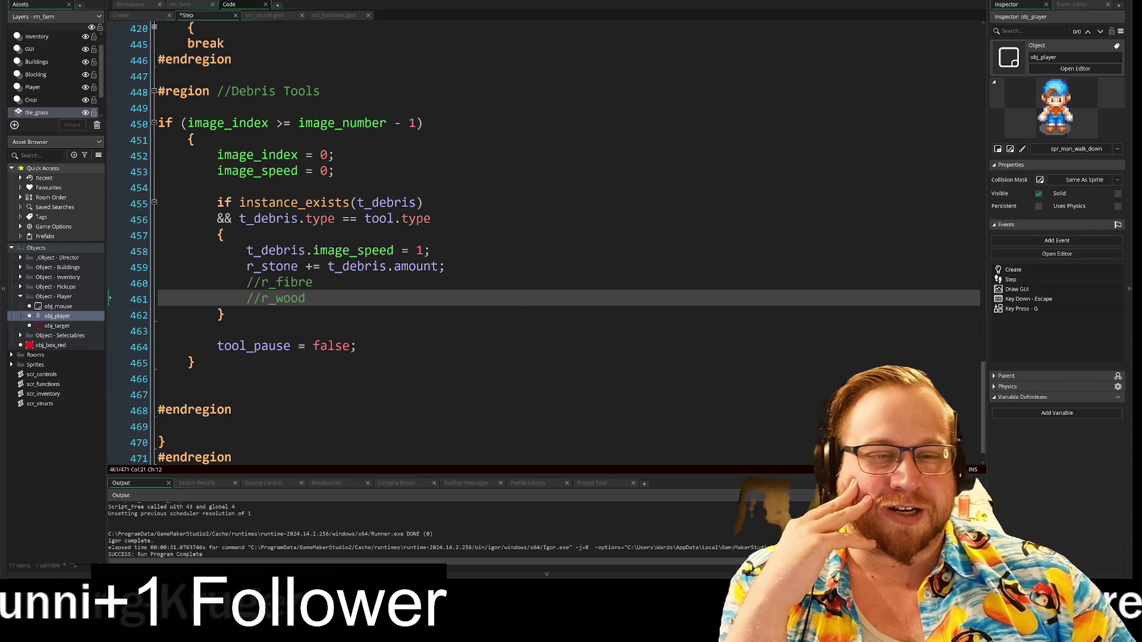
pyautogui.press('Up')
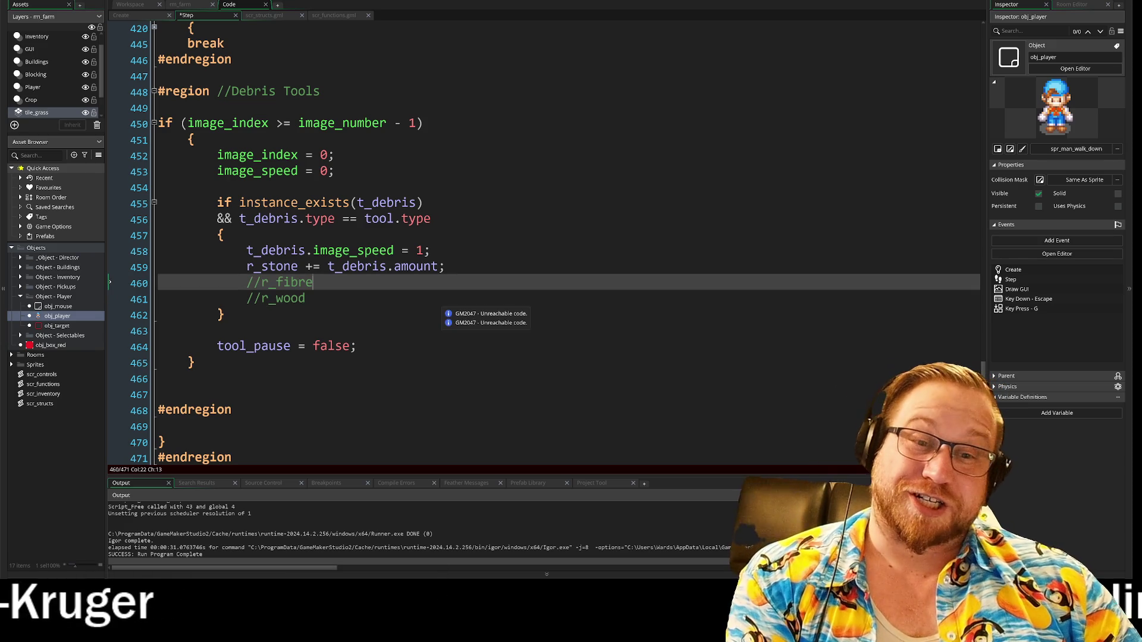
pyautogui.press('Down')
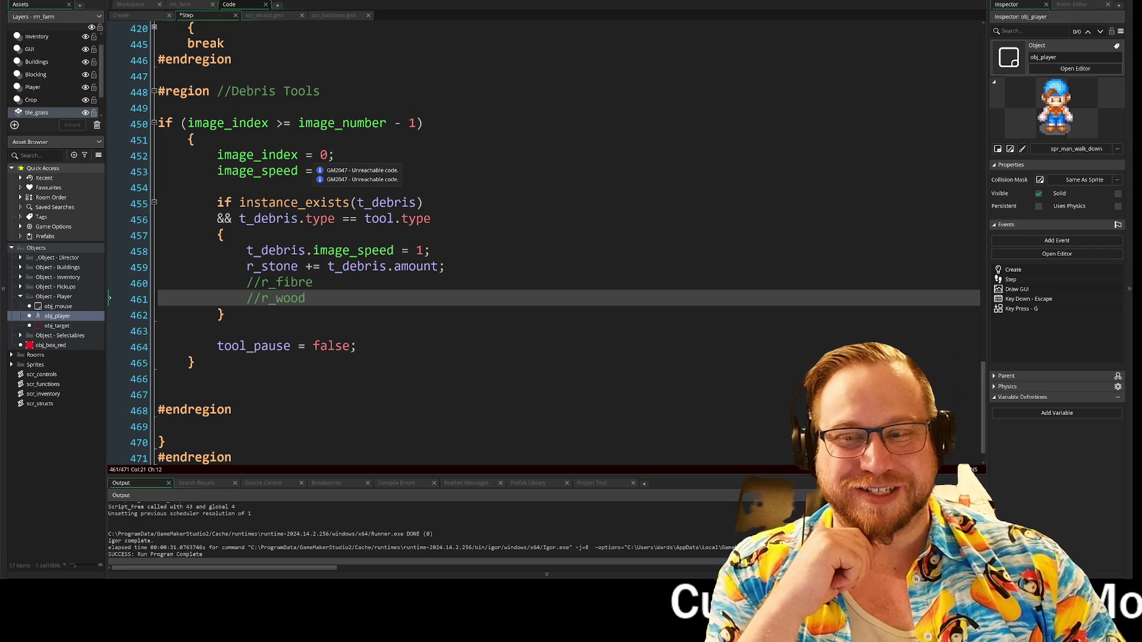
pyautogui.click(187, 6)
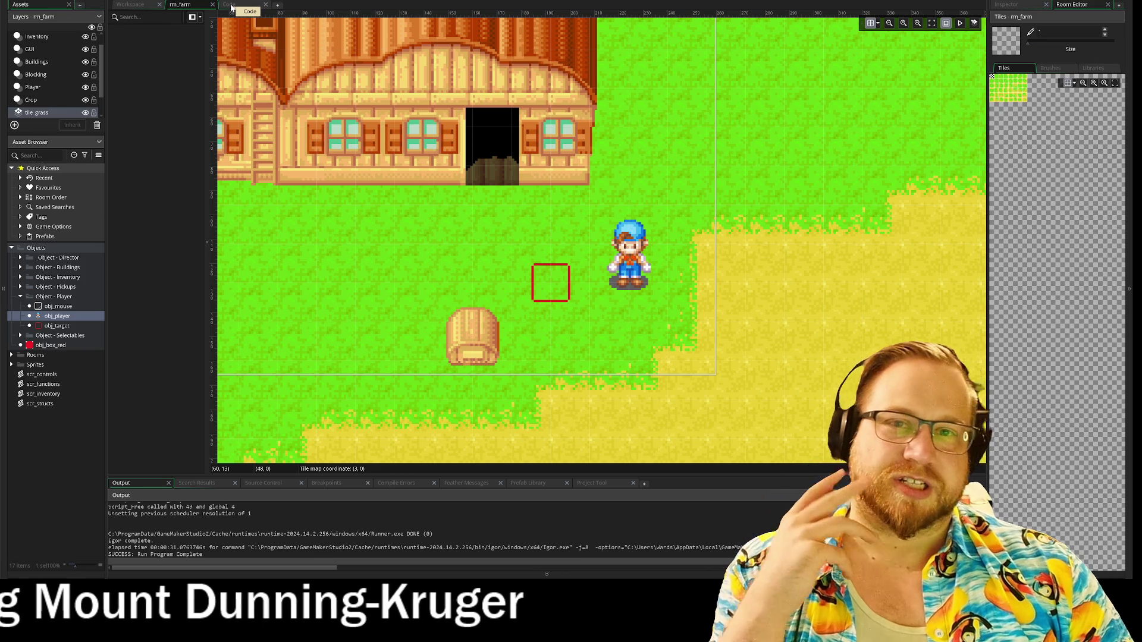
pyautogui.click(231, 7)
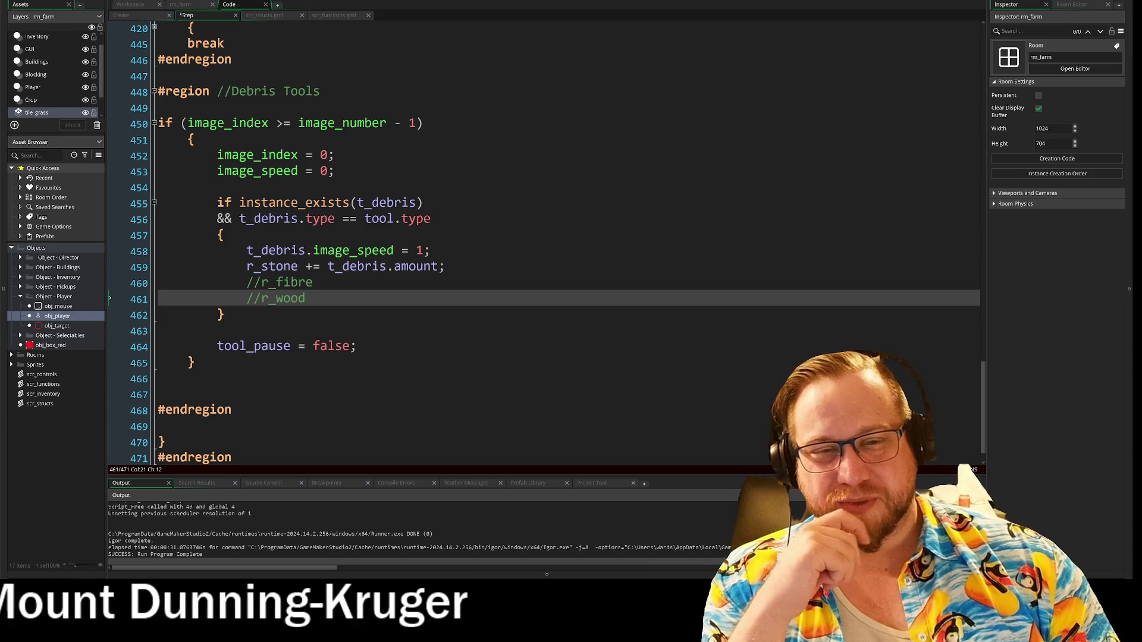
# - Inspect the r_stone and t_debris variables on line 459
pyautogui.doubleClick(292, 269)
pyautogui.moveTo(292, 273); pyautogui.dragTo(299, 275)
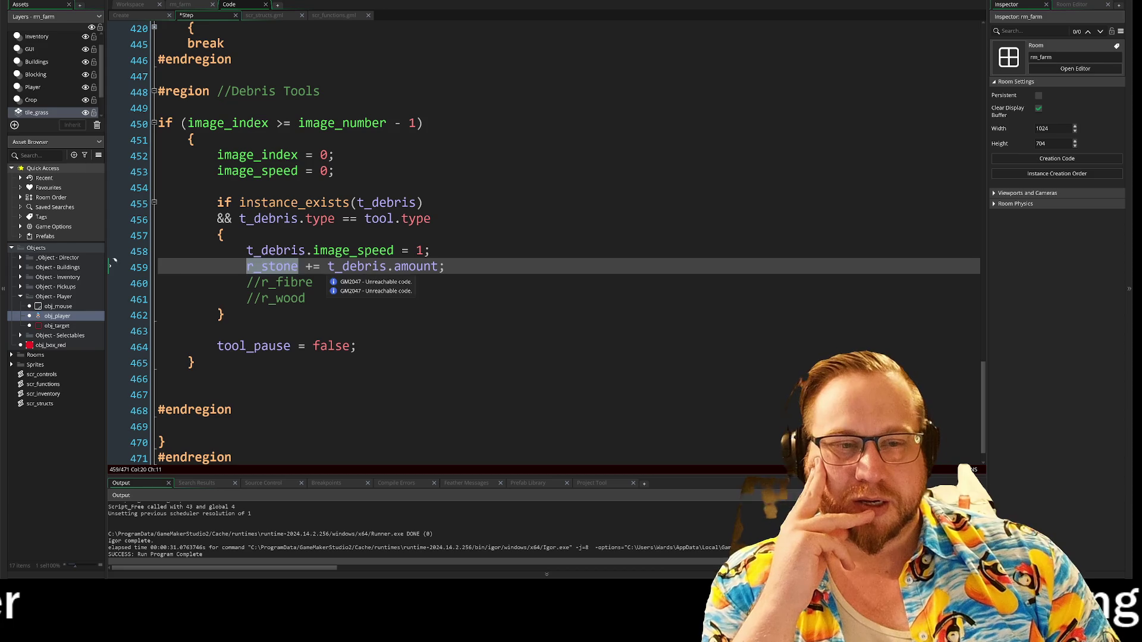
pyautogui.doubleClick(383, 269)
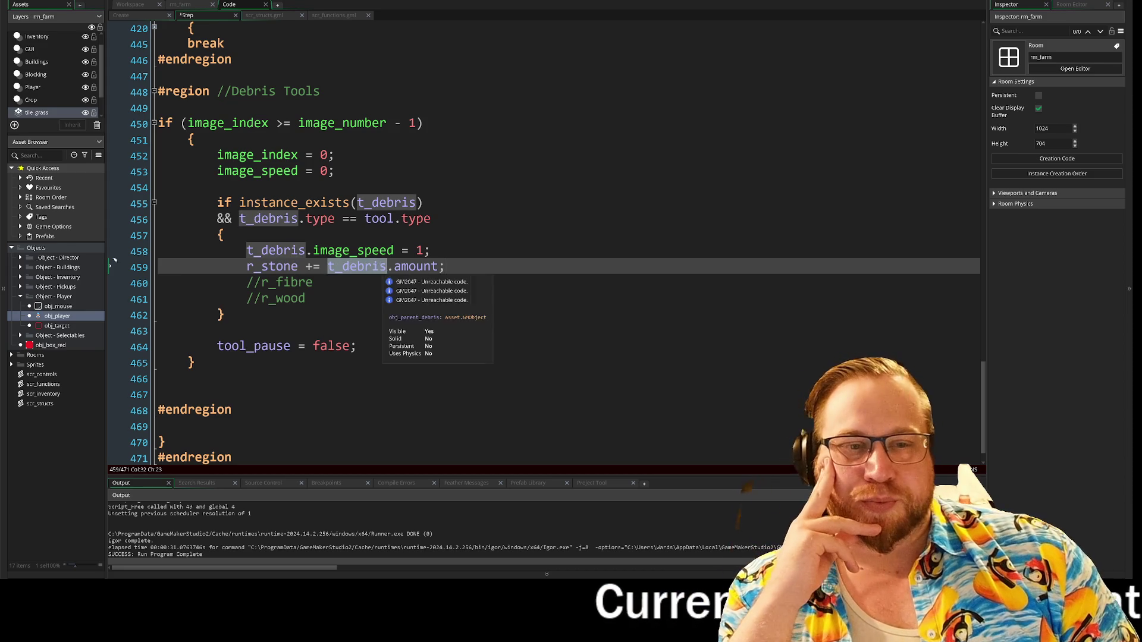
pyautogui.click(529, 268)
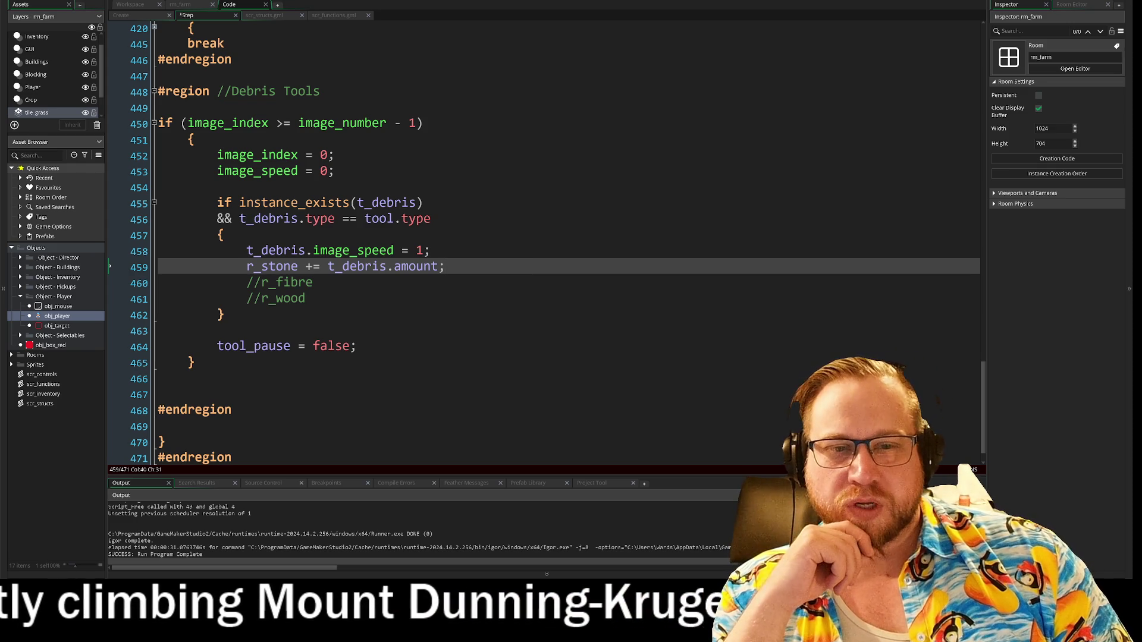
# - Start a new line after 458 reading t_debris.re, then bring up scr_structs.gml
pyautogui.click(430, 251)
pyautogui.press('Return')
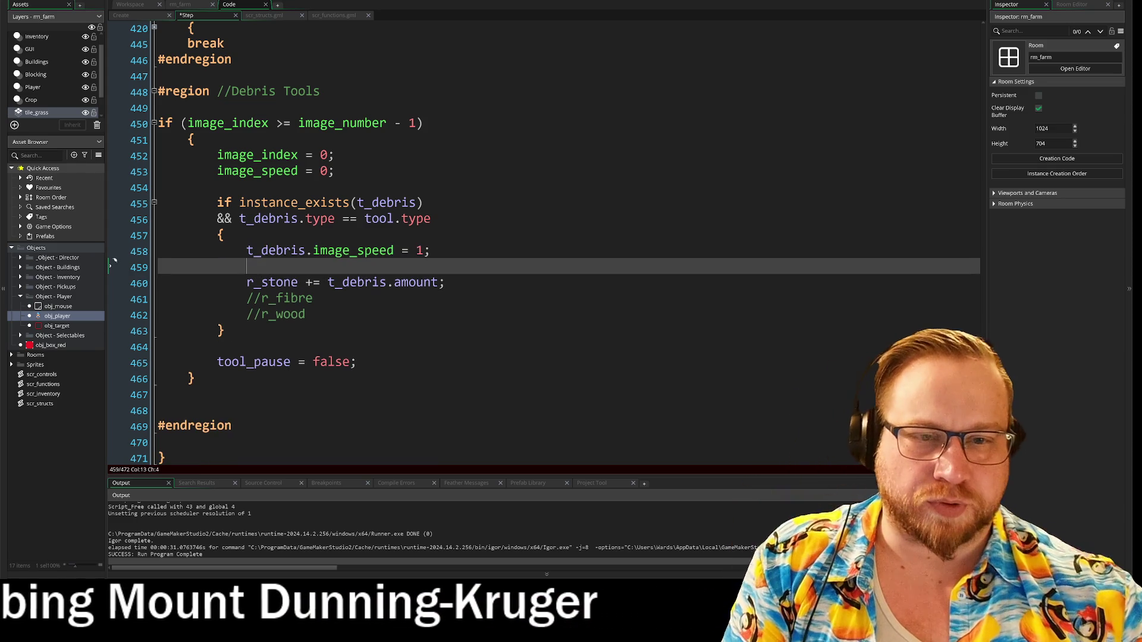
pyautogui.write('t_debr')
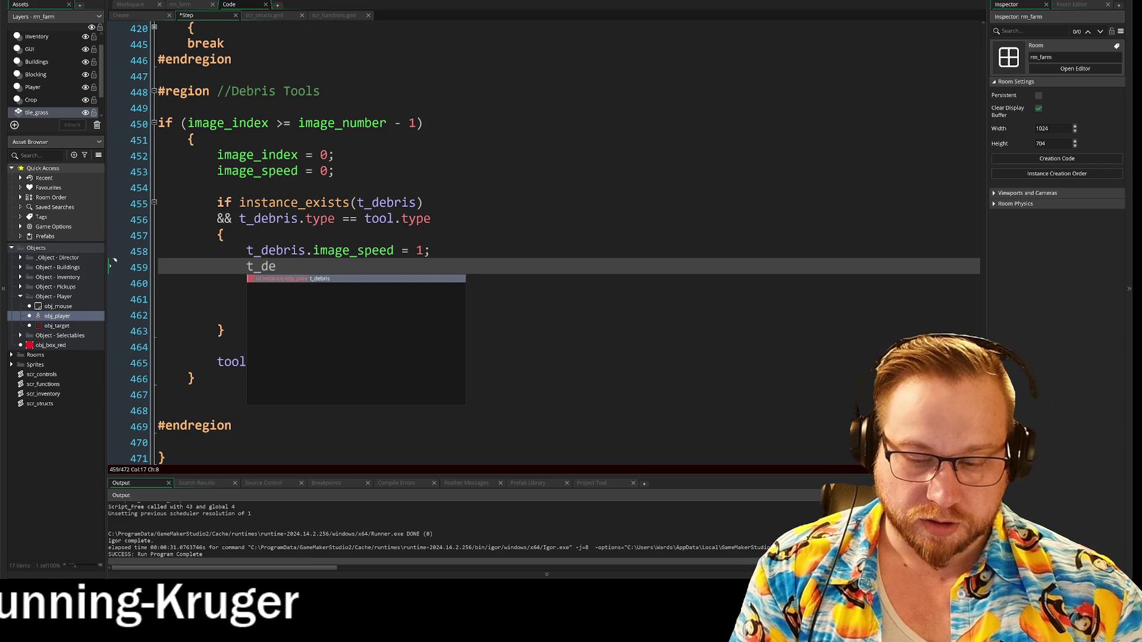
pyautogui.write('is')
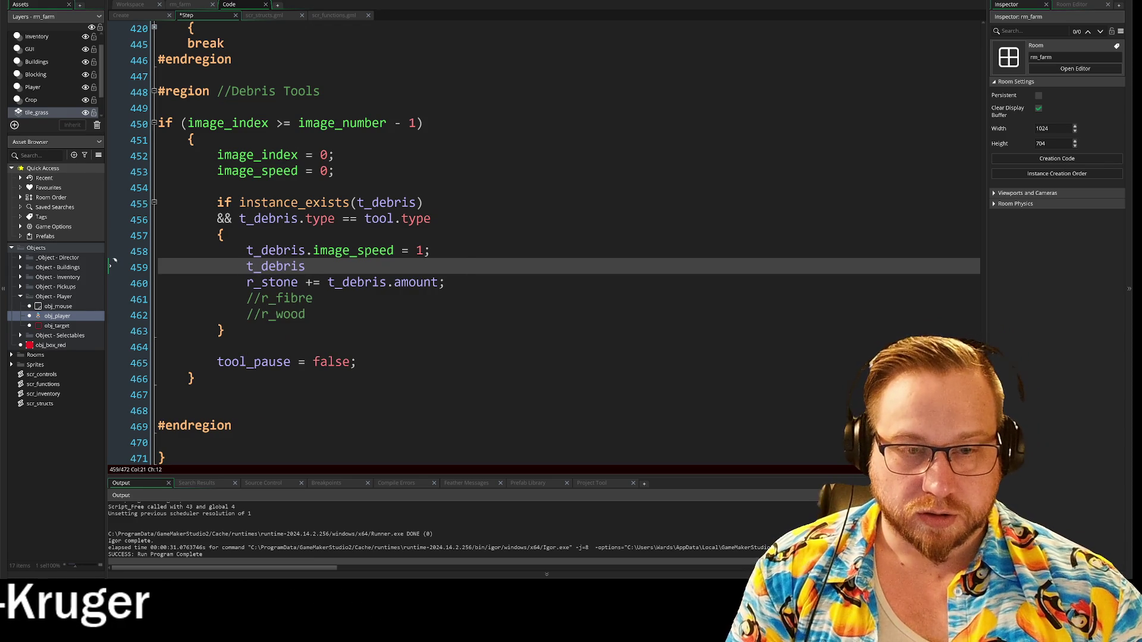
pyautogui.write('.re')
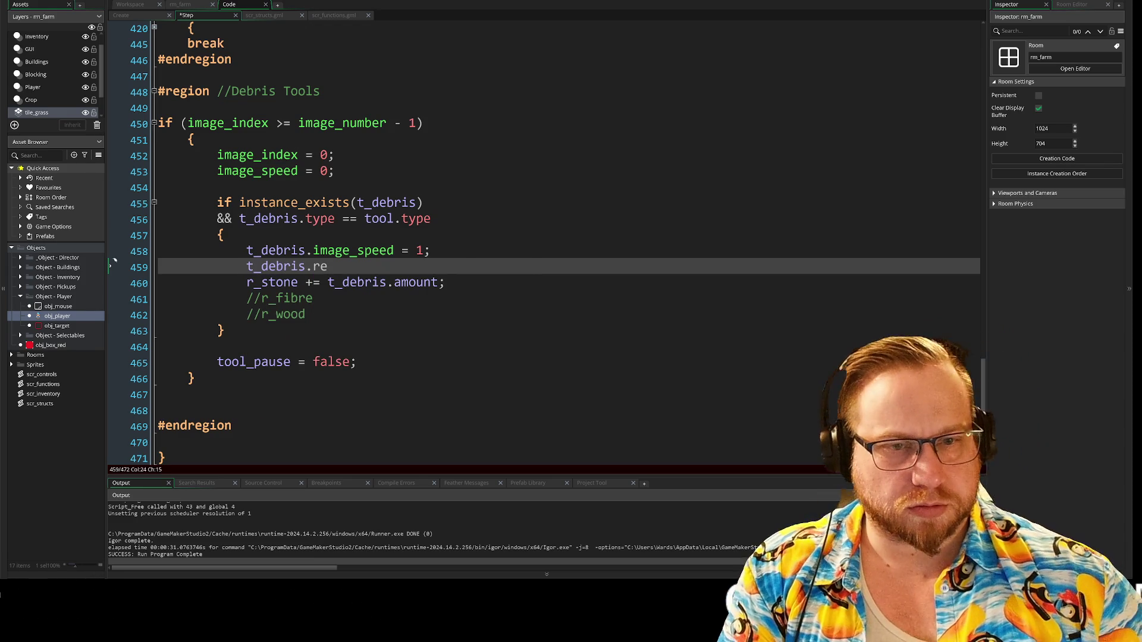
pyautogui.click(255, 16)
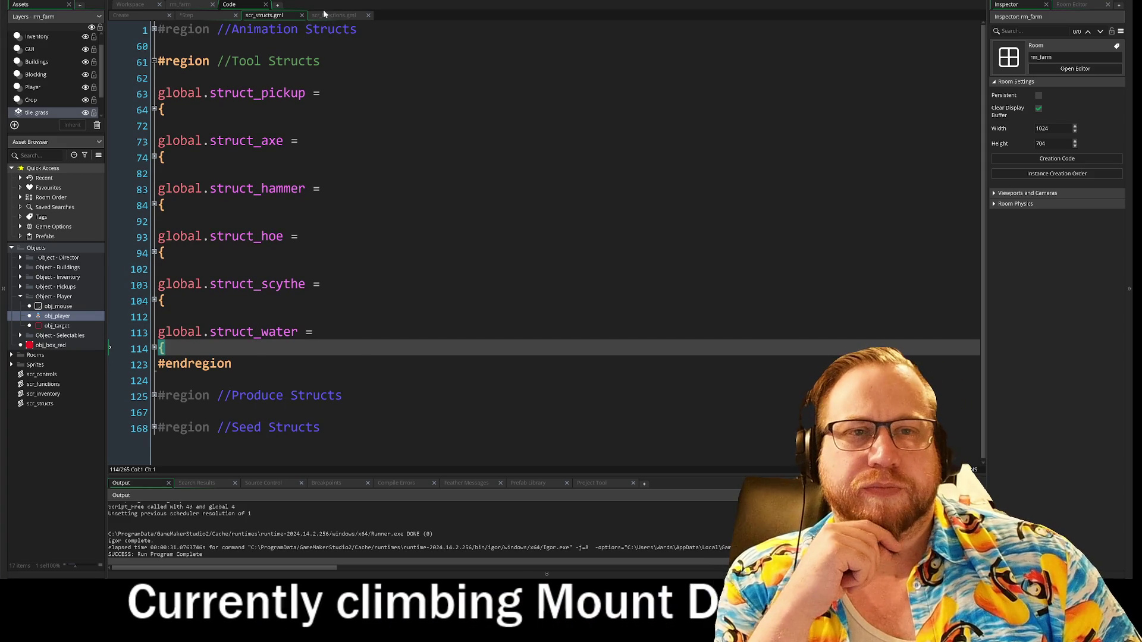
# - Switch among the scr_functions, Step and scr_structs code tabs, ending on scr_structs
pyautogui.click(325, 15)
pyautogui.click(264, 15)
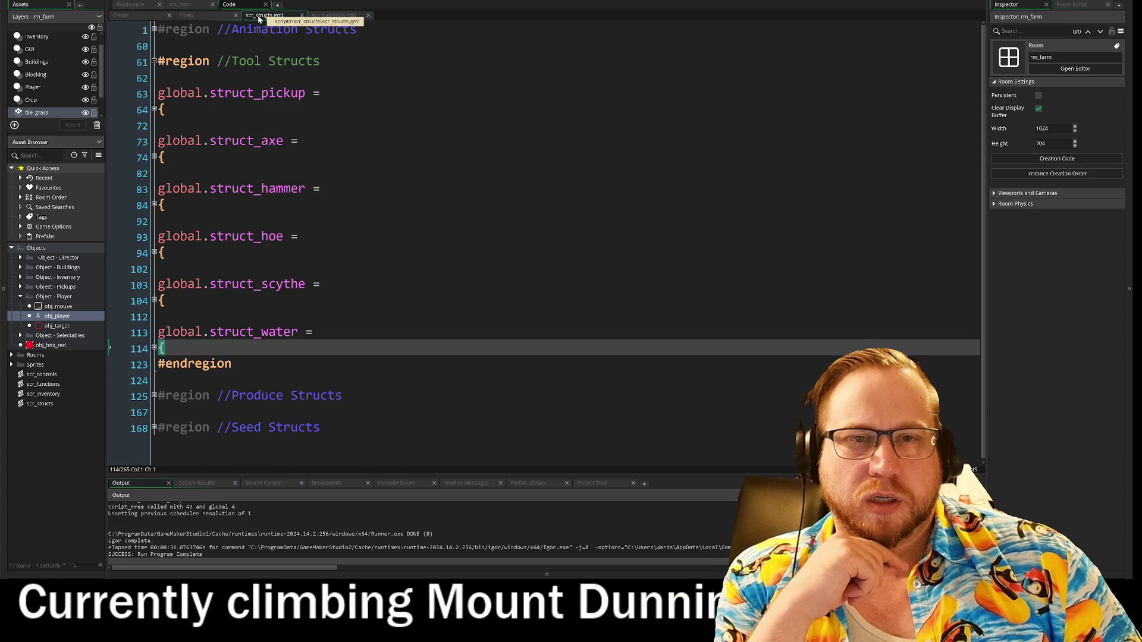
pyautogui.click(186, 16)
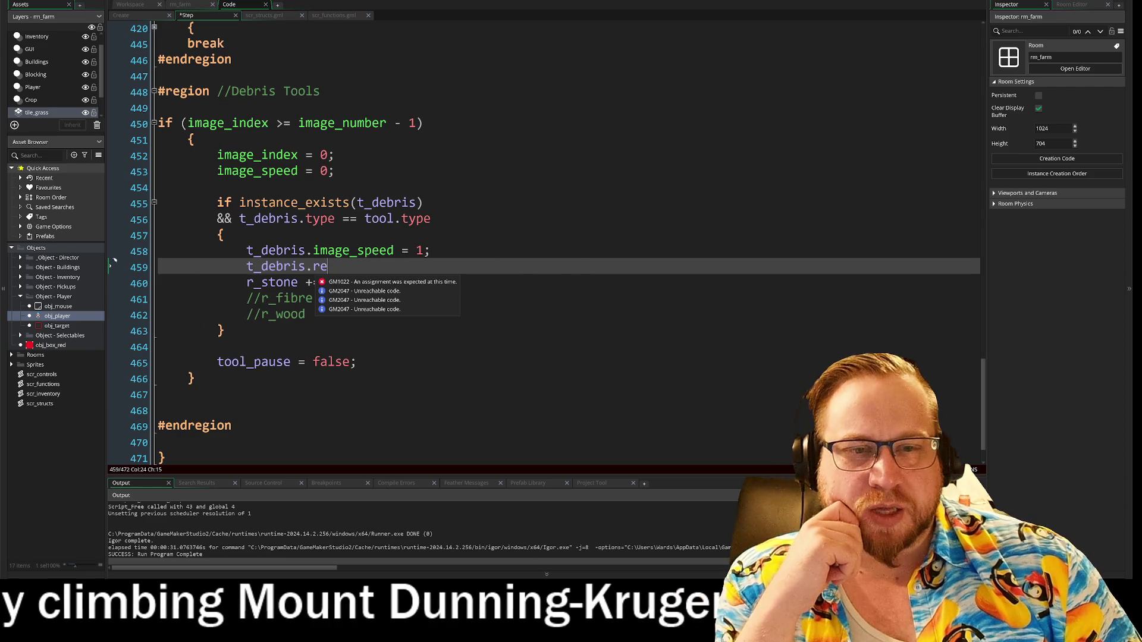
pyautogui.click(262, 15)
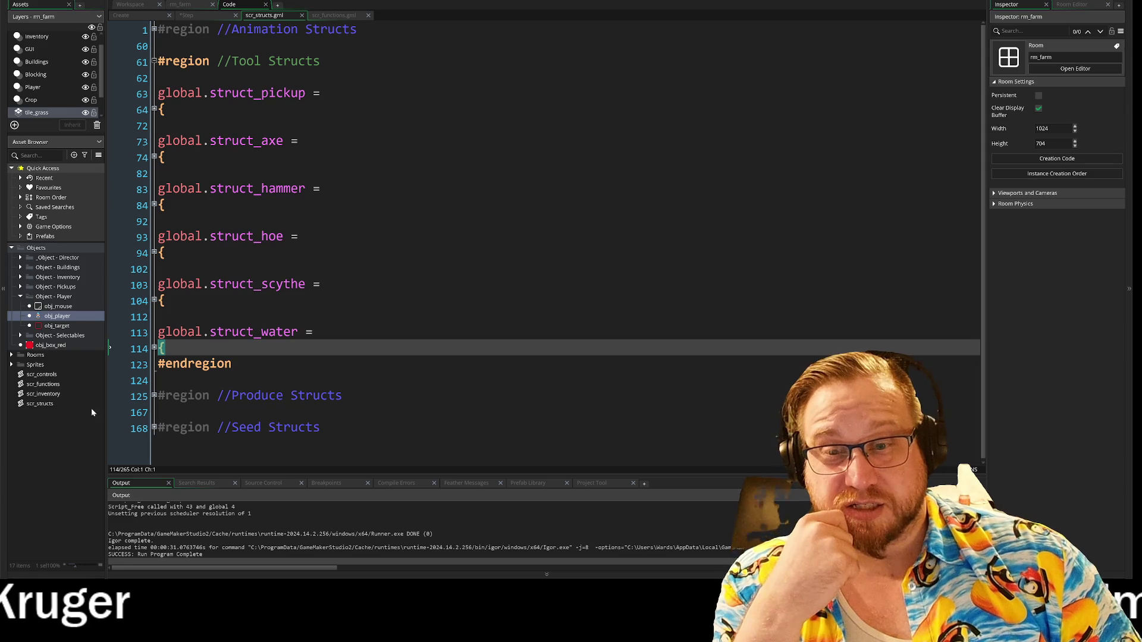
pyautogui.click(40, 405)
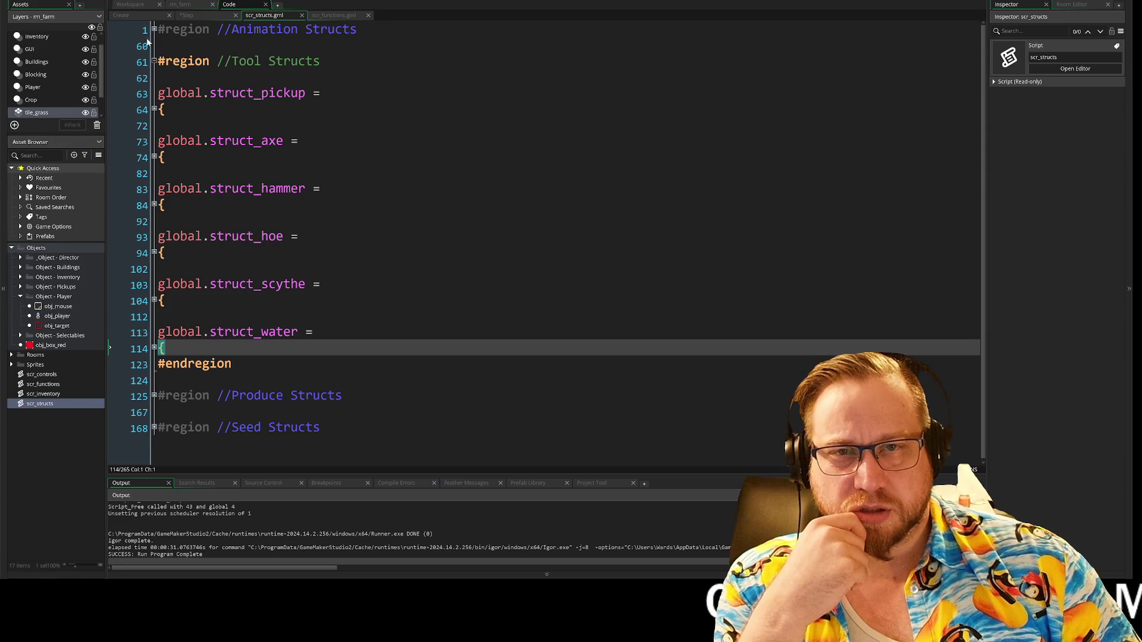
# - Unfold Seed and Produce Structs to review them, then fold Seed, Produce and Tool Structs
pyautogui.click(153, 427)
pyautogui.scroll(-4, 149, 430)
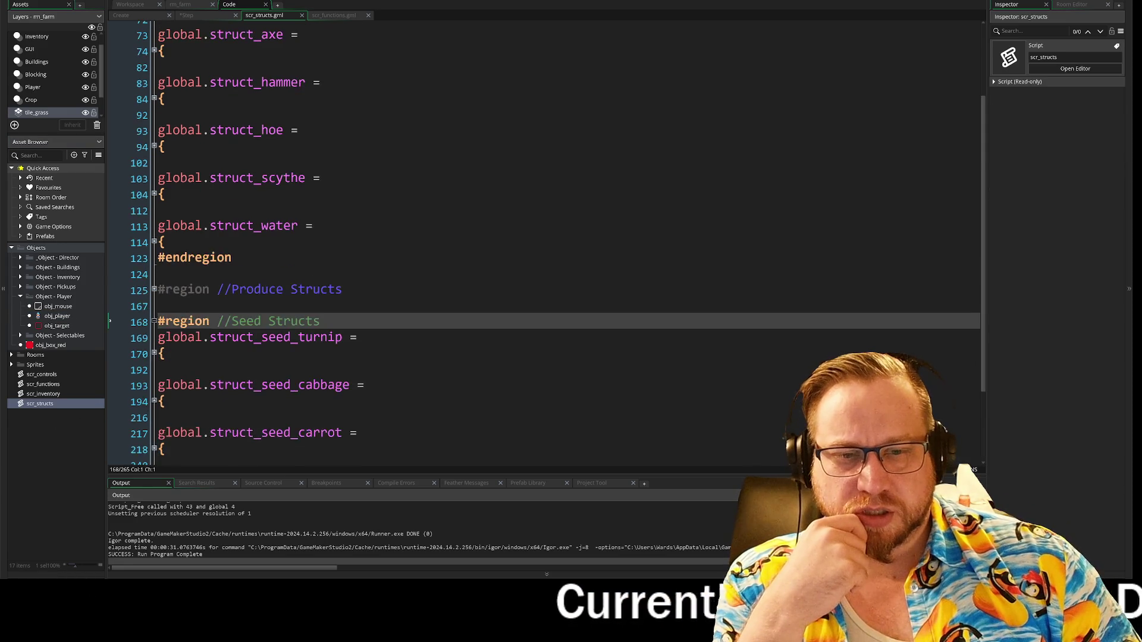
pyautogui.click(154, 187)
pyautogui.scroll(-3, 156, 191)
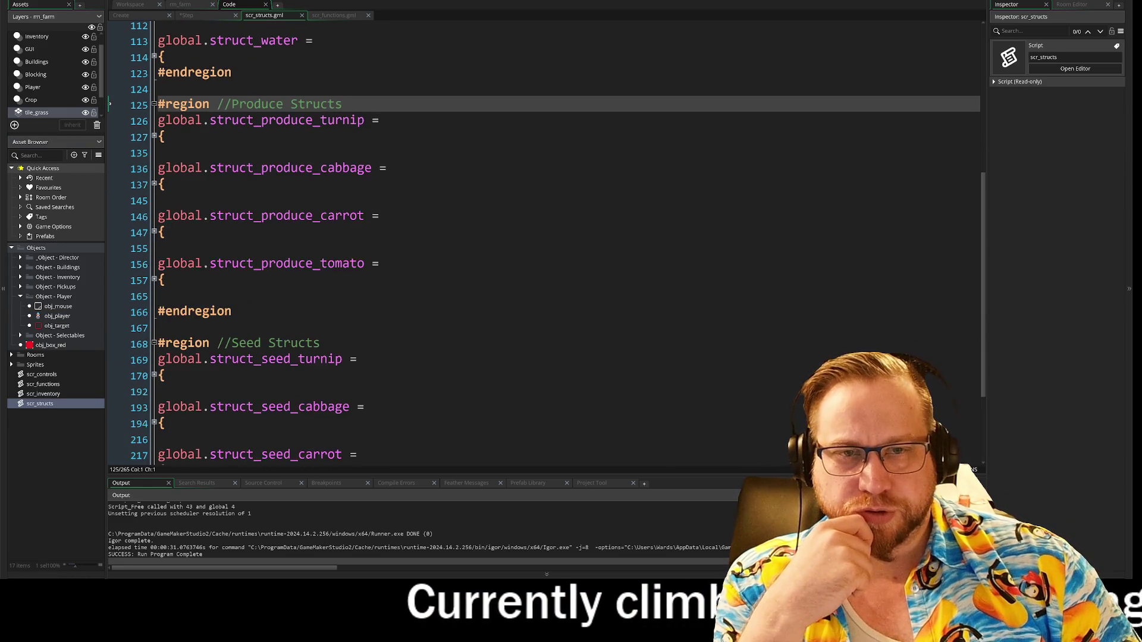
pyautogui.scroll(3, 154, 238)
pyautogui.click(154, 425)
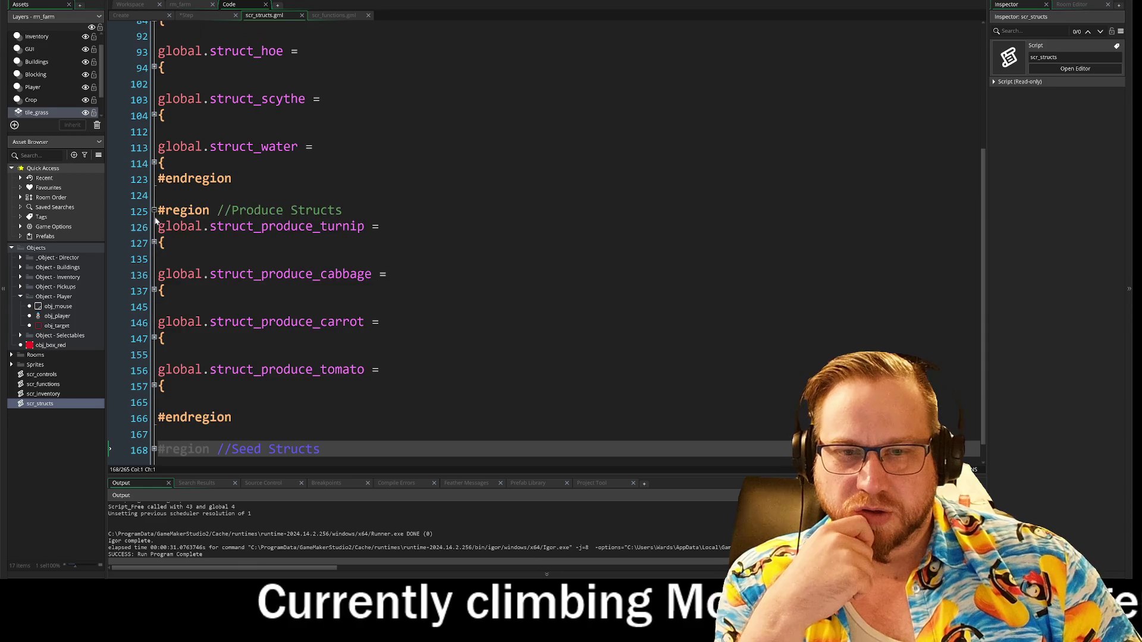
pyautogui.click(153, 215)
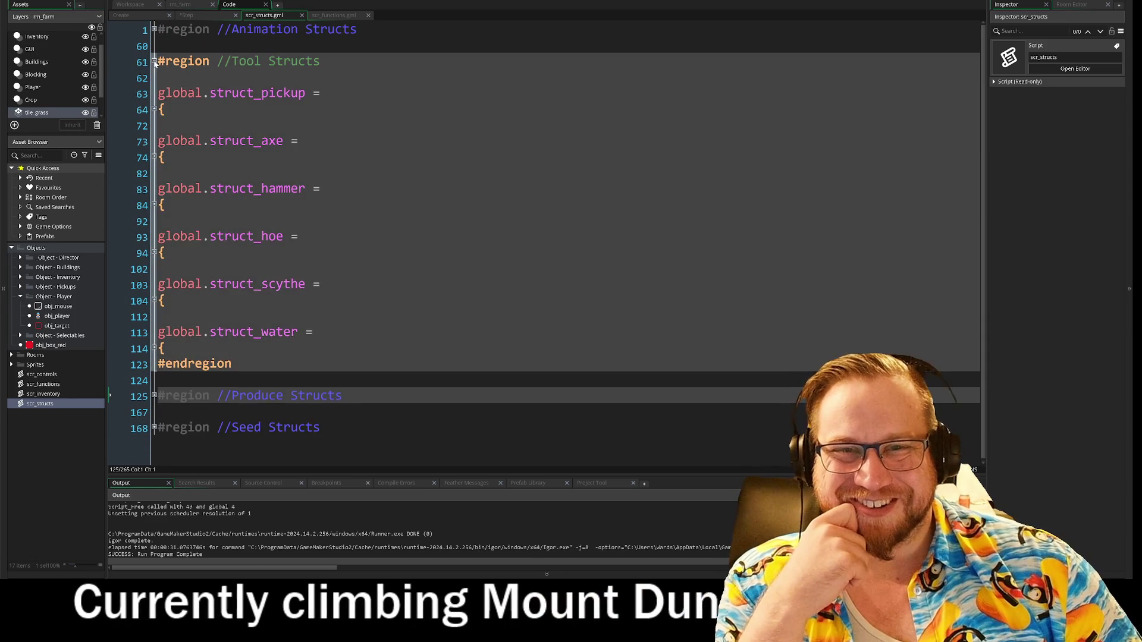
pyautogui.click(153, 61)
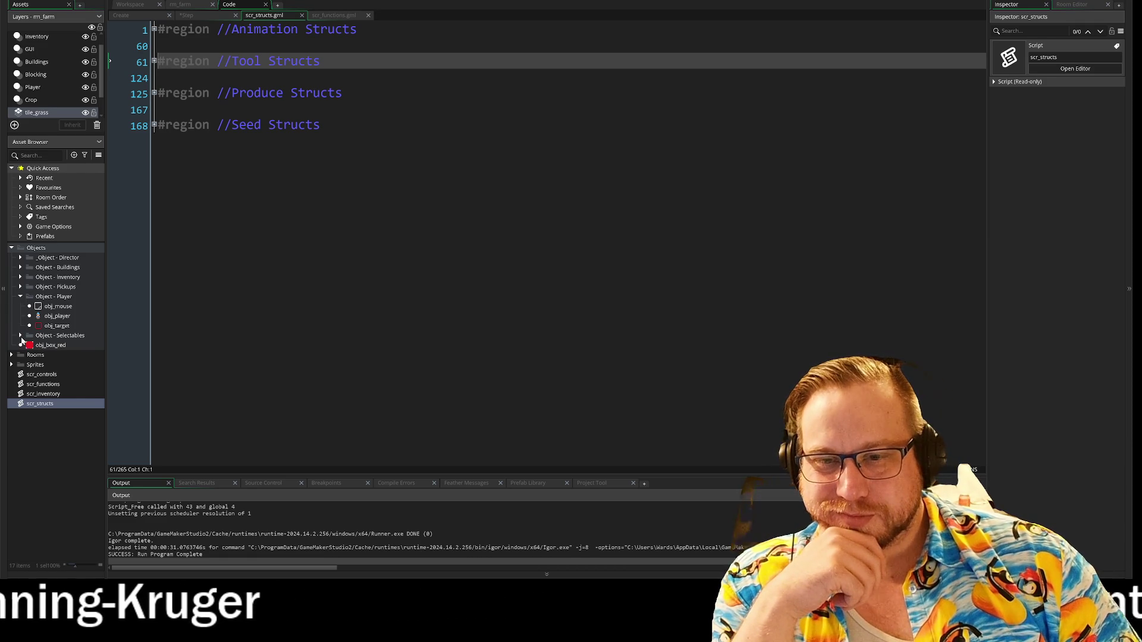
# - Expand Object - Pickups in the Asset Browser and open obj_parent_debris
pyautogui.click(20, 336)
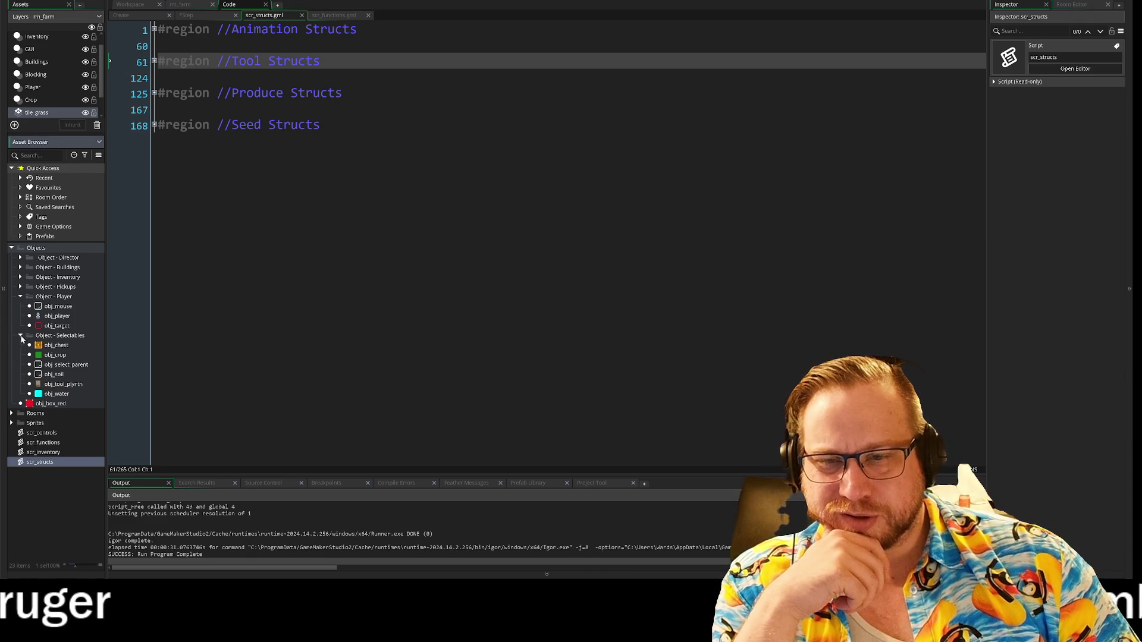
pyautogui.click(21, 336)
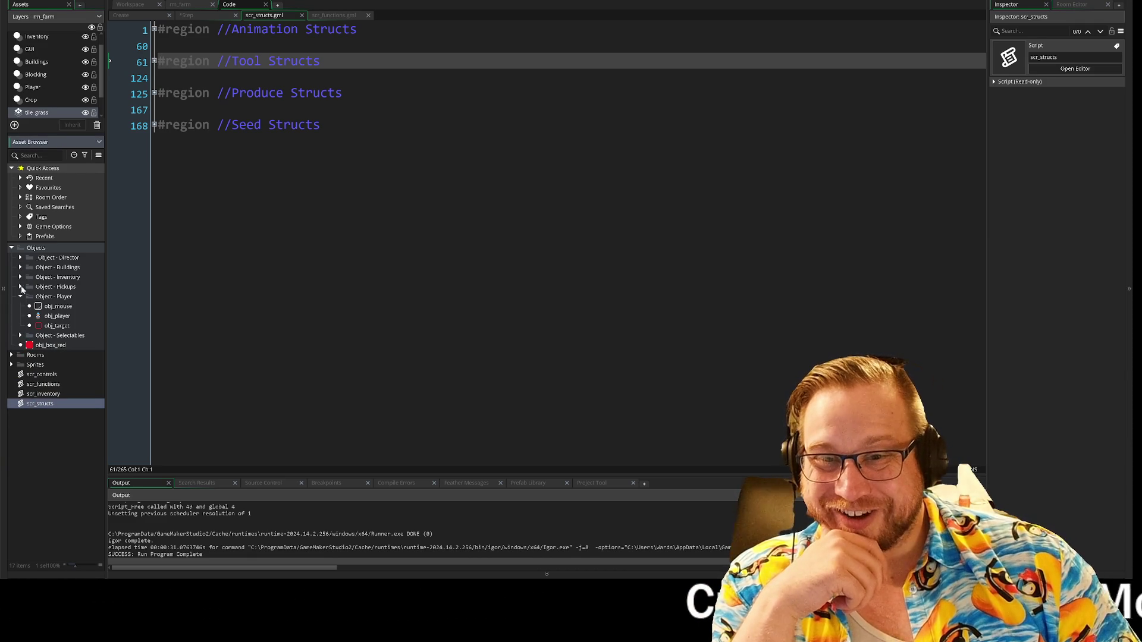
pyautogui.click(21, 288)
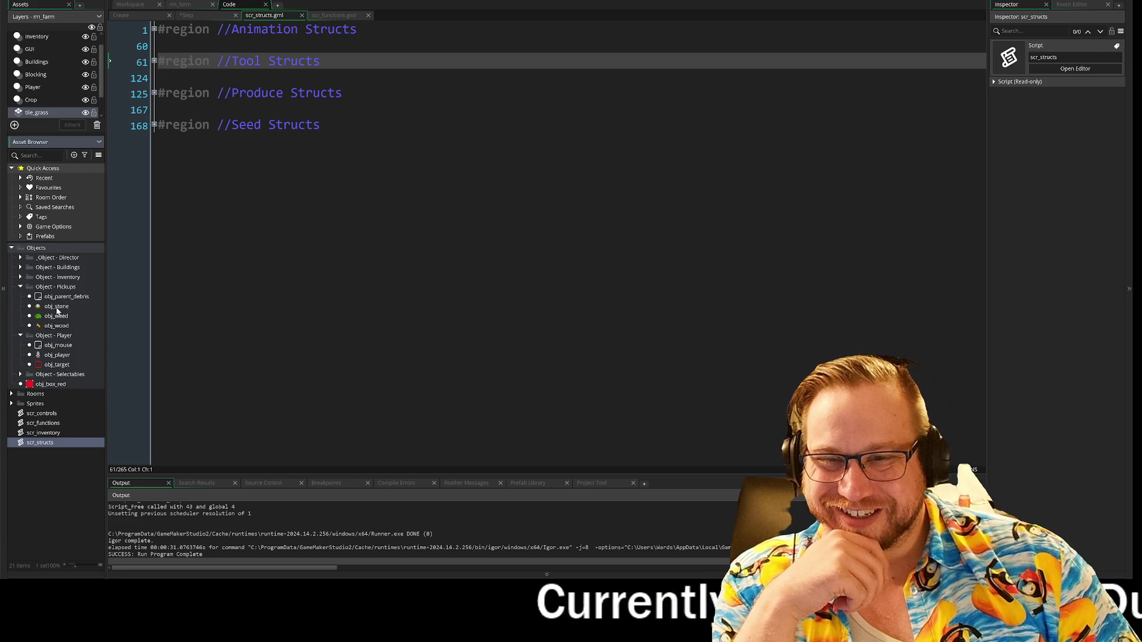
pyautogui.doubleClick(57, 298)
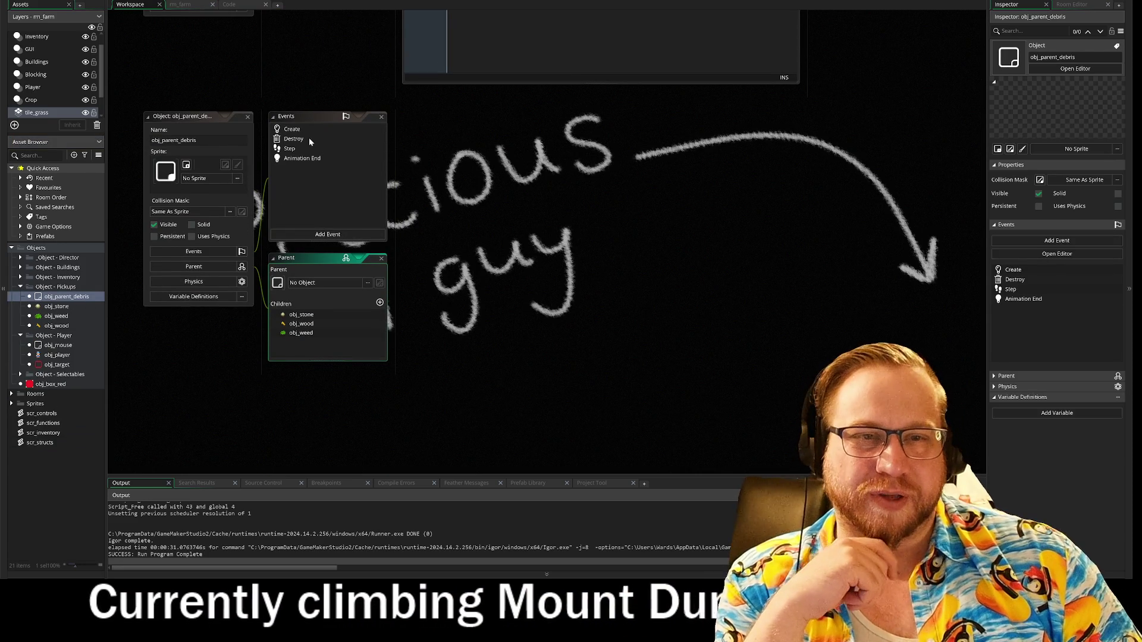
# - View obj_parent_debris's Create code and open its child obj_stone
pyautogui.click(298, 130)
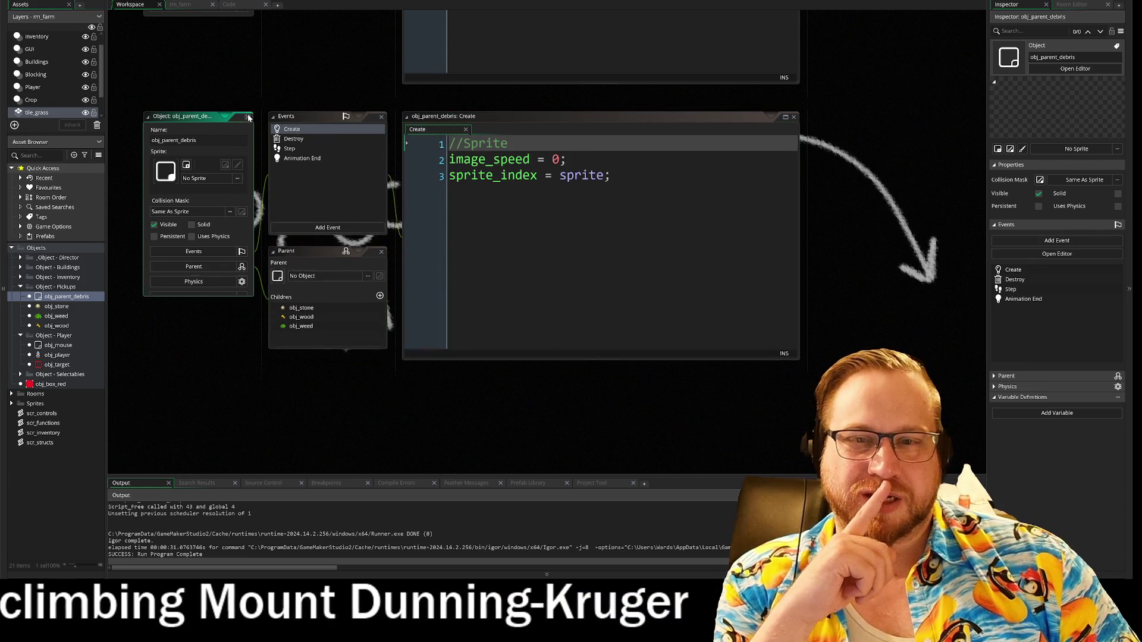
pyautogui.doubleClick(301, 314)
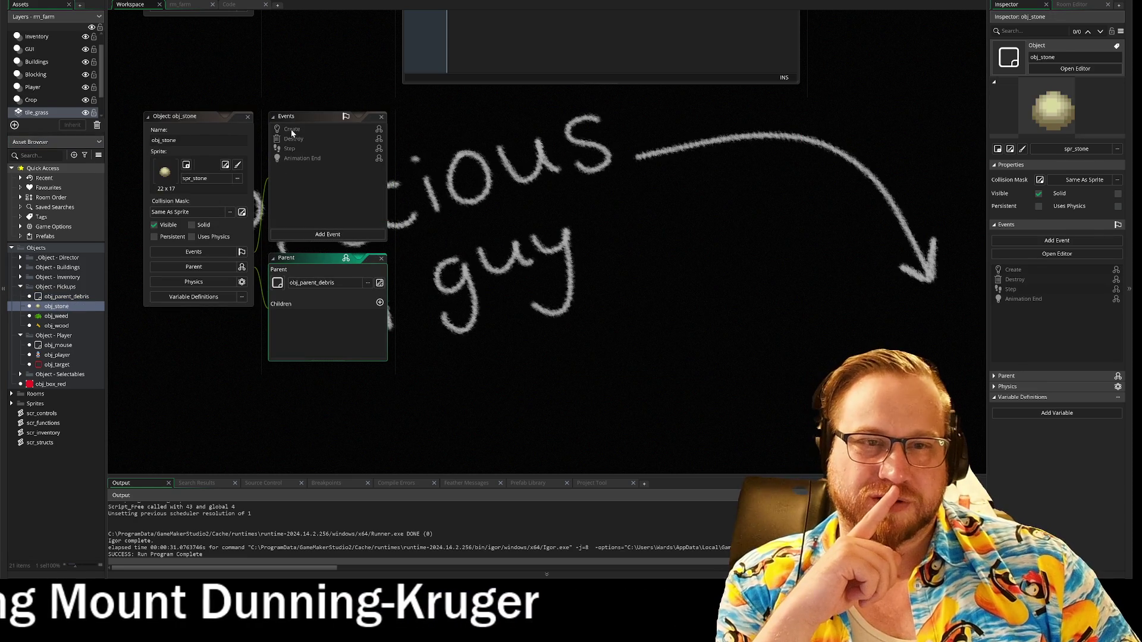
pyautogui.click(249, 122)
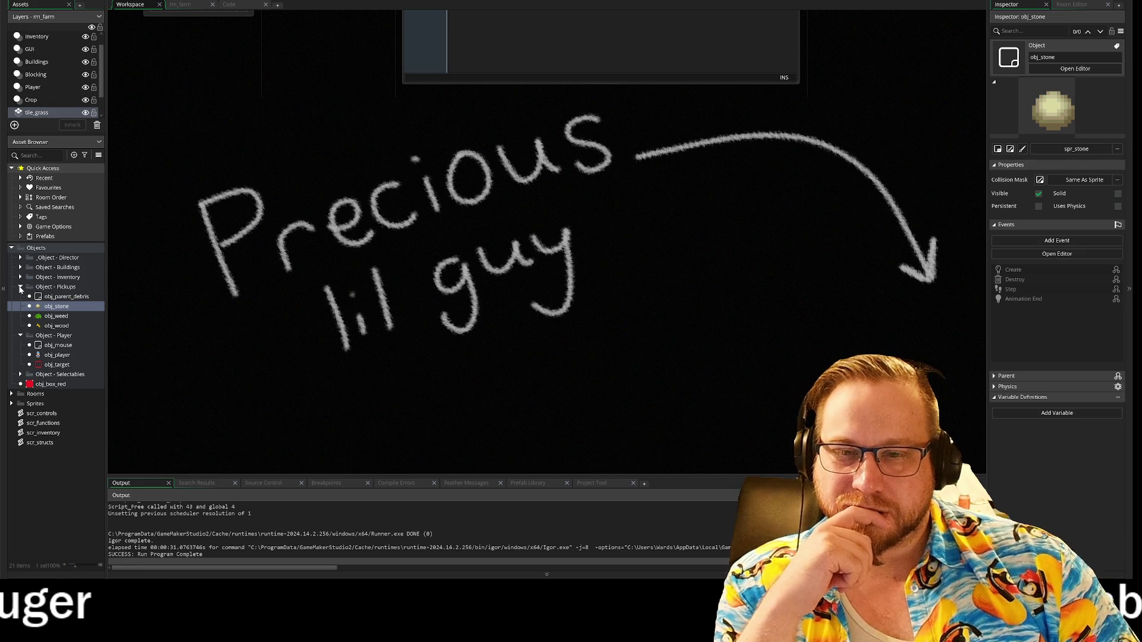
# - Fold Object - Pickups, expand Object - Selectables and open obj_crop
pyautogui.click(20, 288)
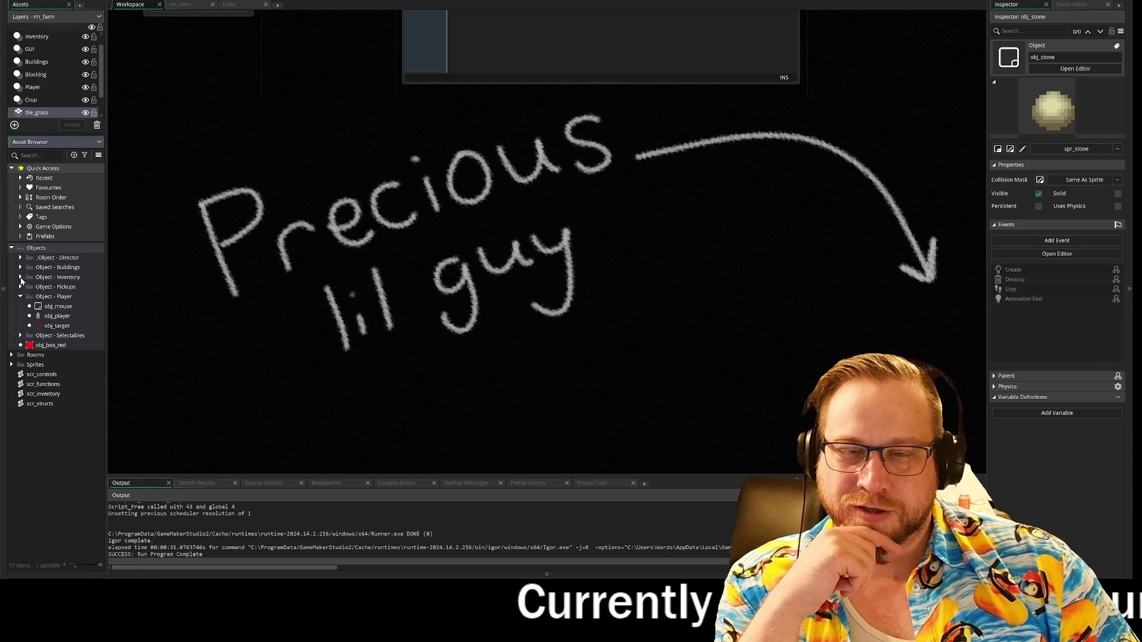
pyautogui.click(20, 287)
pyautogui.click(20, 287)
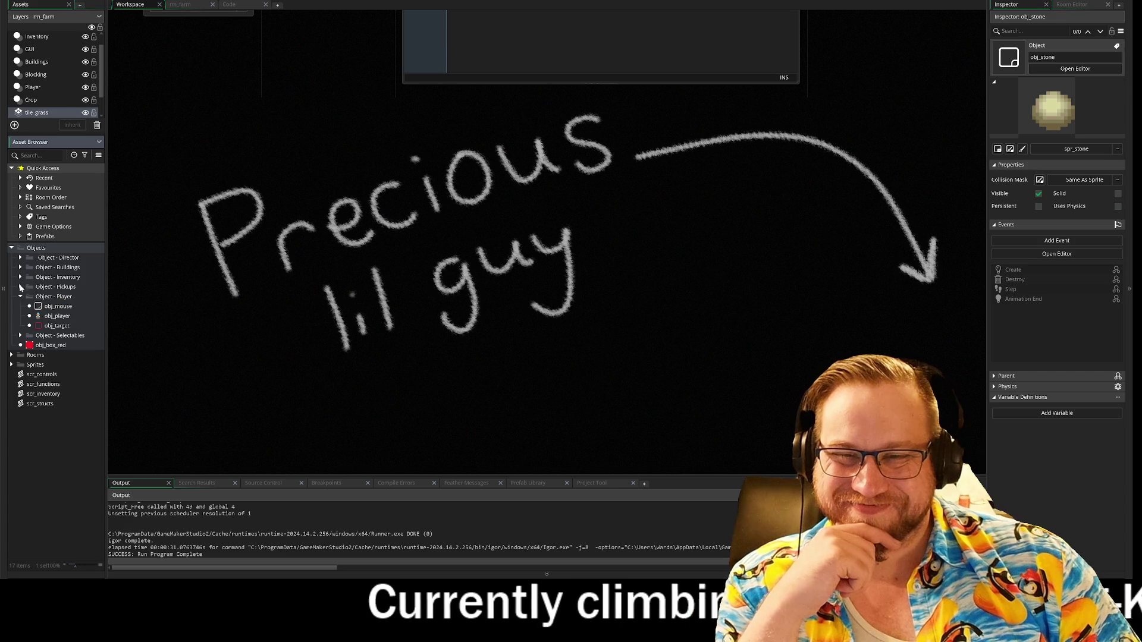
pyautogui.click(21, 336)
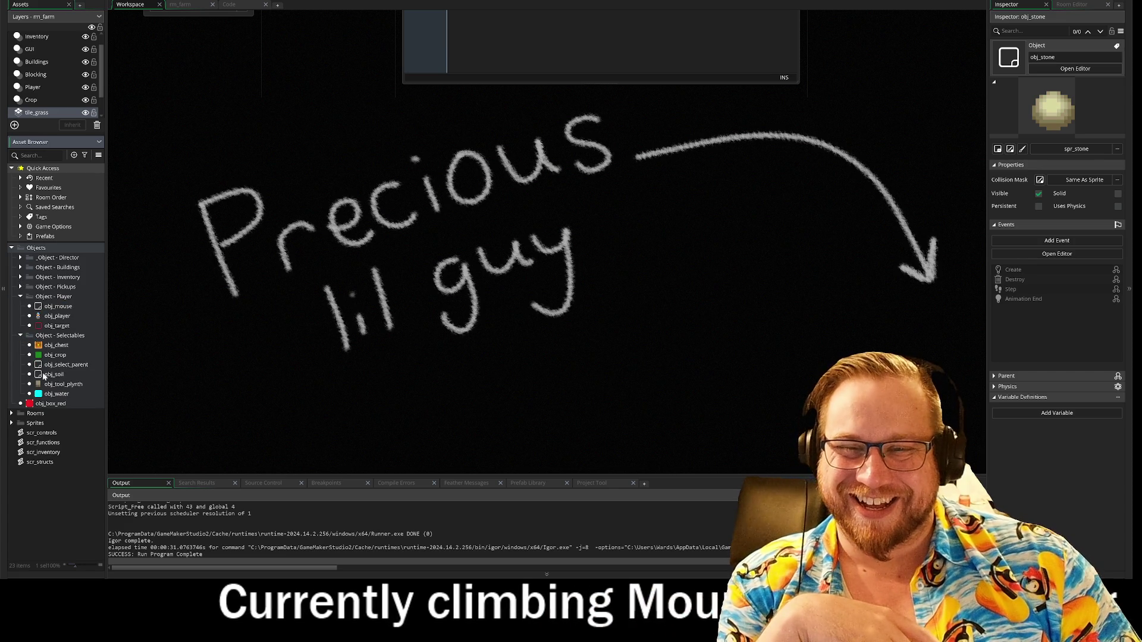
pyautogui.doubleClick(55, 355)
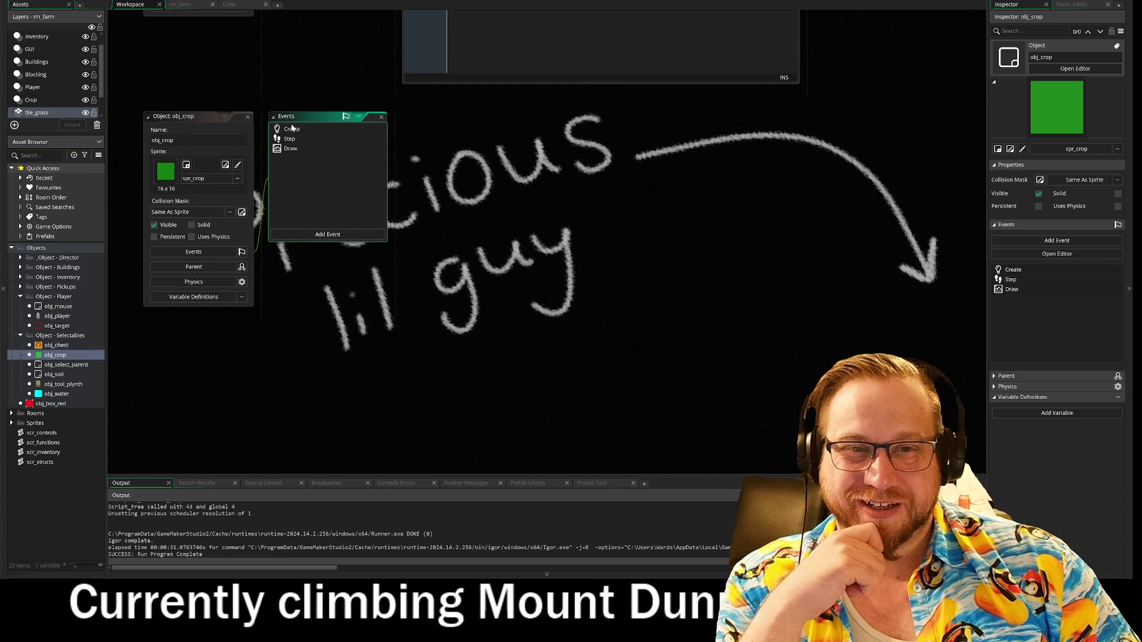
# - Read through obj_crop's Create code, then collapse its editors
pyautogui.scroll(-10, 435, 203)
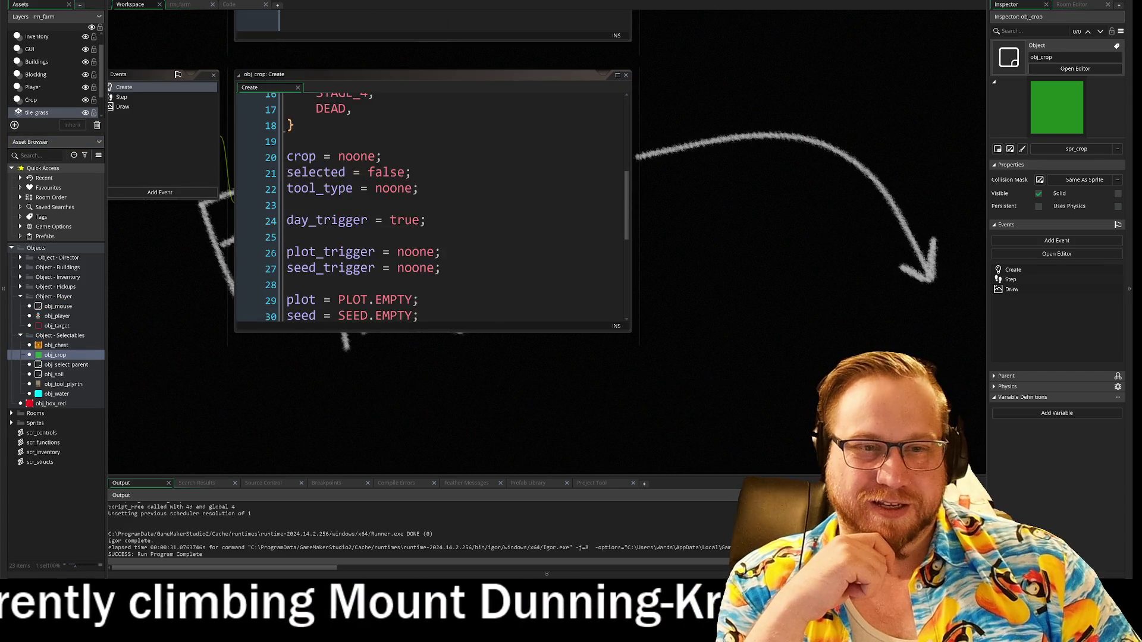
pyautogui.scroll(-1, 434, 202)
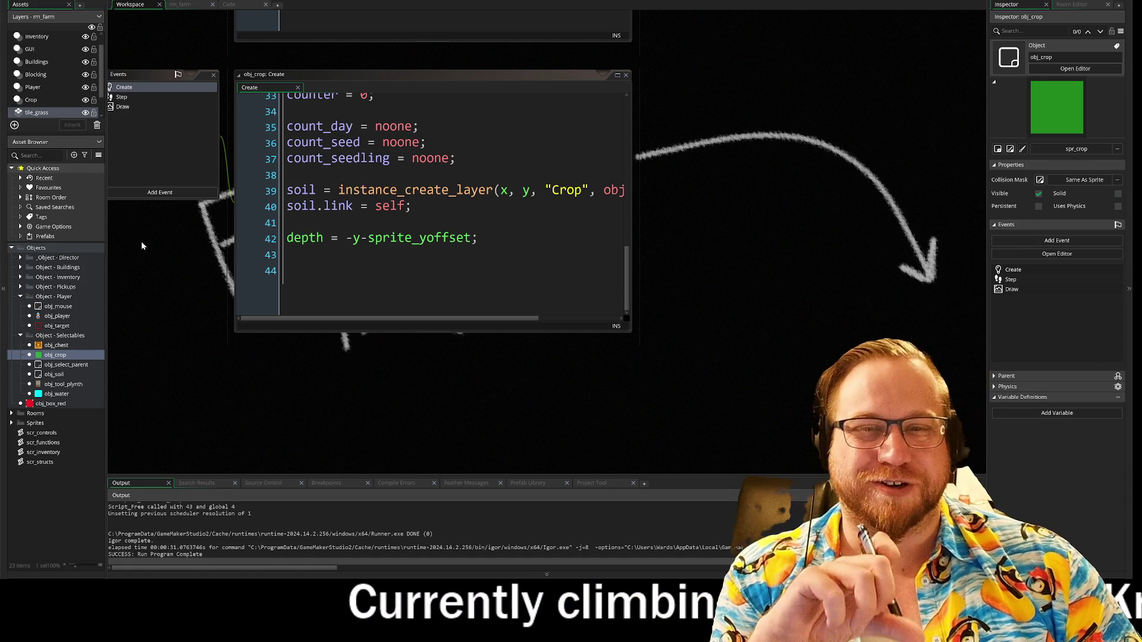
pyautogui.doubleClick(55, 354)
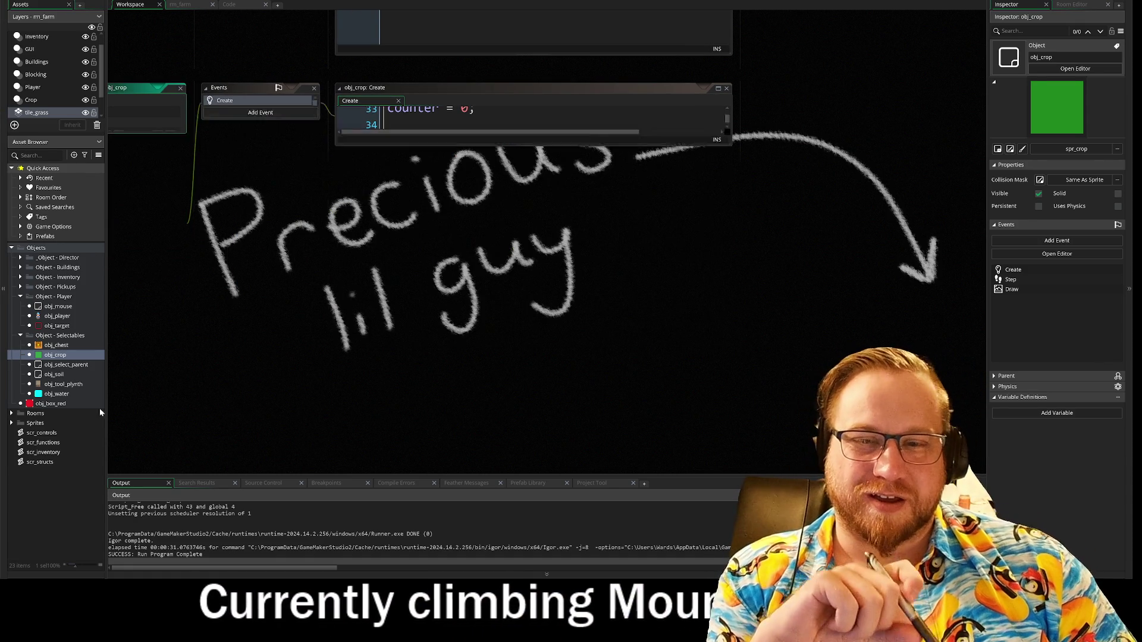
# - Review obj_soil's Create code, close its editors, and open project-wide Search & Replace
pyautogui.doubleClick(59, 374)
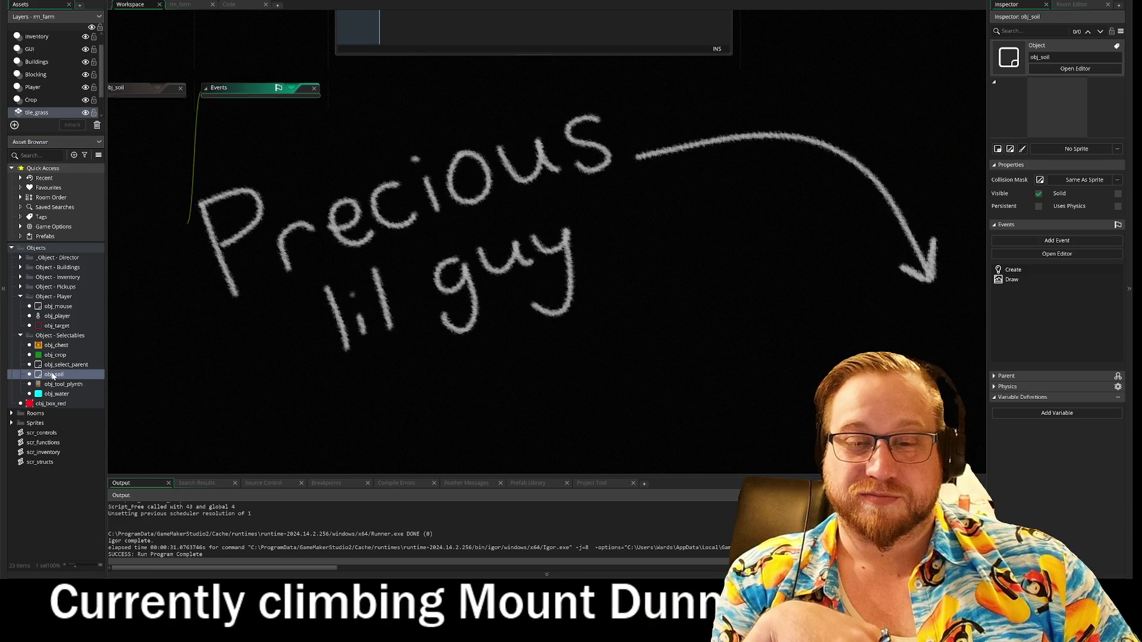
pyautogui.doubleClick(262, 100)
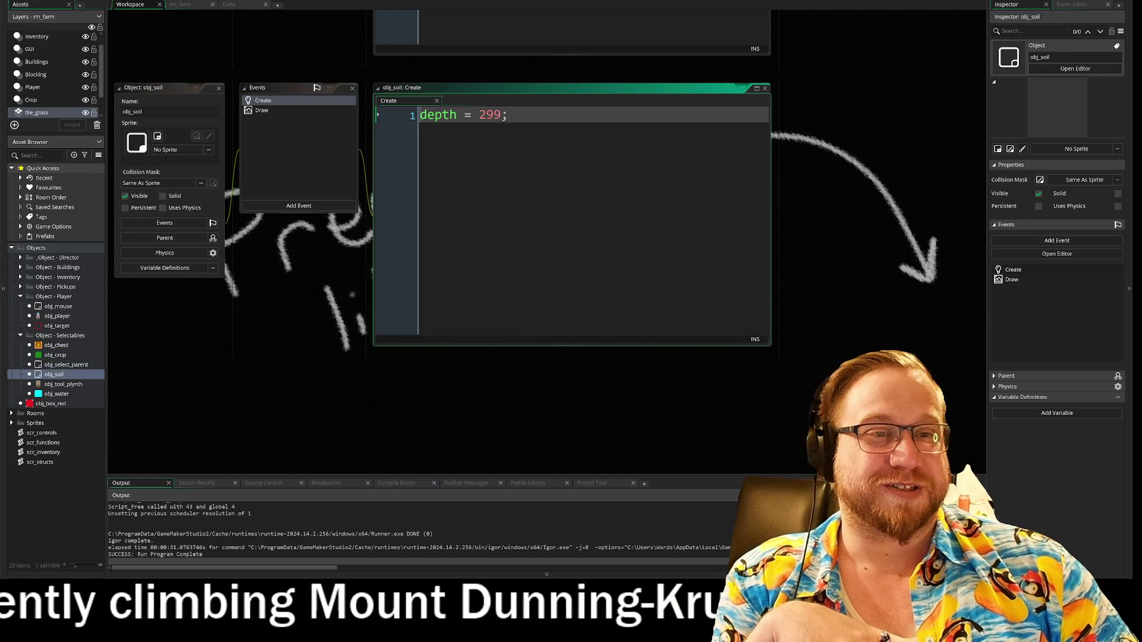
pyautogui.doubleClick(337, 88)
pyautogui.click(218, 88)
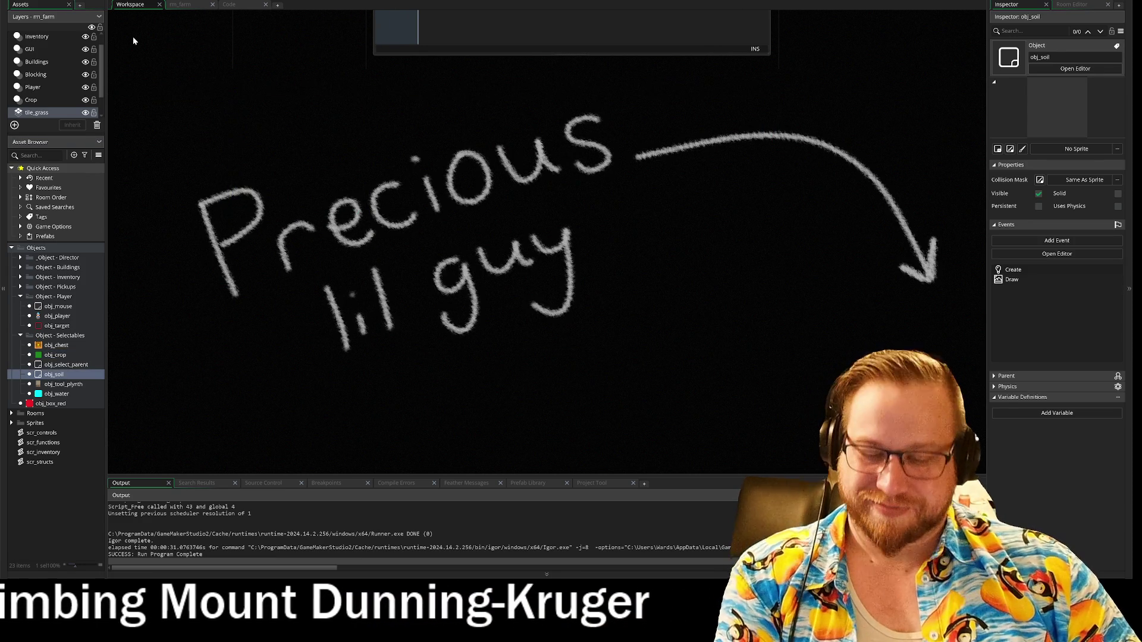
pyautogui.hotkey('ctrl', 'f')
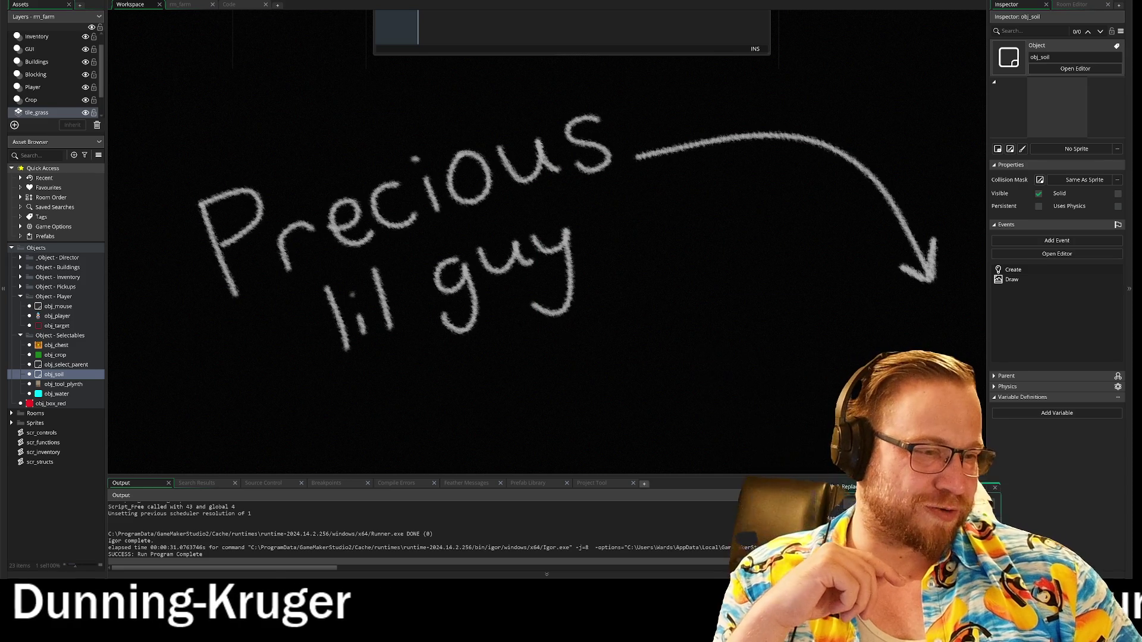
pyautogui.moveTo(371, 185); pyautogui.dragTo(176, 17)
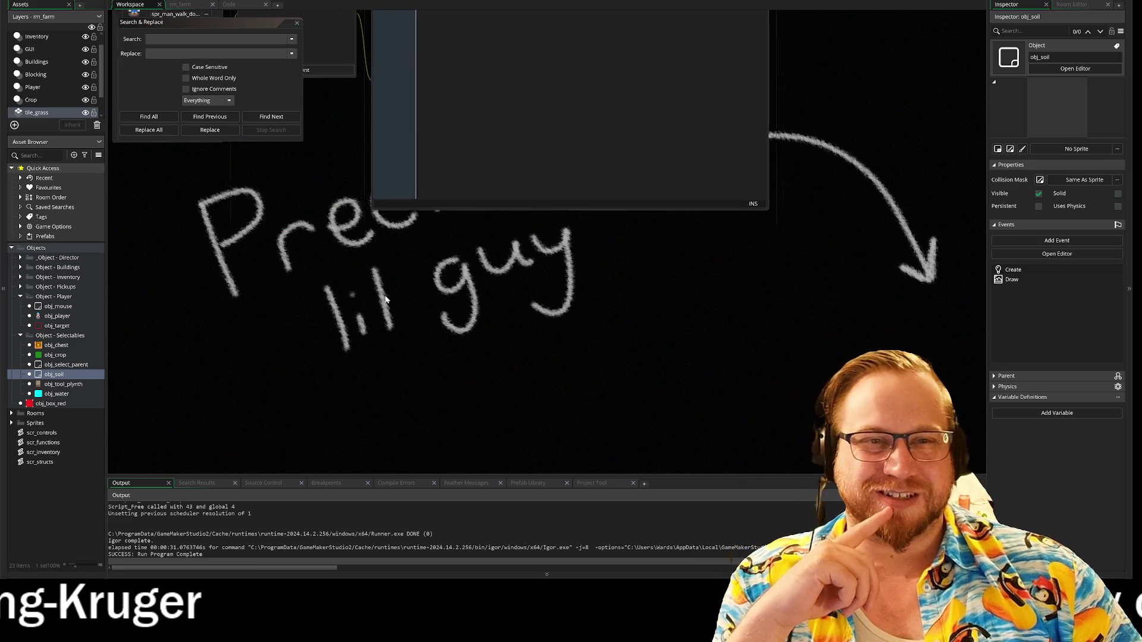
# - Search the whole project for 'debris' from the Search & Replace window
pyautogui.click(415, 69)
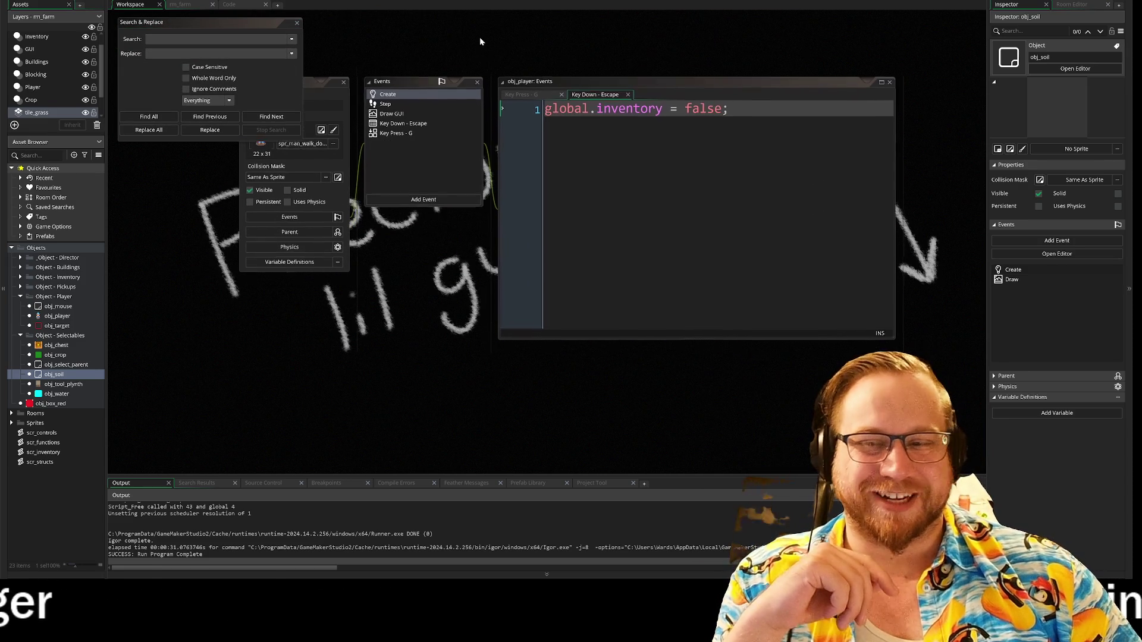
pyautogui.moveTo(431, 271); pyautogui.dragTo(416, 265)
pyautogui.click(230, 5)
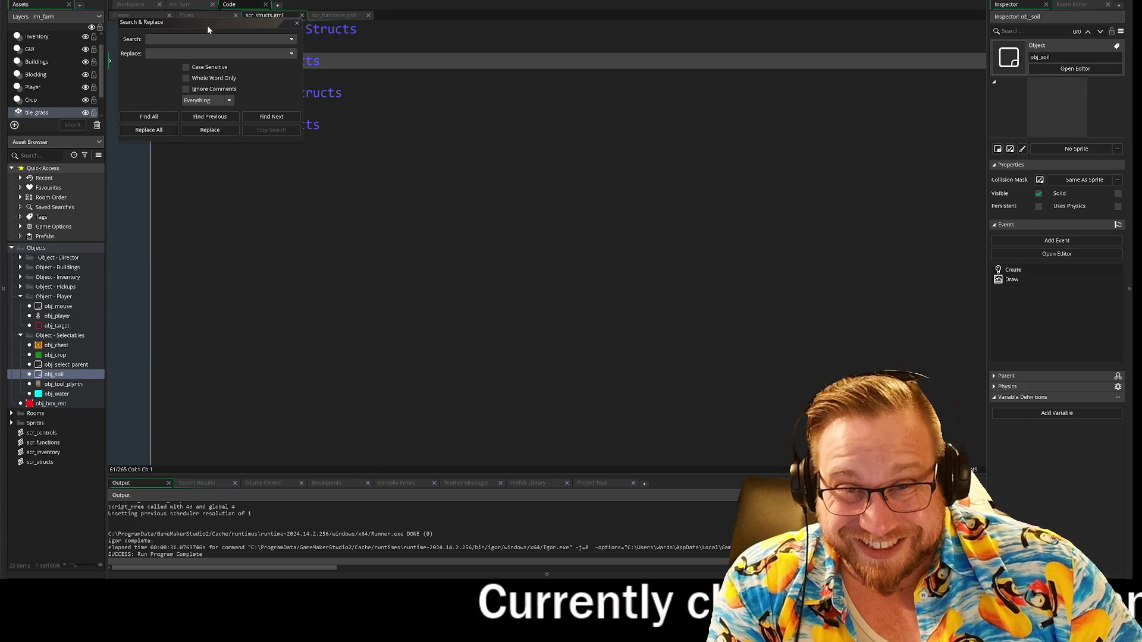
pyautogui.click(135, 5)
pyautogui.click(168, 39)
pyautogui.write('d')
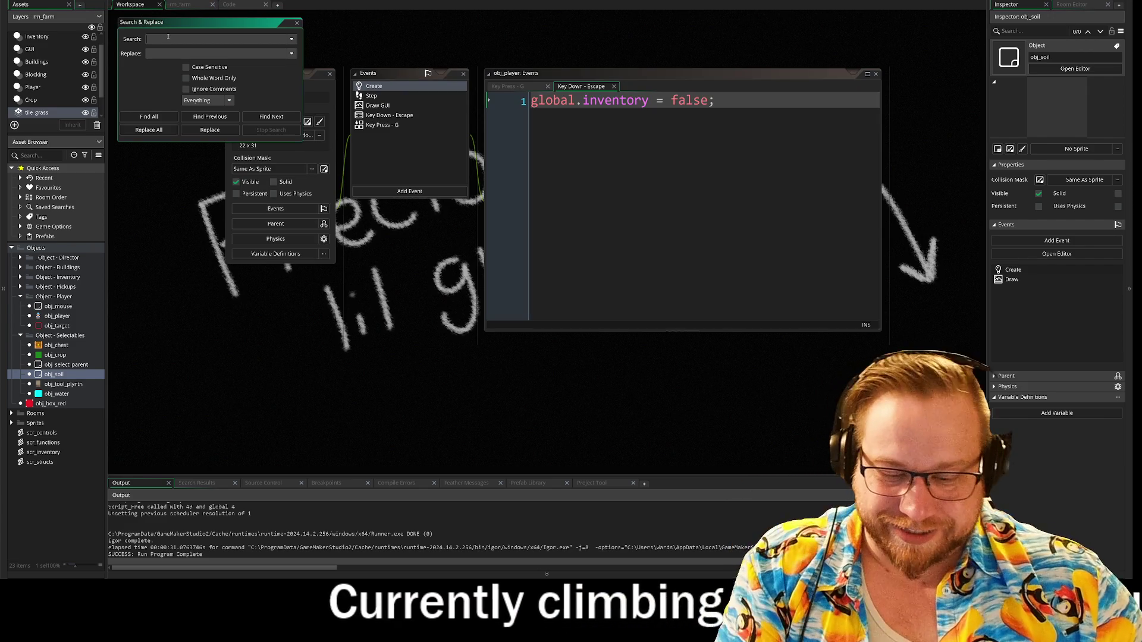
pyautogui.write('ebris')
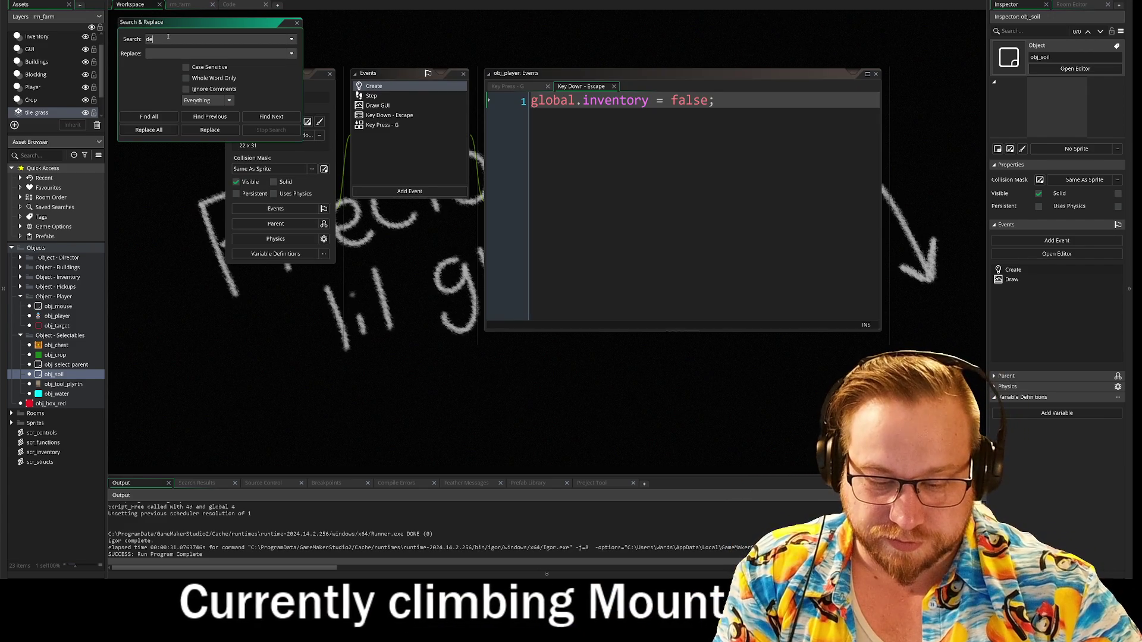
pyautogui.press('Return')
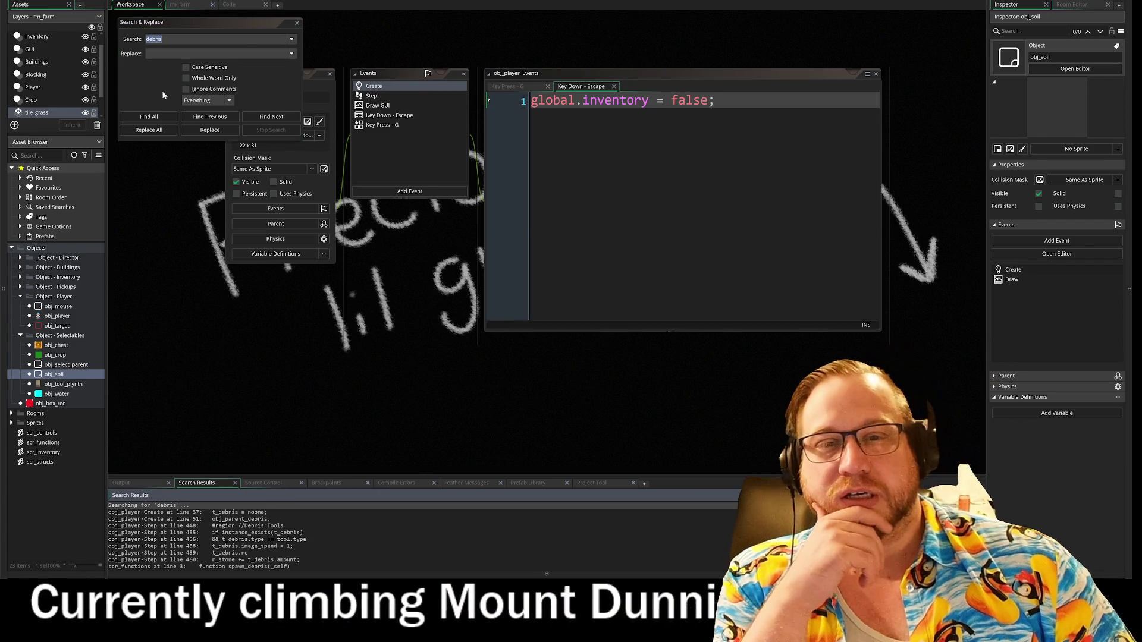
# - Enlarge the Search Results to review the 24 matches, then close search and show scr_structs
pyautogui.moveTo(248, 474); pyautogui.dragTo(248, 290)
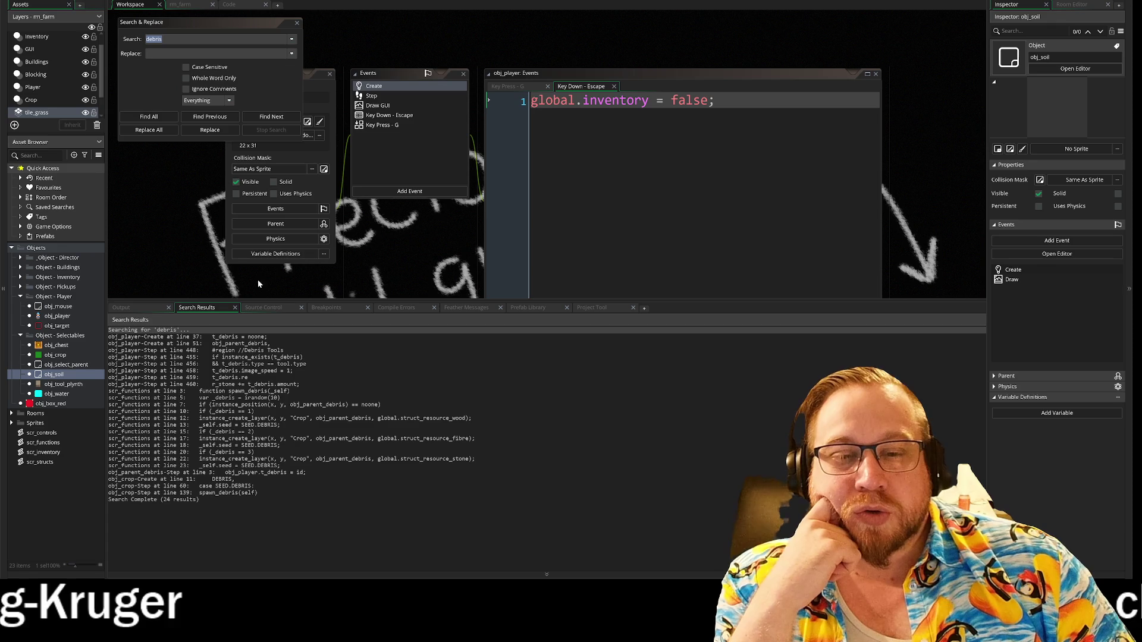
pyautogui.moveTo(257, 299); pyautogui.dragTo(253, 506)
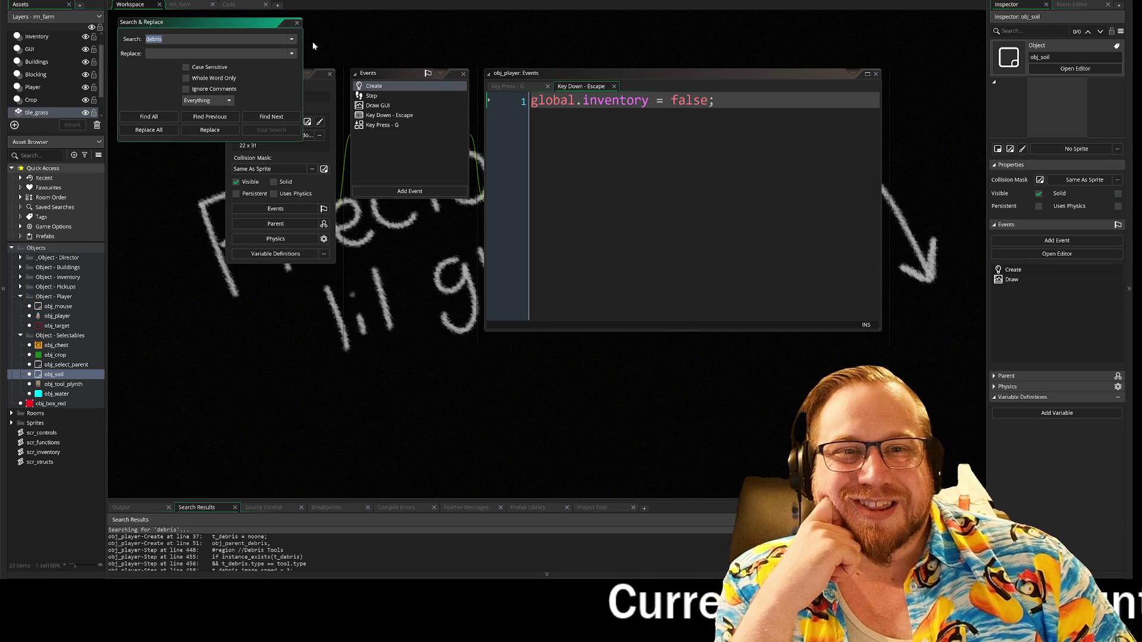
pyautogui.press('Escape')
pyautogui.click(229, 5)
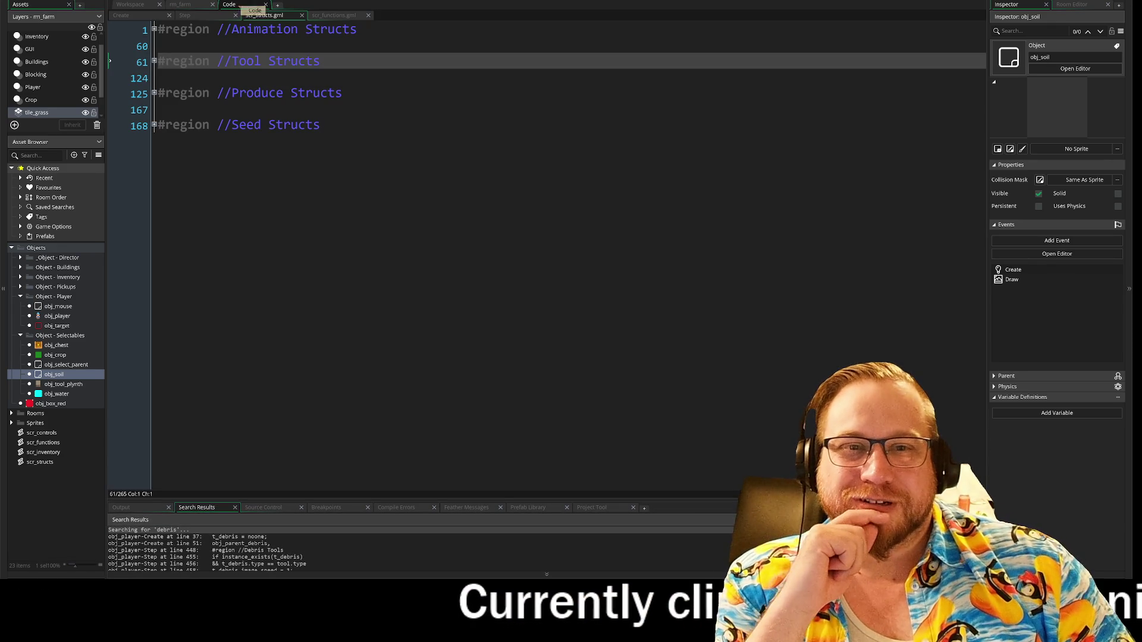
# - Unfold Tool Structs and global.struct_axe in scr_structs to see its type "wood" property
pyautogui.click(154, 62)
pyautogui.click(154, 157)
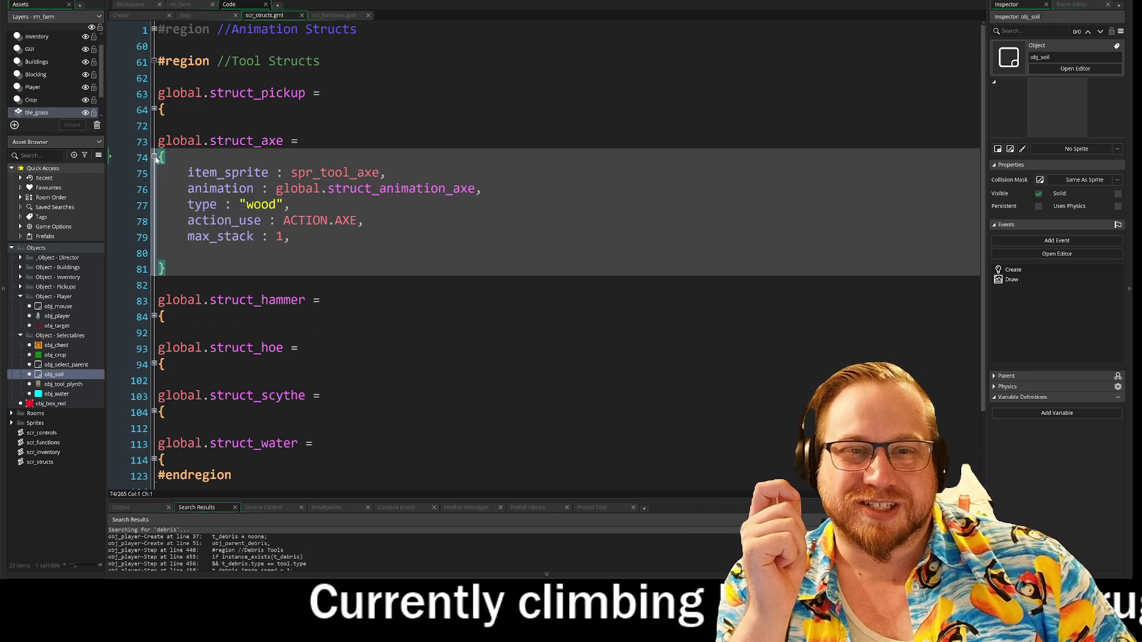
pyautogui.click(190, 253)
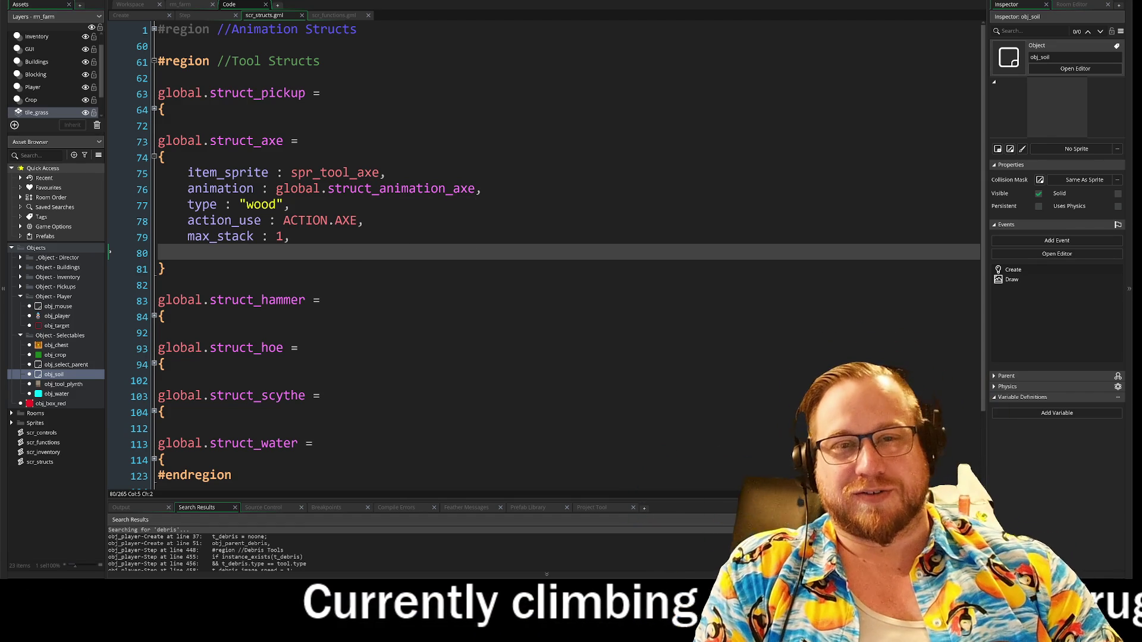
pyautogui.click(195, 15)
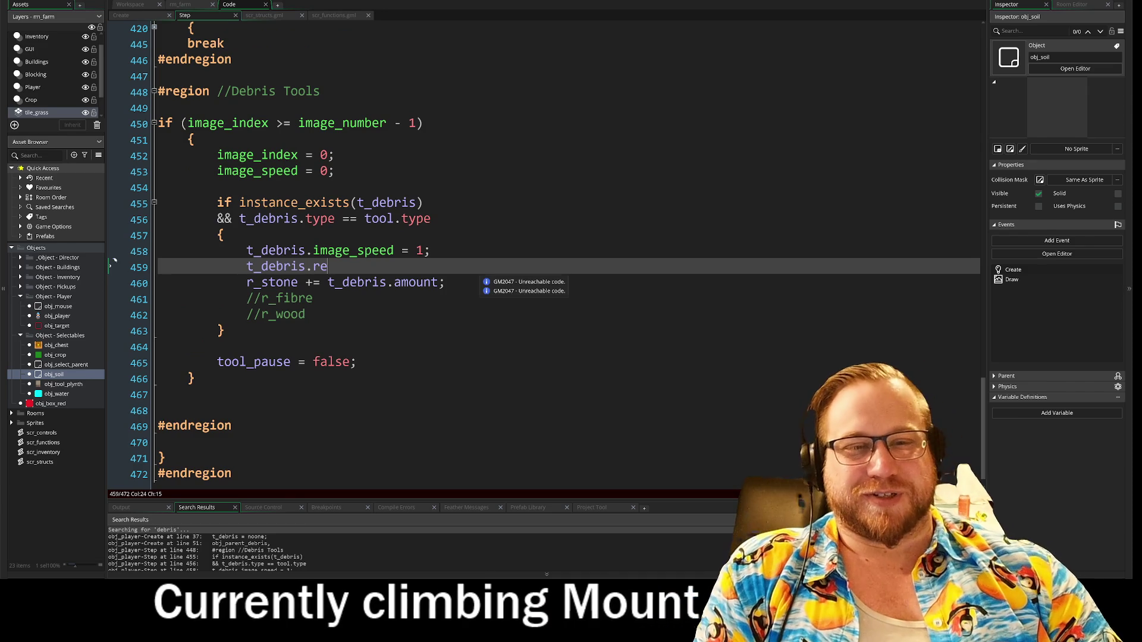
# - Check lines 458–459 of obj_player's Step code, then open obj_stone from Object - Pickups
pyautogui.press('Up')
pyautogui.press('End')
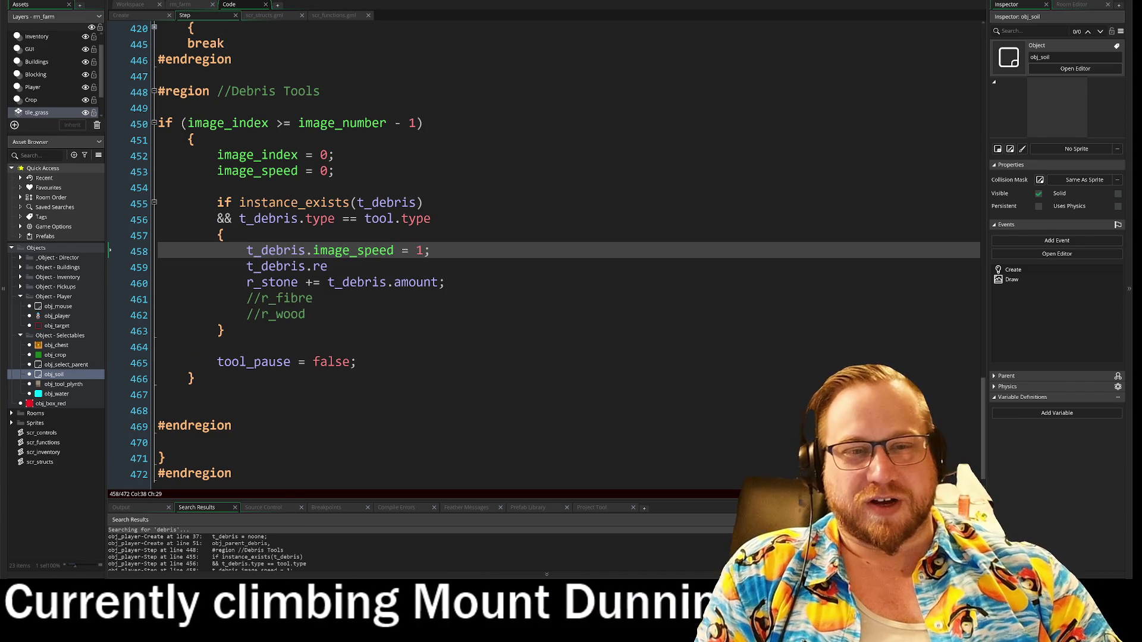
pyautogui.press('Down')
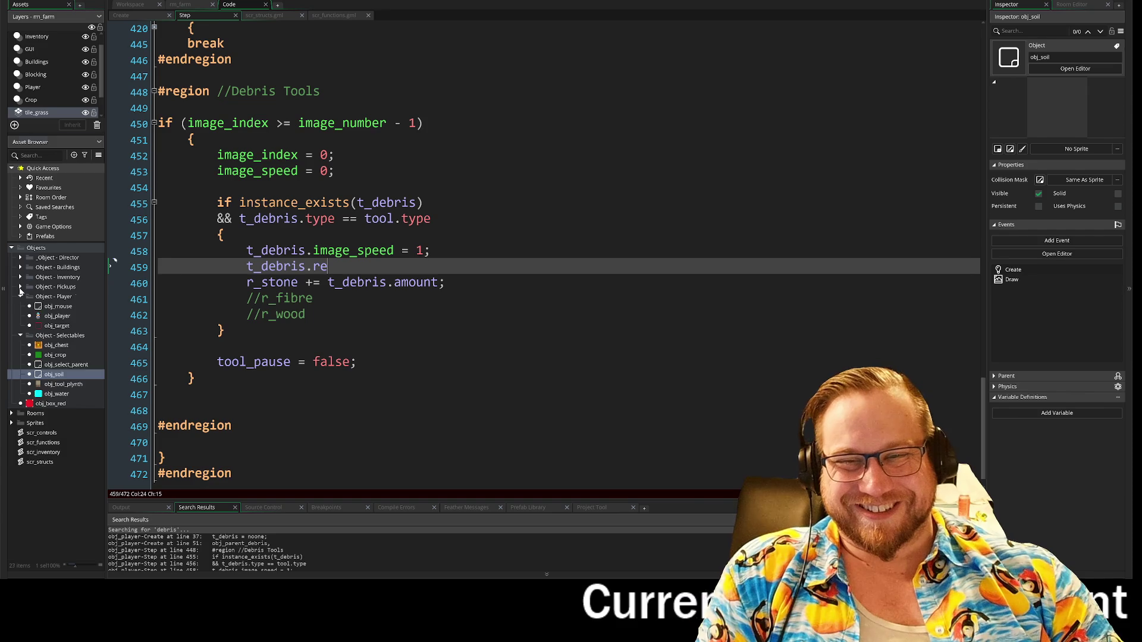
pyautogui.click(20, 287)
pyautogui.doubleClick(56, 307)
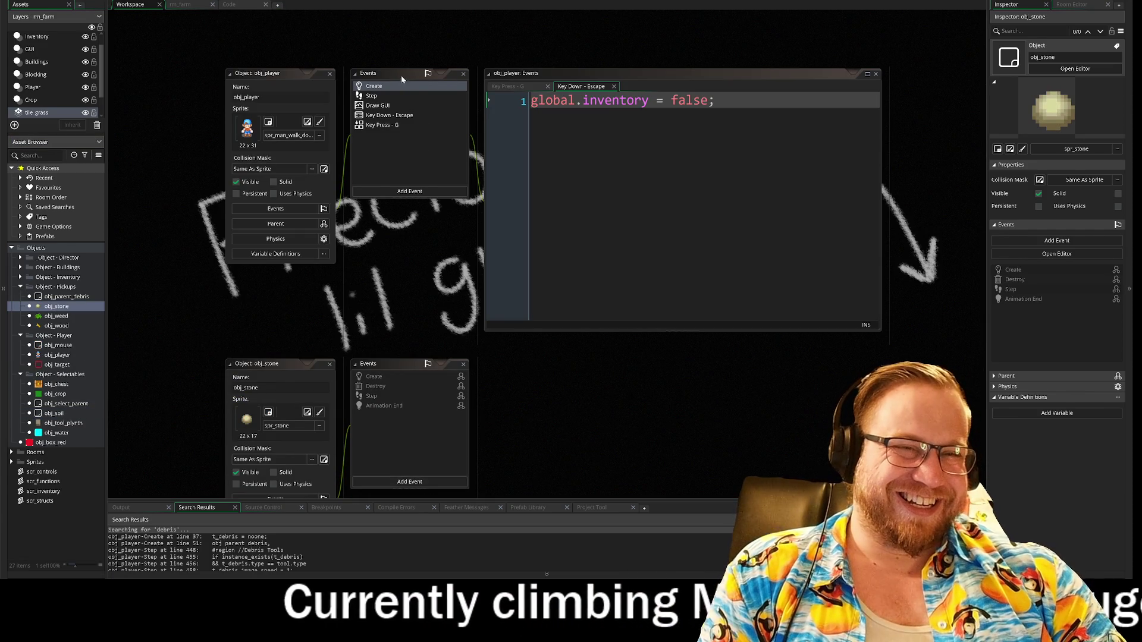
# - Give obj_stone an inherited Create event containing event_inherited() via Inherit Event
pyautogui.click(376, 87)
pyautogui.doubleClick(376, 87)
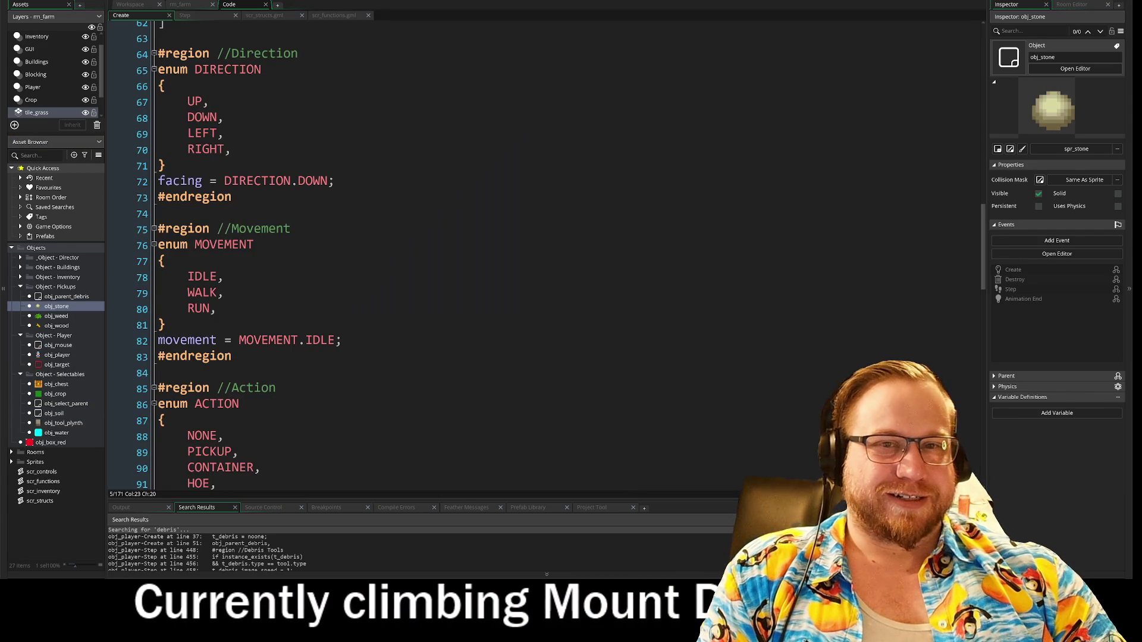
pyautogui.click(135, 6)
pyautogui.scroll(-3, 381, 148)
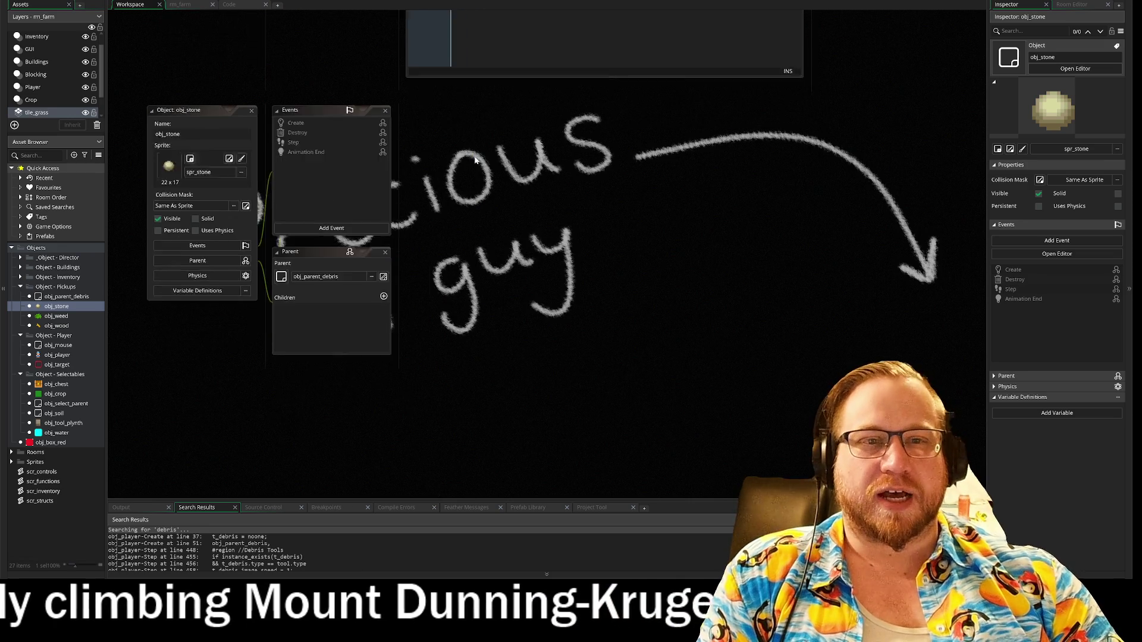
pyautogui.rightClick(274, 99)
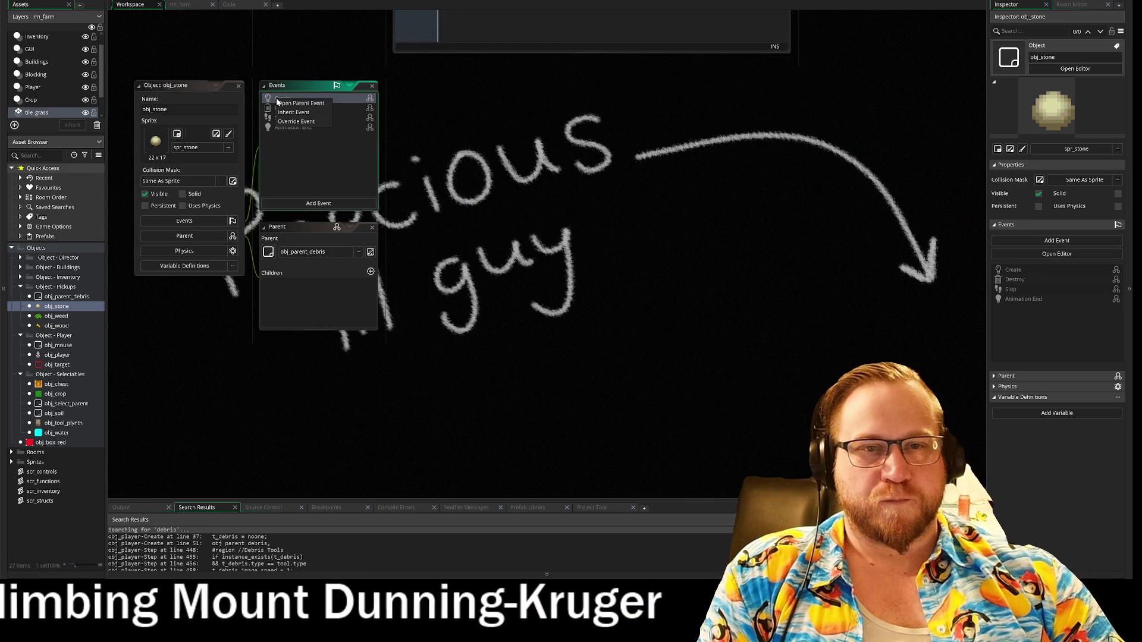
pyautogui.click(303, 113)
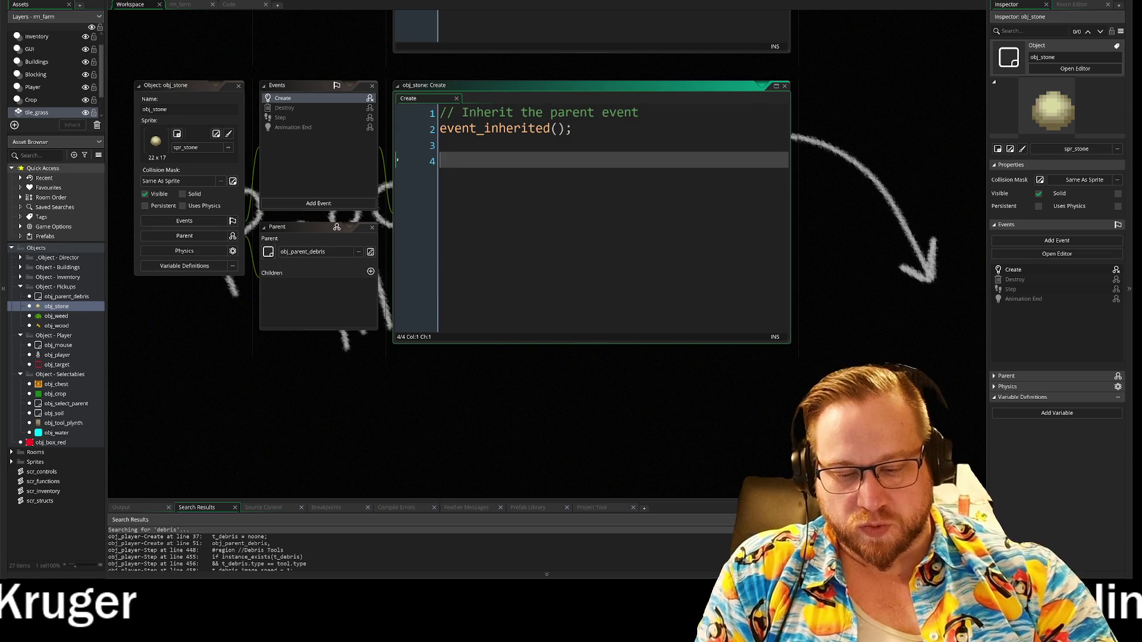
# - Add resource = obj_player.r_stone; below event_inherited() in obj_stone's Create event
pyautogui.write('res')
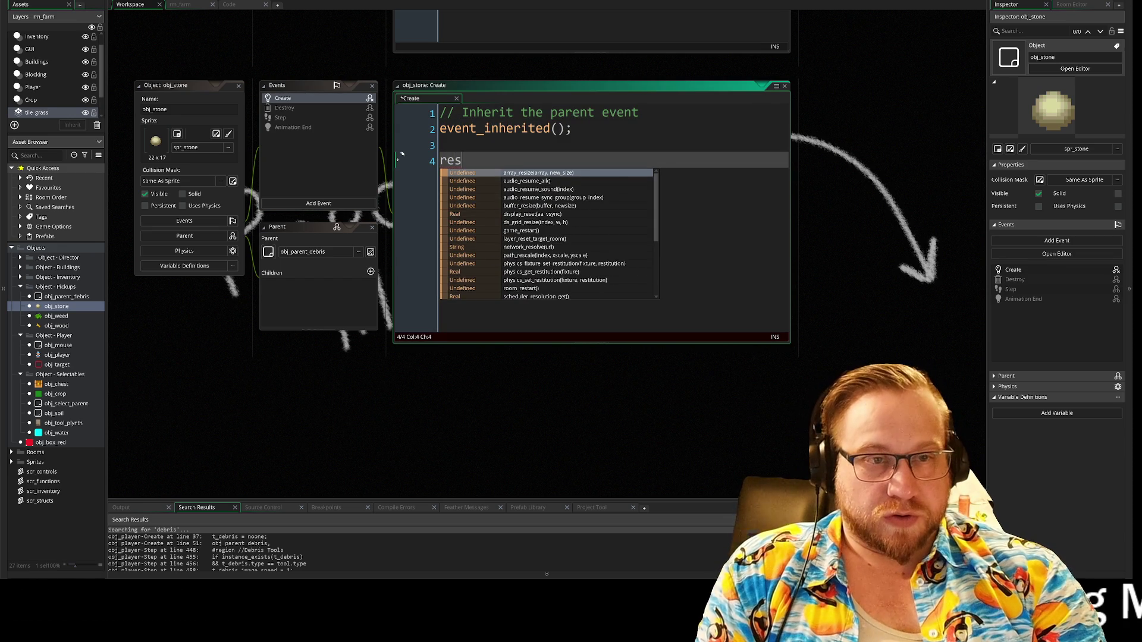
pyautogui.write('o')
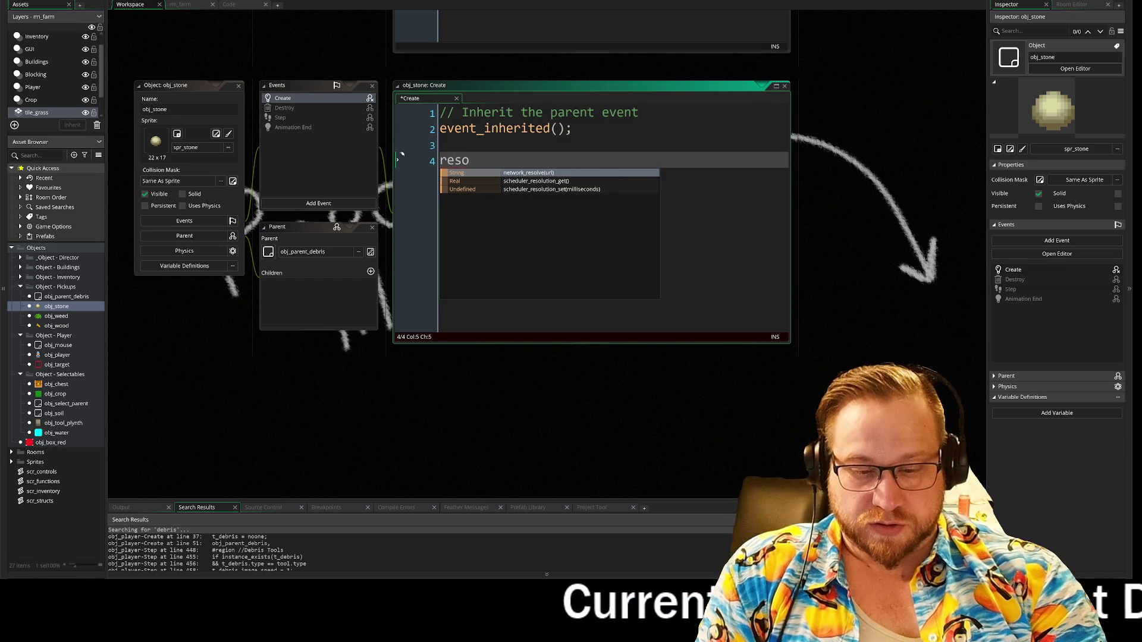
pyautogui.write('urce =')
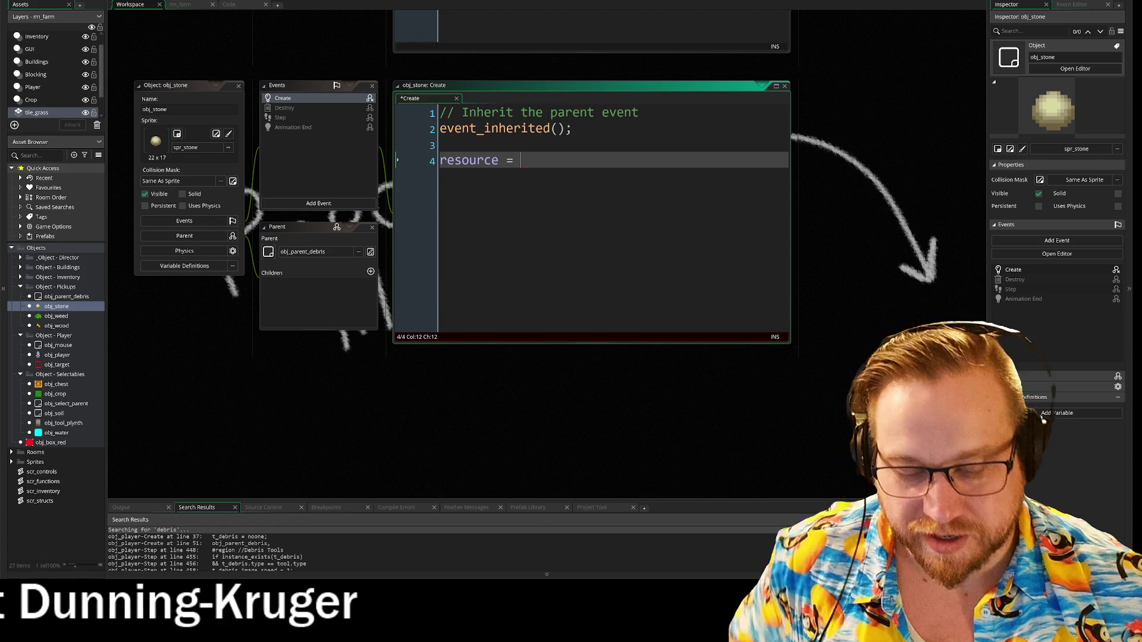
pyautogui.write('ob')
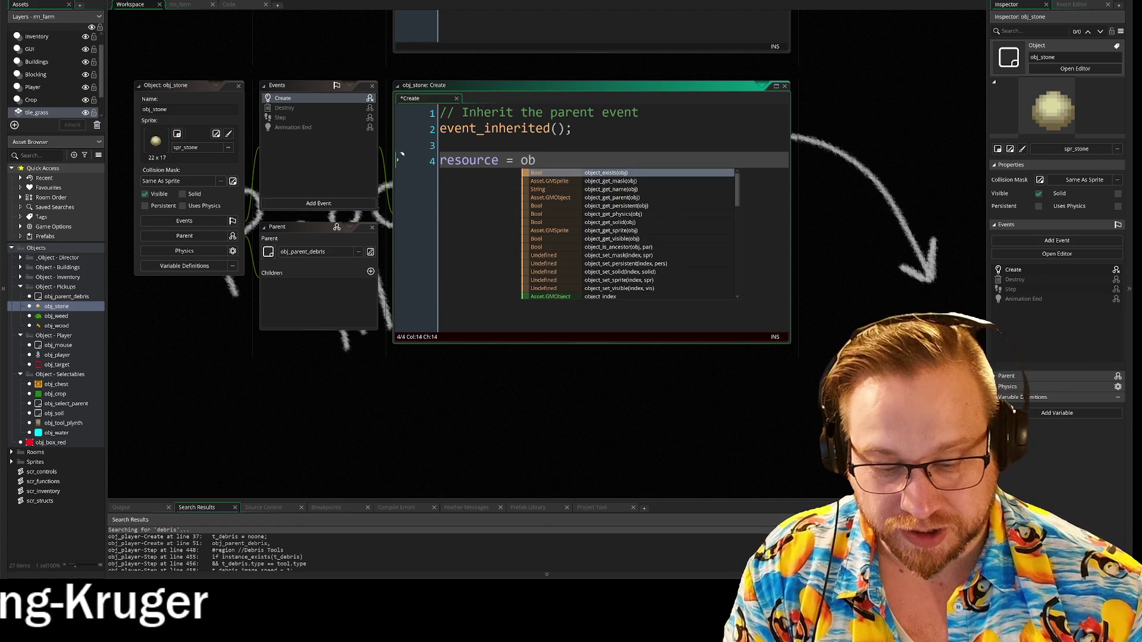
pyautogui.write('j_')
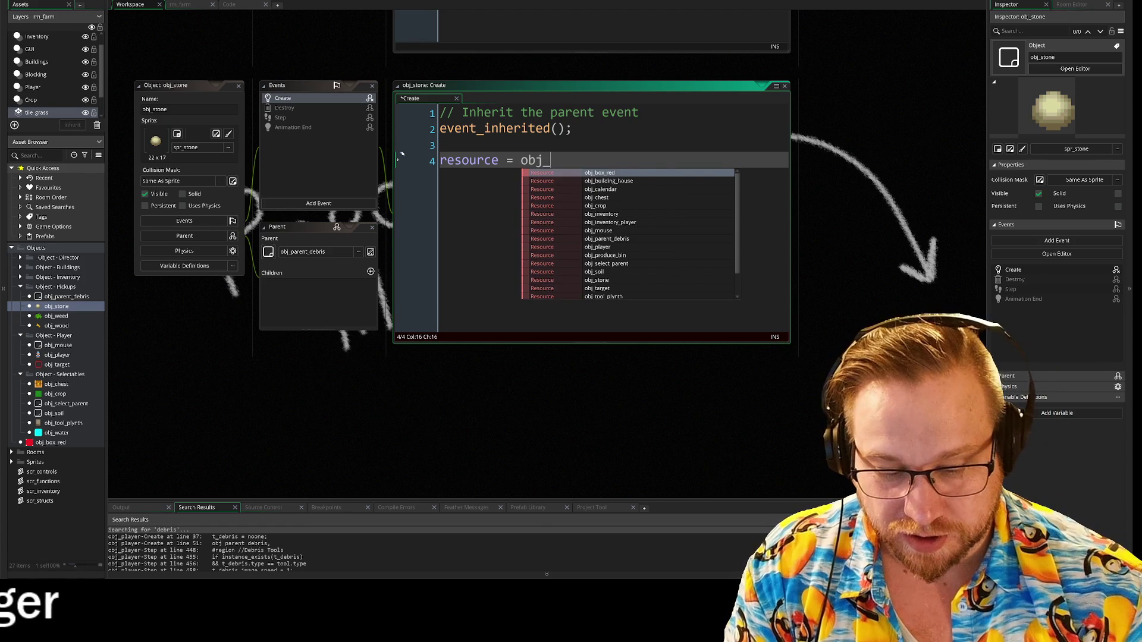
pyautogui.write('pla')
pyautogui.press('Return')
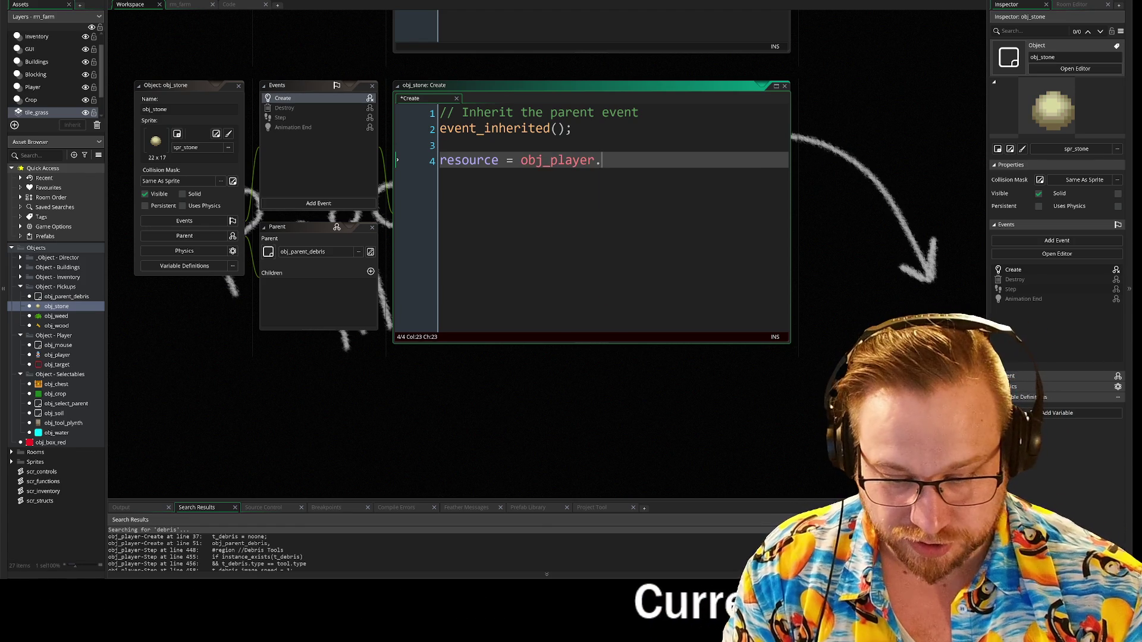
pyautogui.write('r')
pyautogui.press('Down')
pyautogui.press('Down')
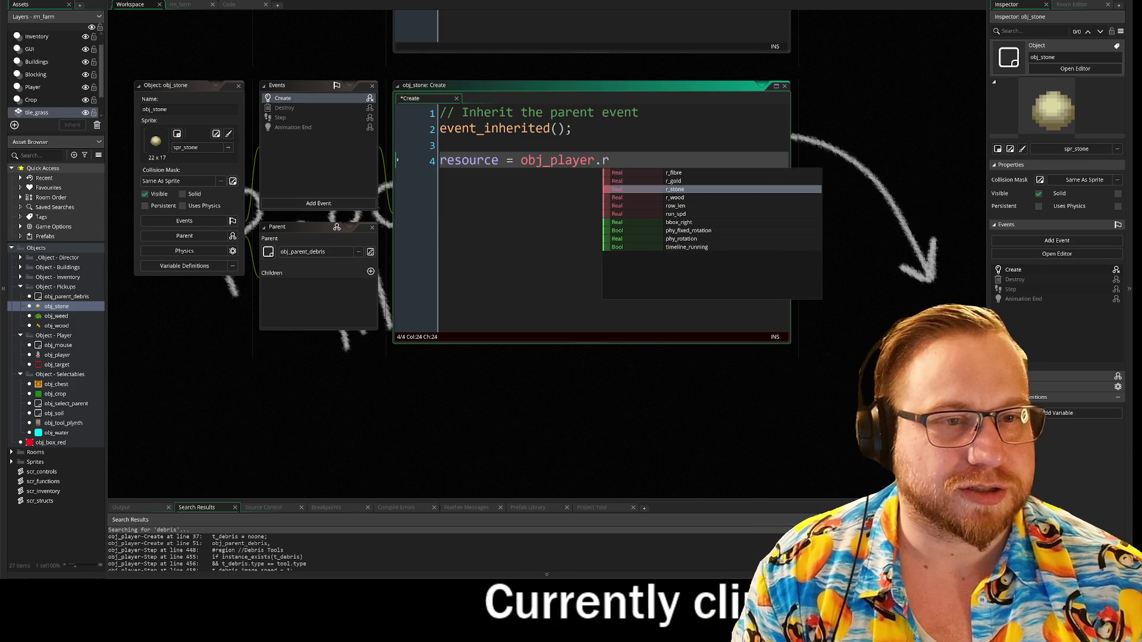
pyautogui.press('Return')
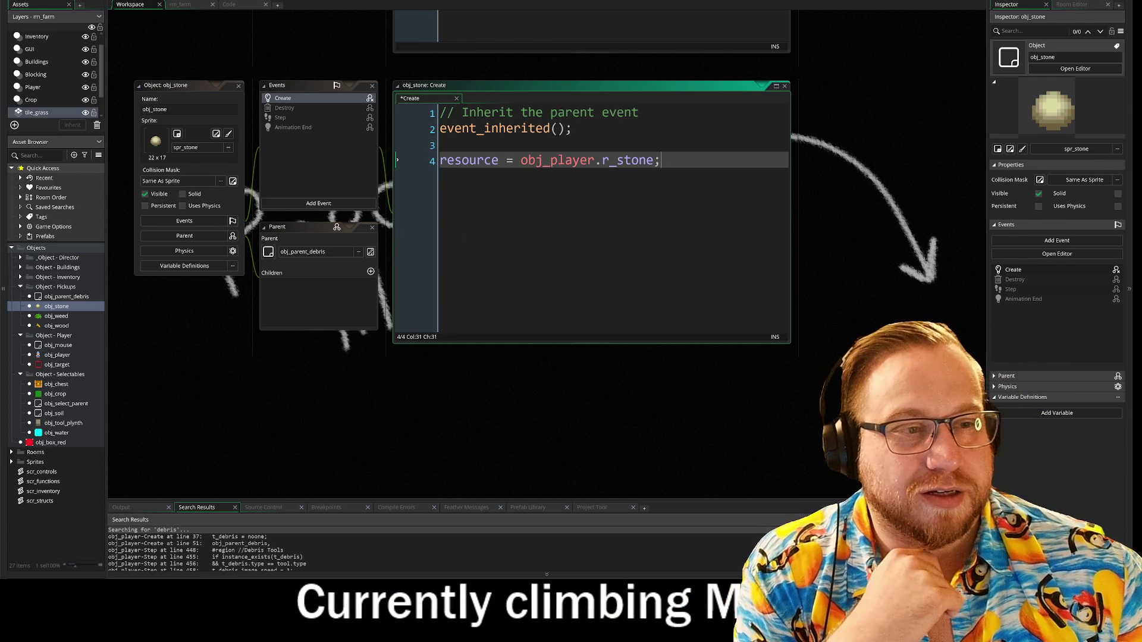
pyautogui.press('Return')
pyautogui.press('Return')
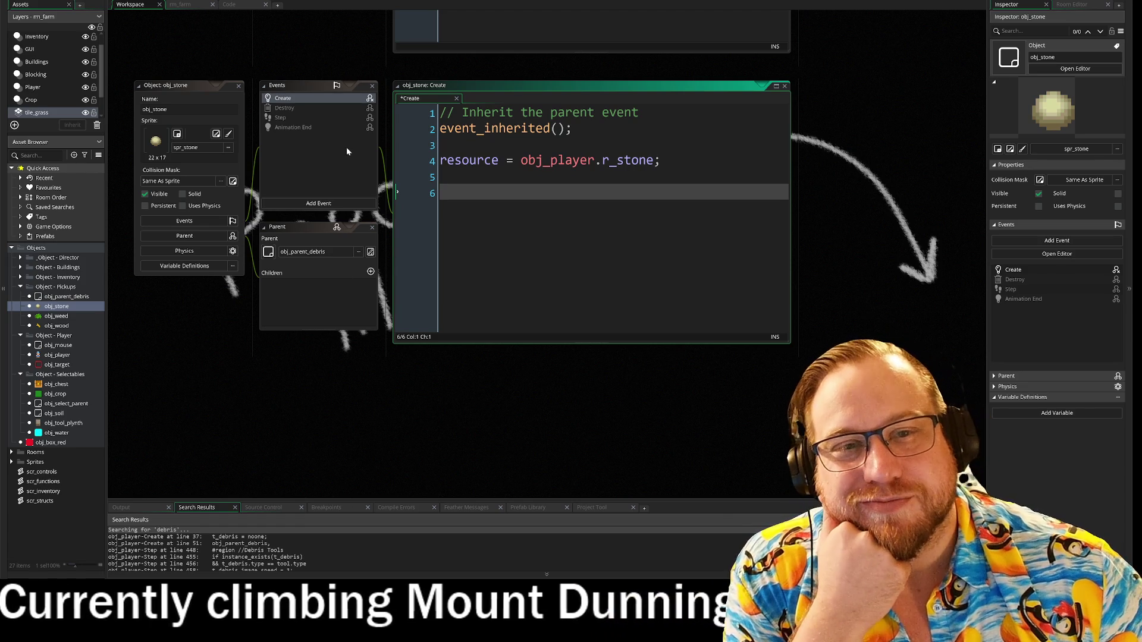
pyautogui.click(57, 317)
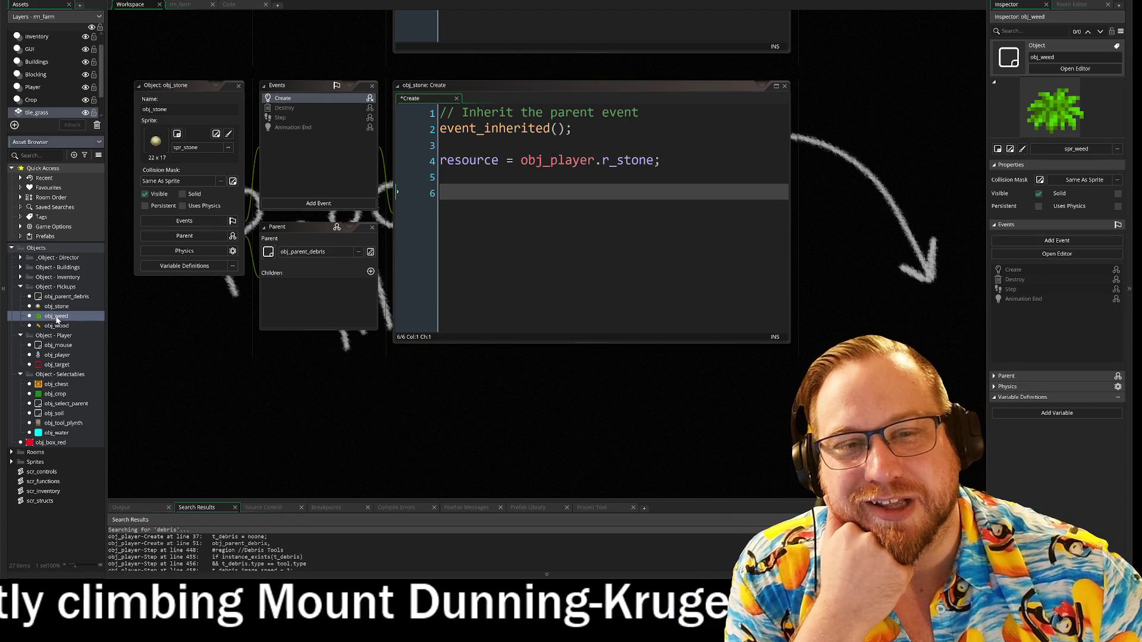
# - Give obj_weed its own Create event inheriting obj_parent_debris's code
pyautogui.doubleClick(56, 316)
pyautogui.rightClick(290, 141)
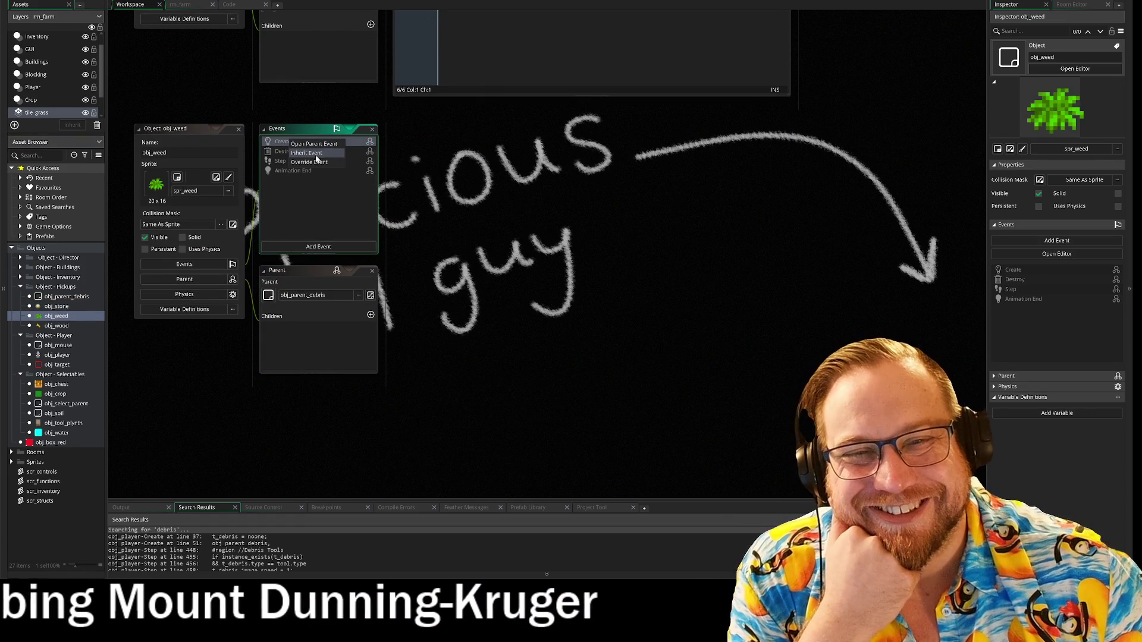
pyautogui.click(316, 154)
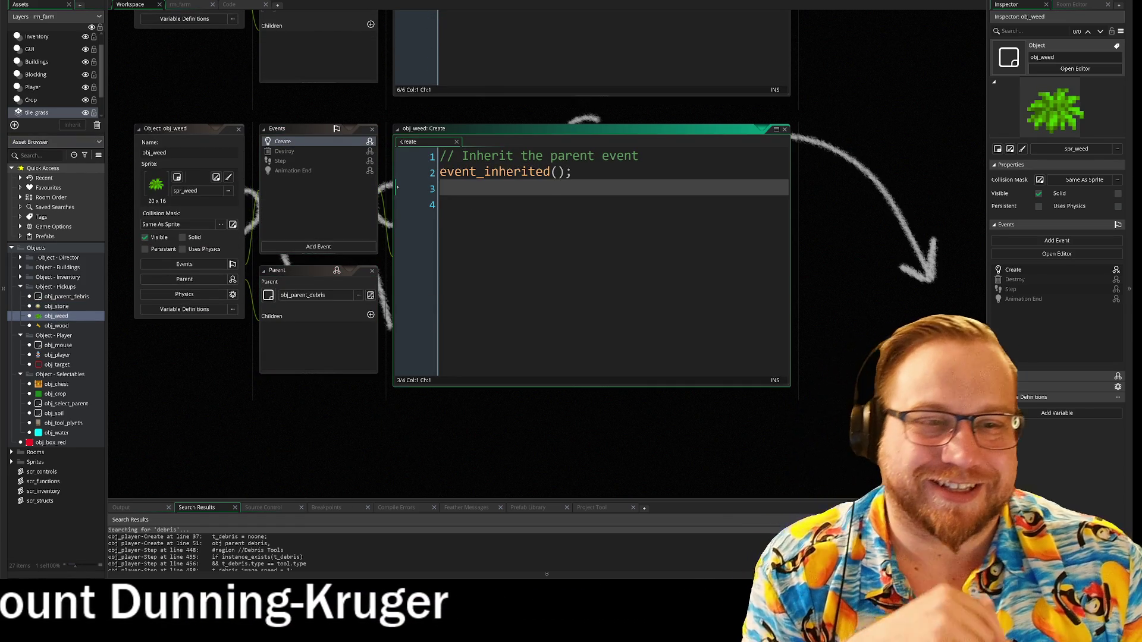
# - Copy obj_stone's resource line into obj_weed's Create code, changing r_stone to r_fibre
pyautogui.scroll(5, 421, 133)
pyautogui.moveTo(661, 125); pyautogui.dragTo(421, 133)
pyautogui.hotkey('ctrl', 'c')
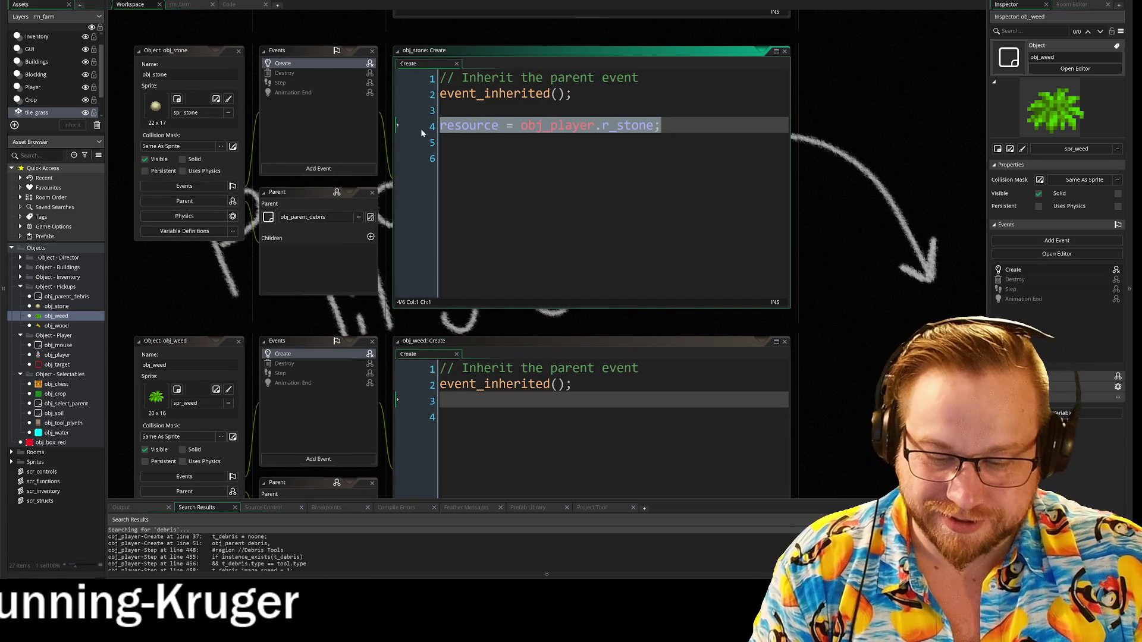
pyautogui.scroll(-5, 463, 254)
pyautogui.click(440, 257)
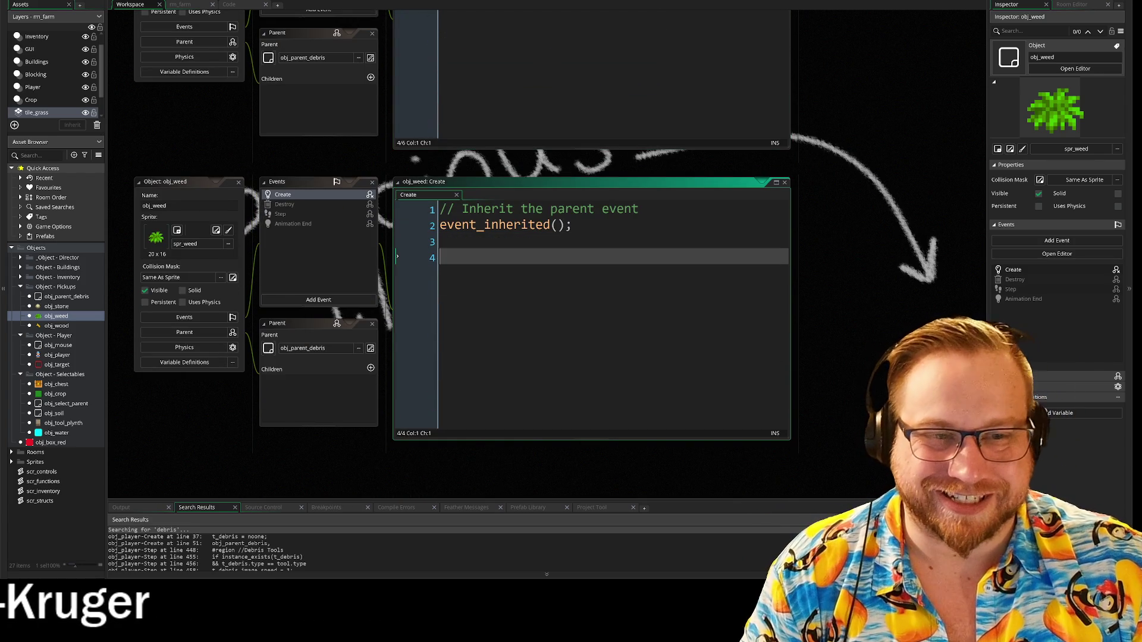
pyautogui.hotkey('ctrl', 'v')
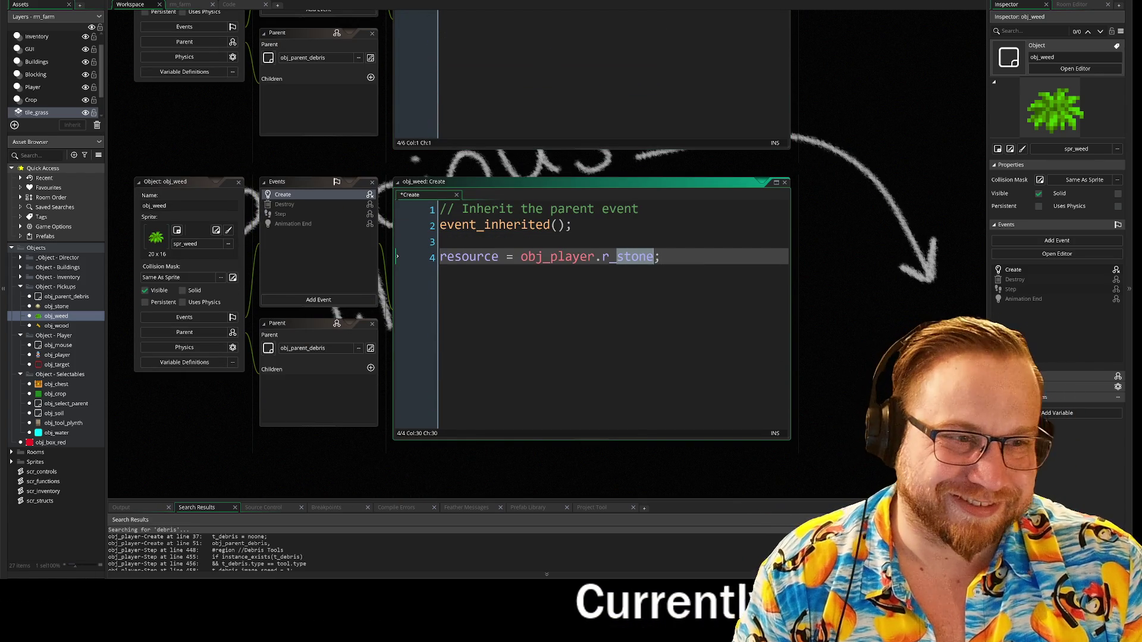
pyautogui.write('w')
pyautogui.press('BackSpace')
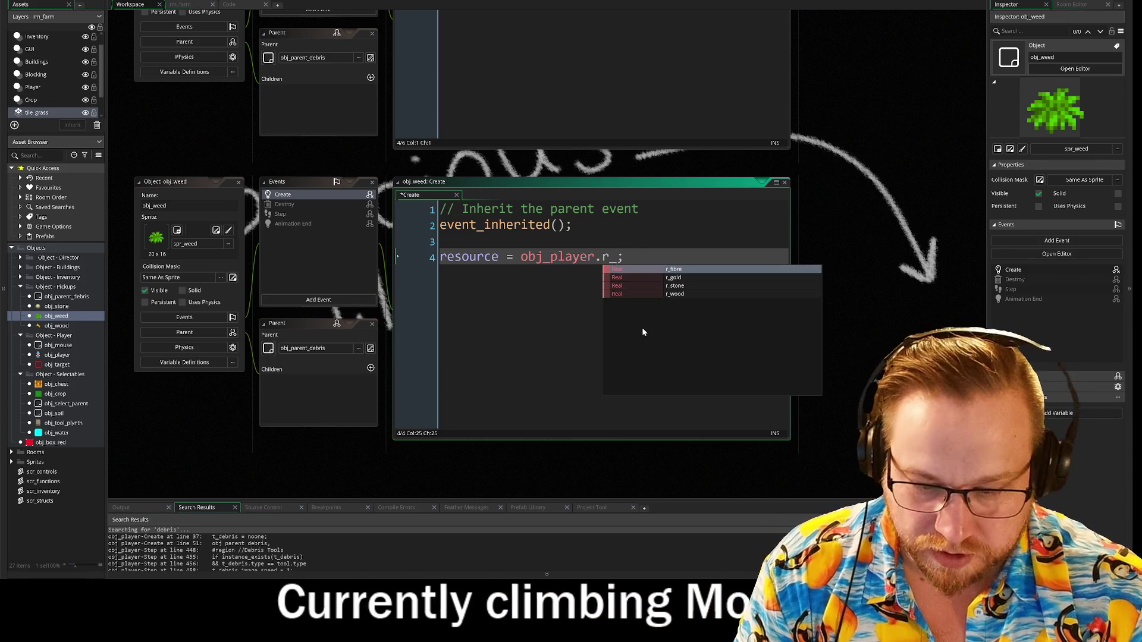
pyautogui.write('fibre')
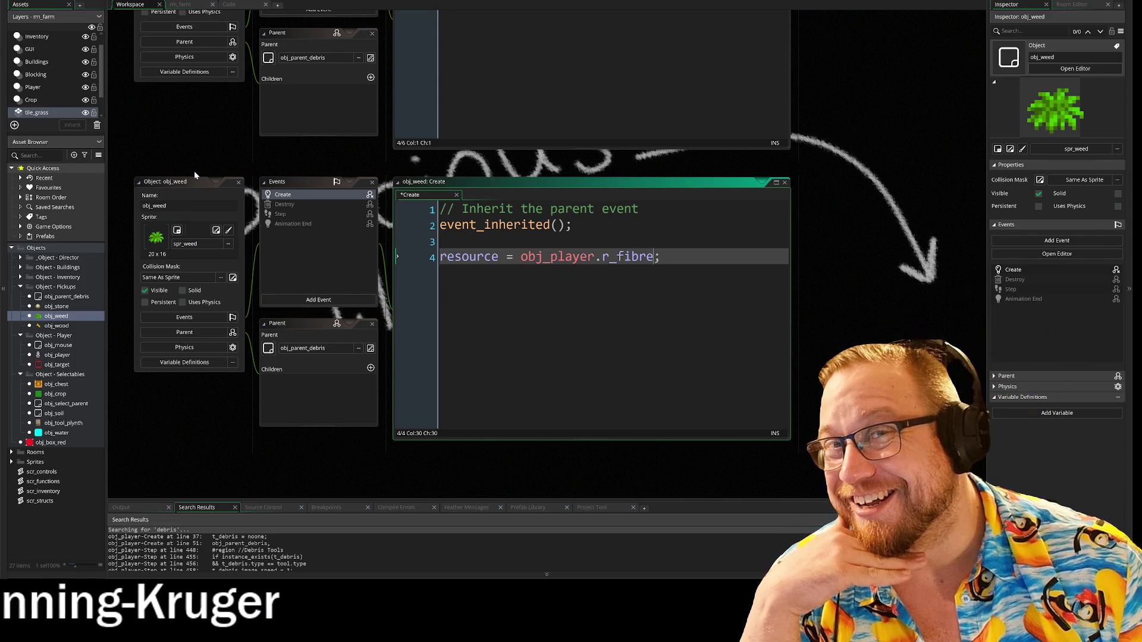
pyautogui.scroll(-3, 141, 360)
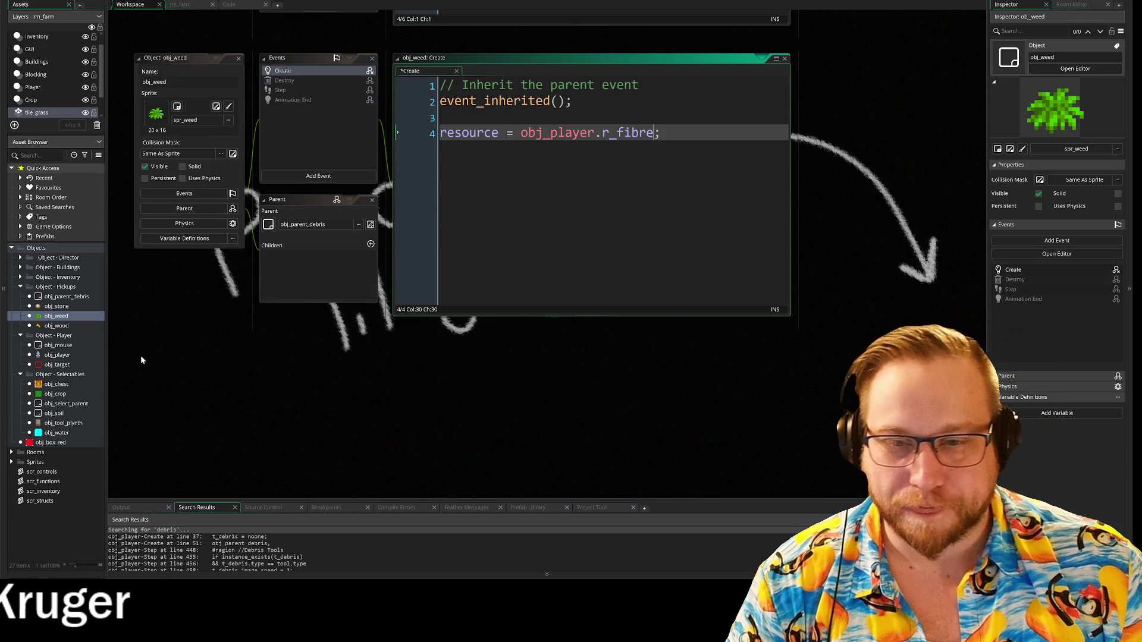
# - Add an inherited Create event to obj_wood containing resource = obj_player.r_wood
pyautogui.doubleClick(53, 326)
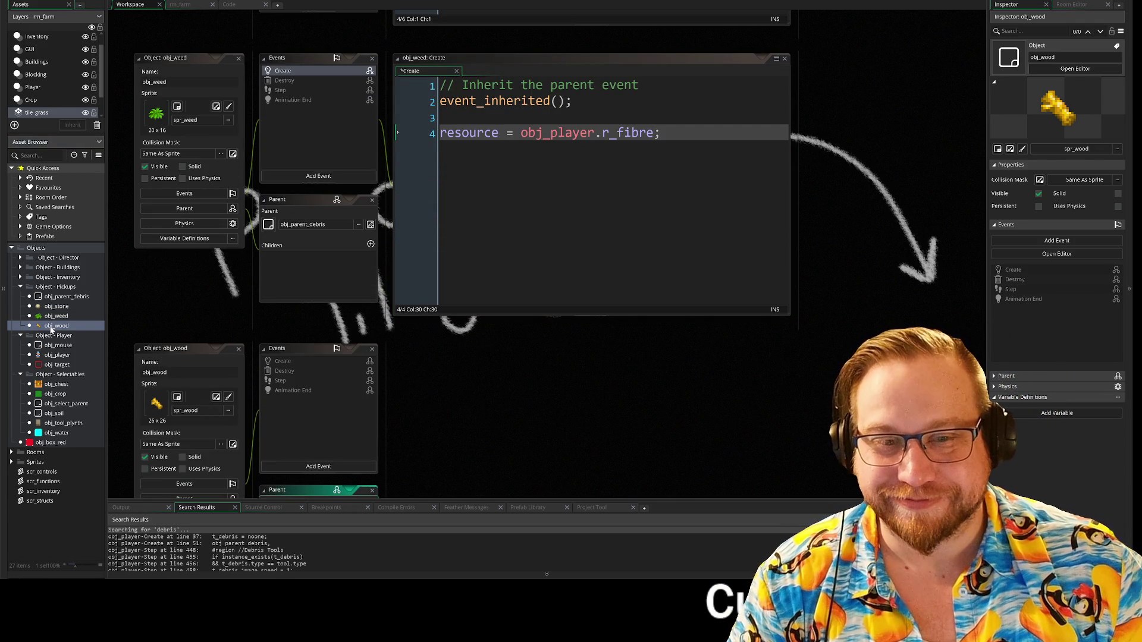
pyautogui.rightClick(300, 363)
pyautogui.click(325, 374)
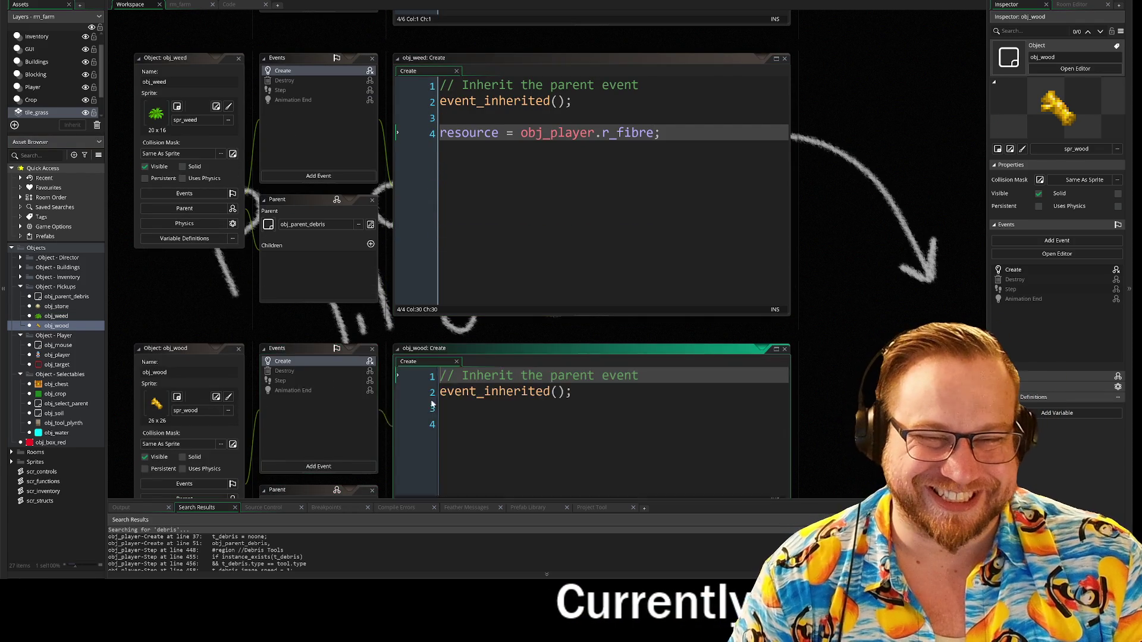
pyautogui.hotkey('ctrl', 'v')
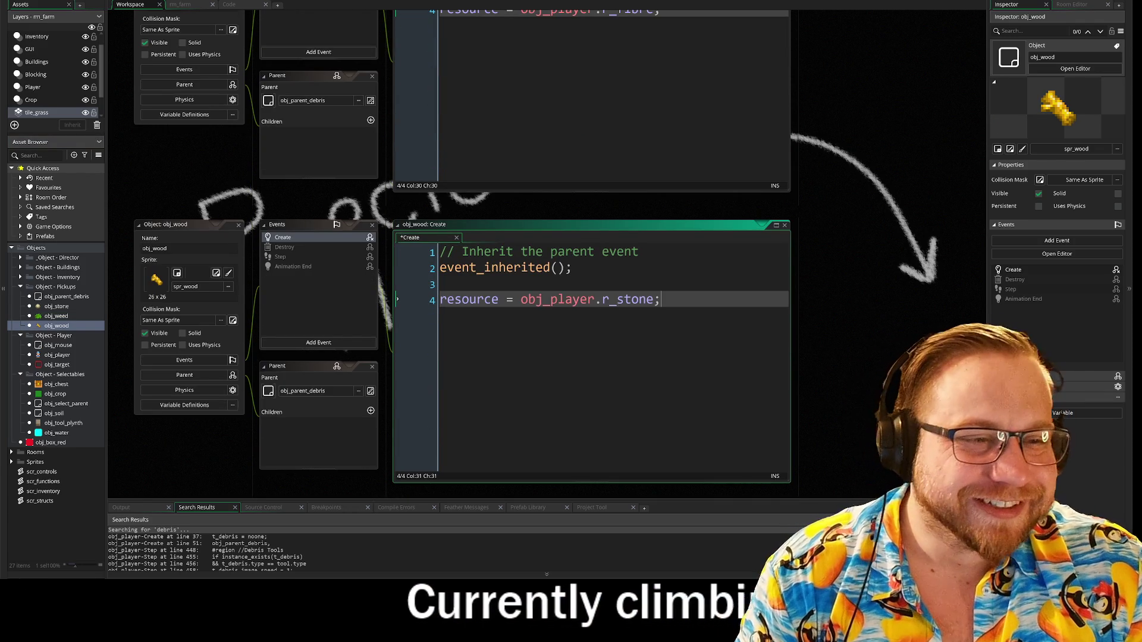
pyautogui.moveTo(642, 304); pyautogui.dragTo(648, 306)
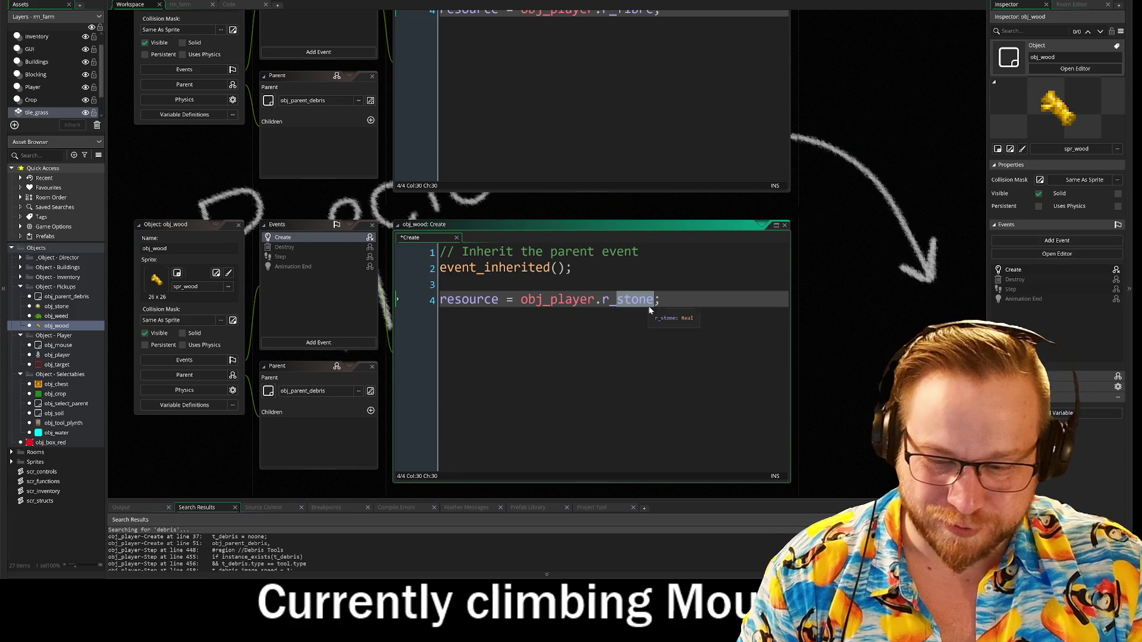
pyautogui.write('w')
pyautogui.click(678, 312)
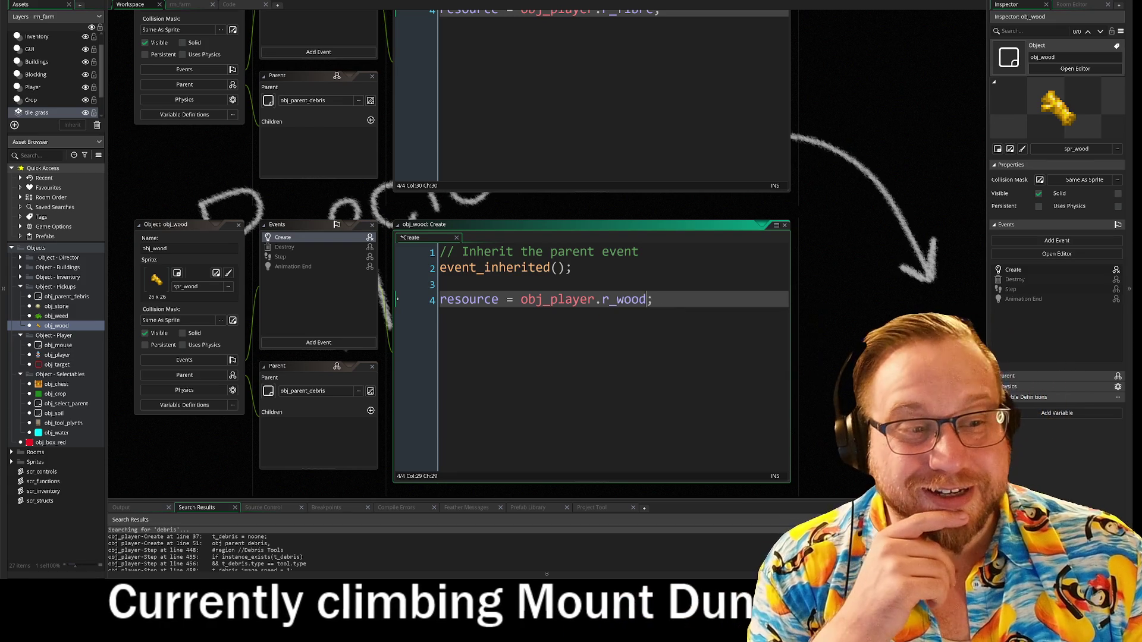
pyautogui.scroll(-3, 203, 216)
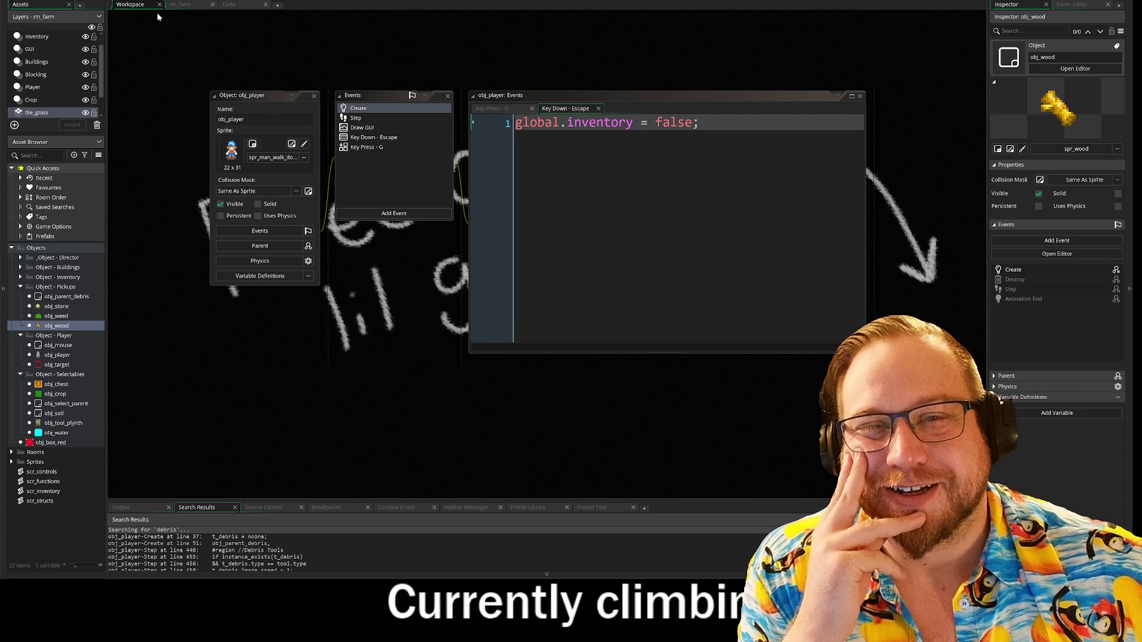
# - Move between the rm_farm room and obj_player's code views, re-centring the workspace on obj_player's windows
pyautogui.click(182, 4)
pyautogui.click(232, 5)
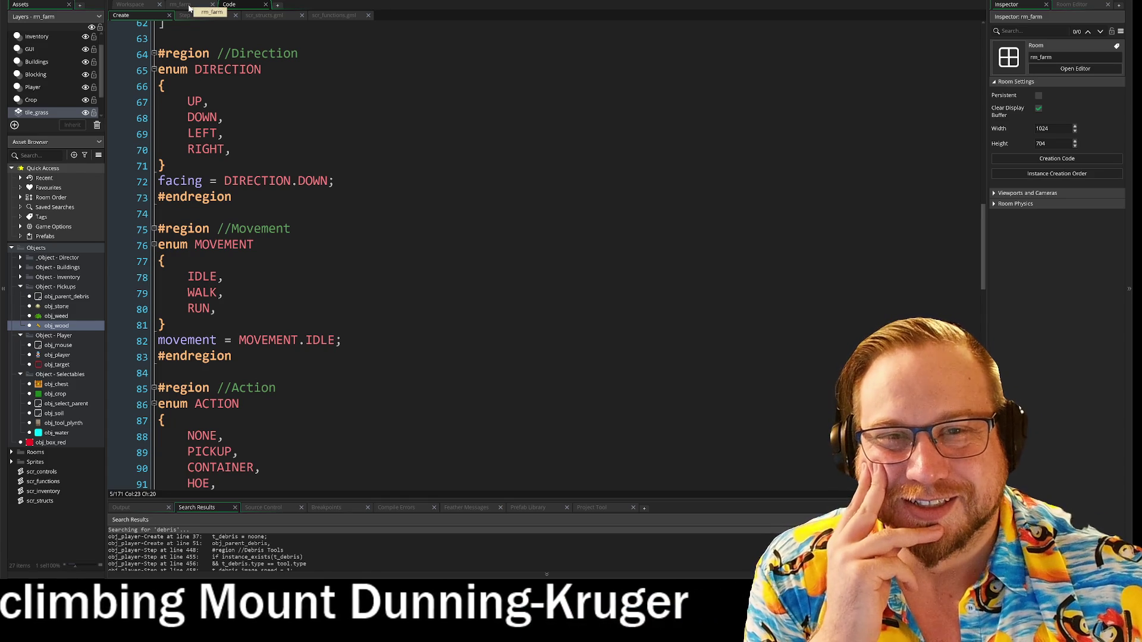
pyautogui.click(189, 7)
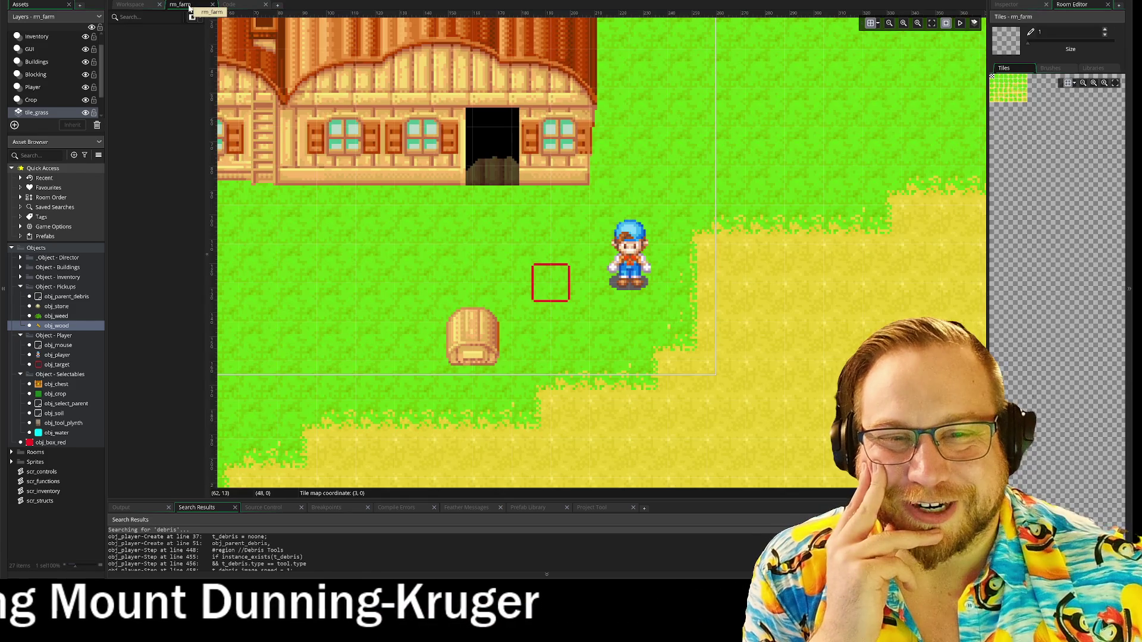
pyautogui.click(125, 7)
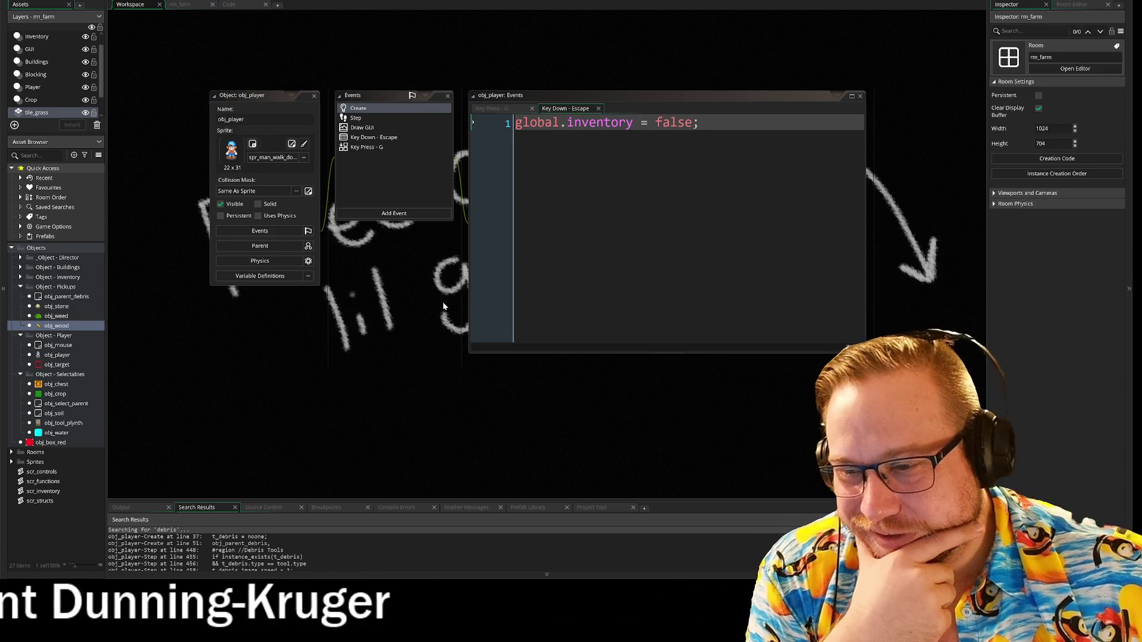
pyautogui.moveTo(393, 323); pyautogui.dragTo(314, 276)
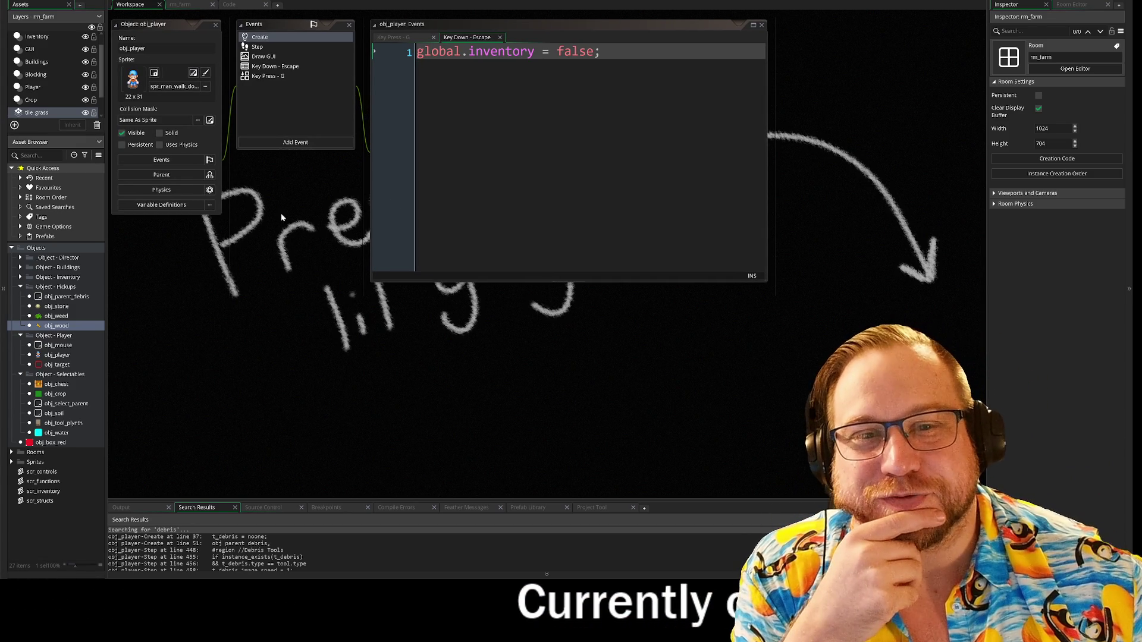
pyautogui.click(184, 6)
pyautogui.click(239, 7)
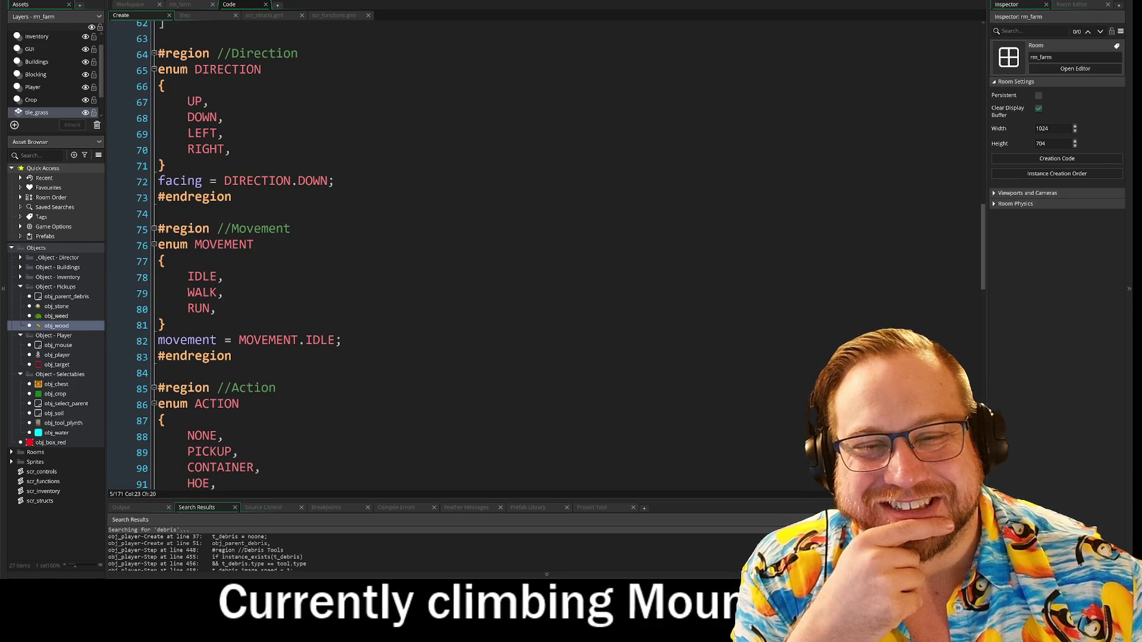
pyautogui.scroll(-9, 536, 255)
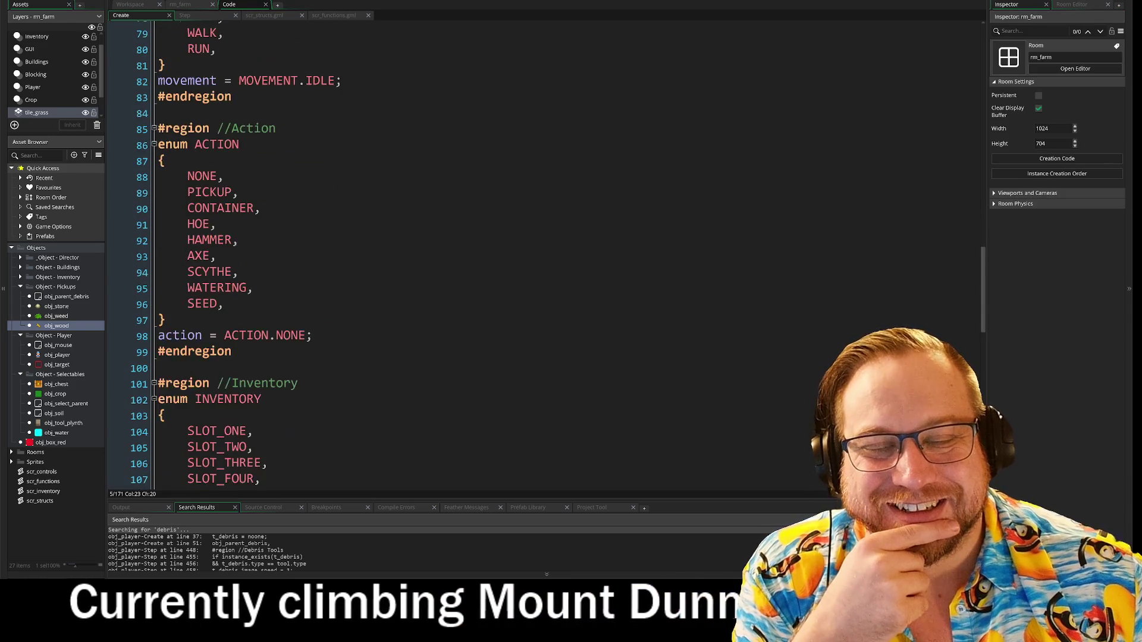
pyautogui.scroll(12, 535, 256)
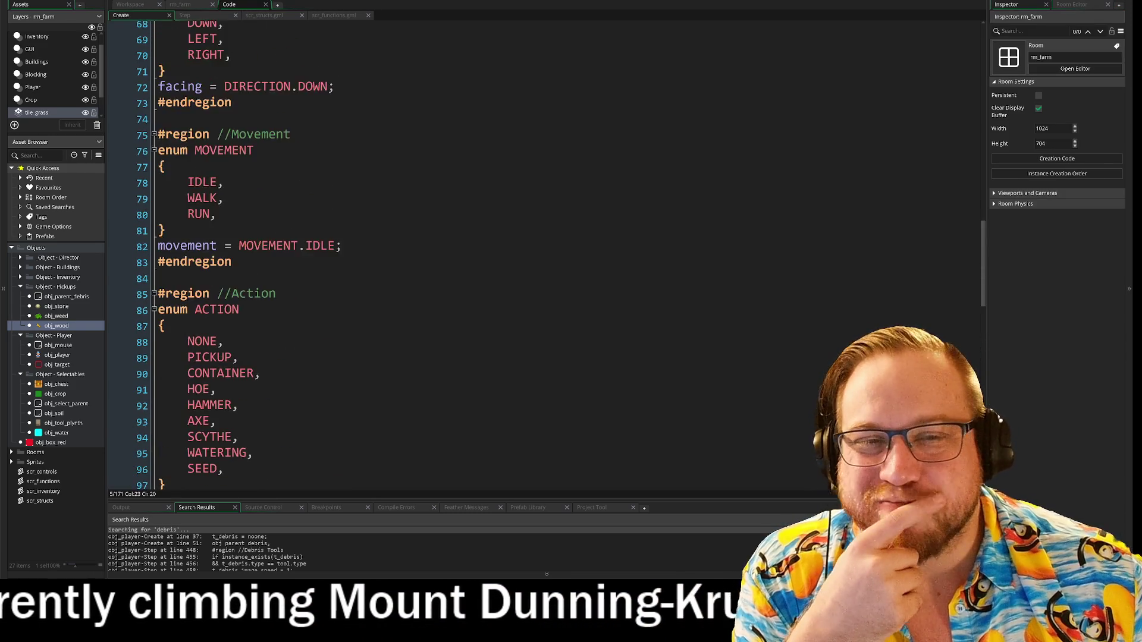
pyautogui.scroll(7, 536, 256)
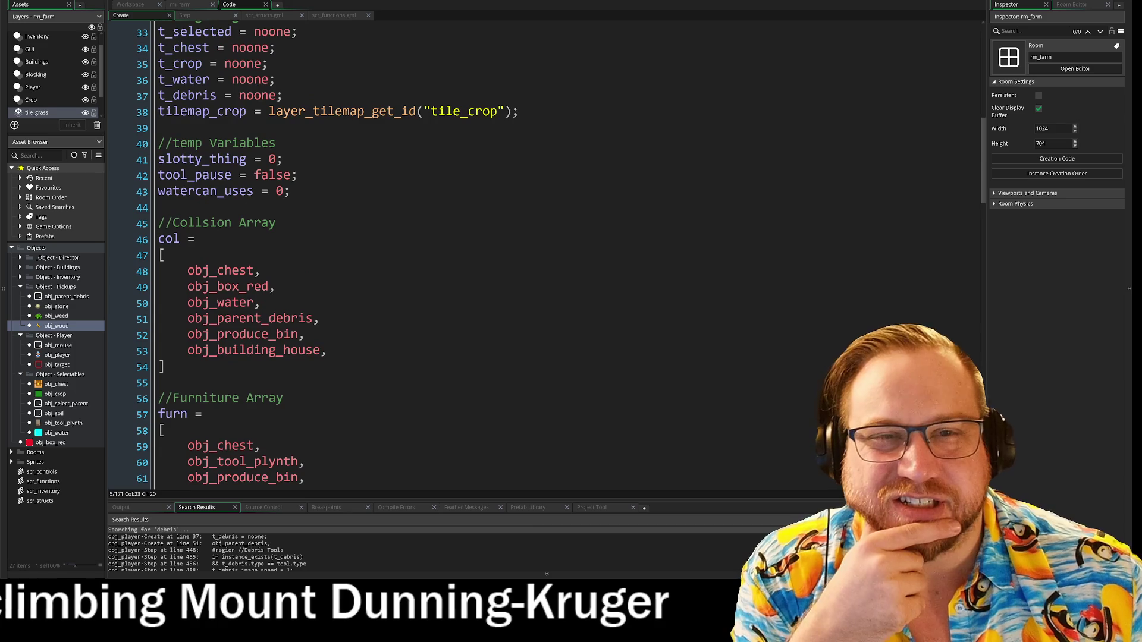
# - Delete the stray indentation on the empty line of scr_structs' axe struct
pyautogui.click(264, 14)
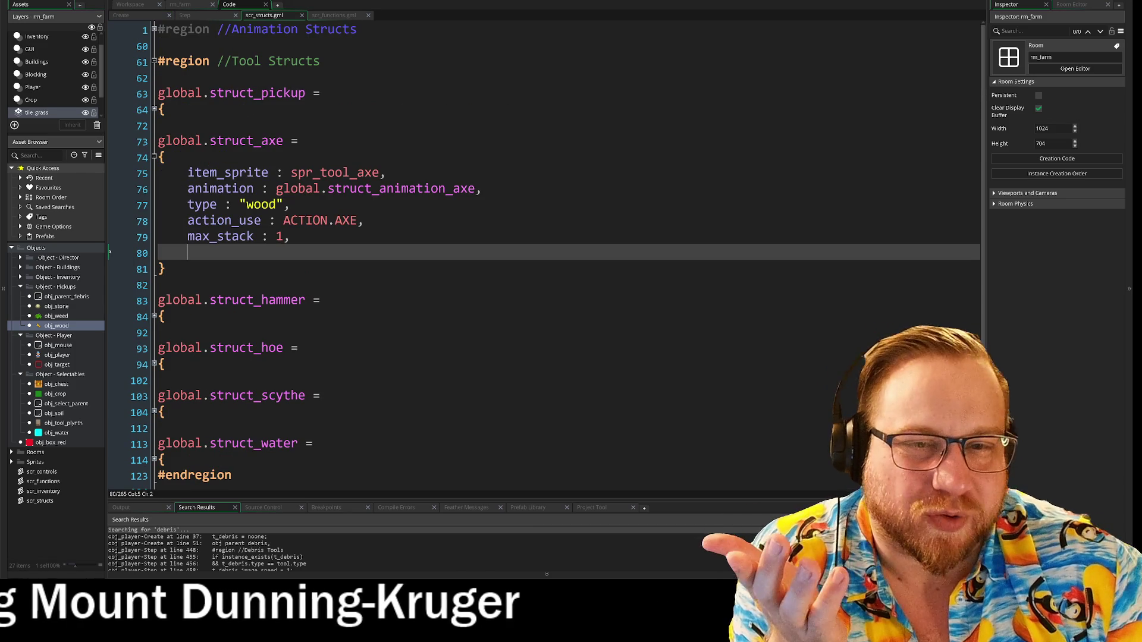
pyautogui.moveTo(188, 254); pyautogui.dragTo(160, 256)
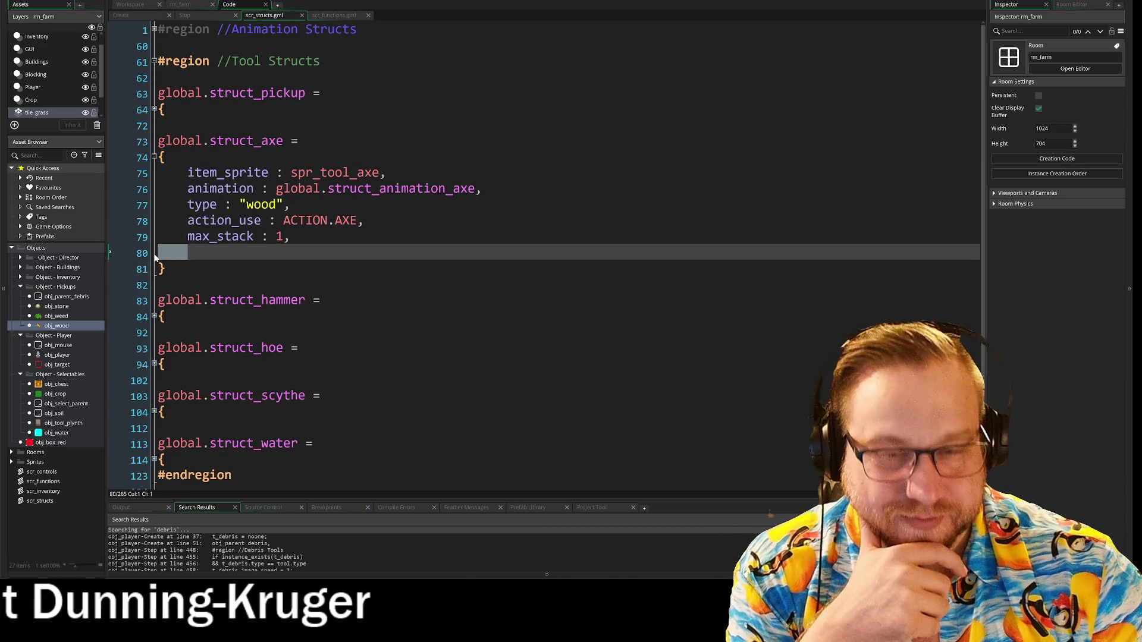
pyautogui.press('BackSpace')
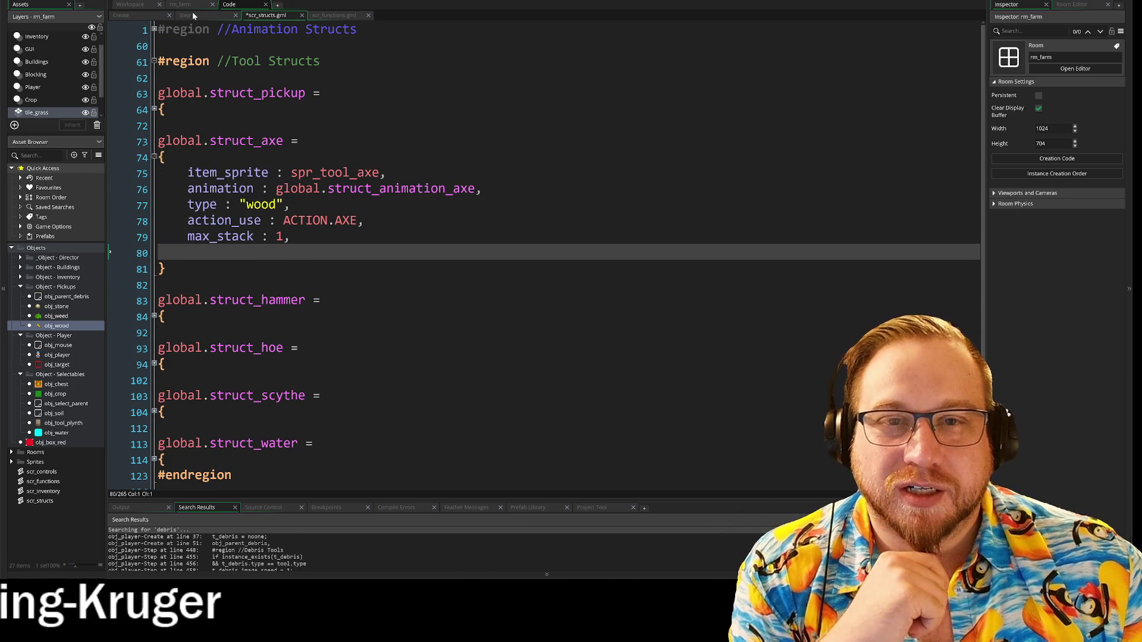
pyautogui.click(185, 16)
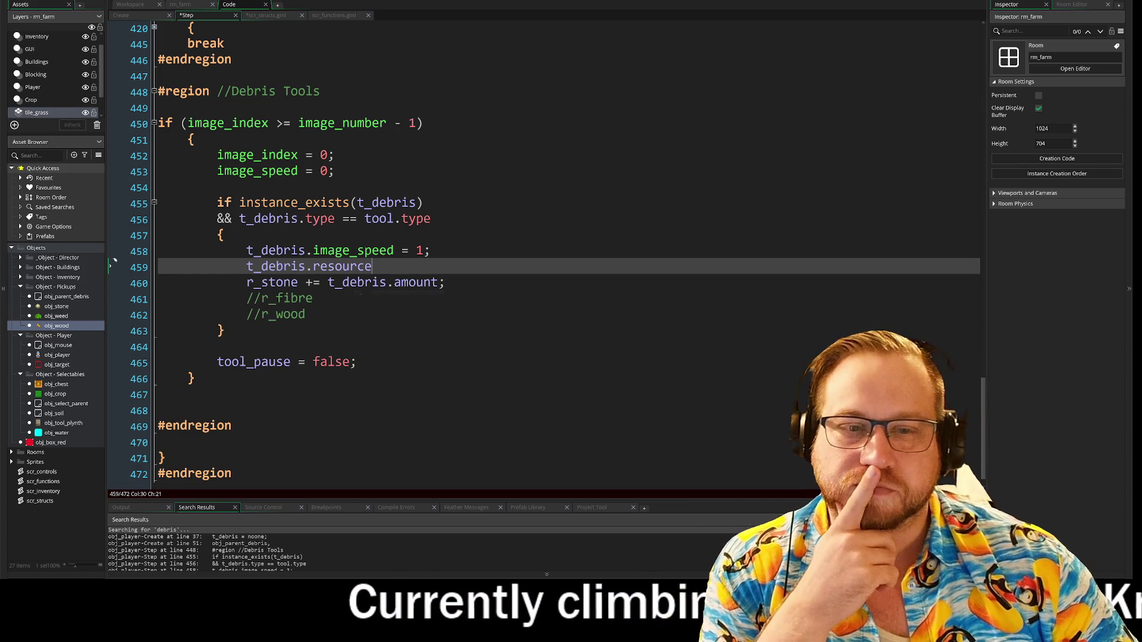
# - Change the amount line to t_debris.resource += t_debris.amount and delete the r_fibre and r_wood comments
pyautogui.moveTo(298, 283); pyautogui.dragTo(157, 283)
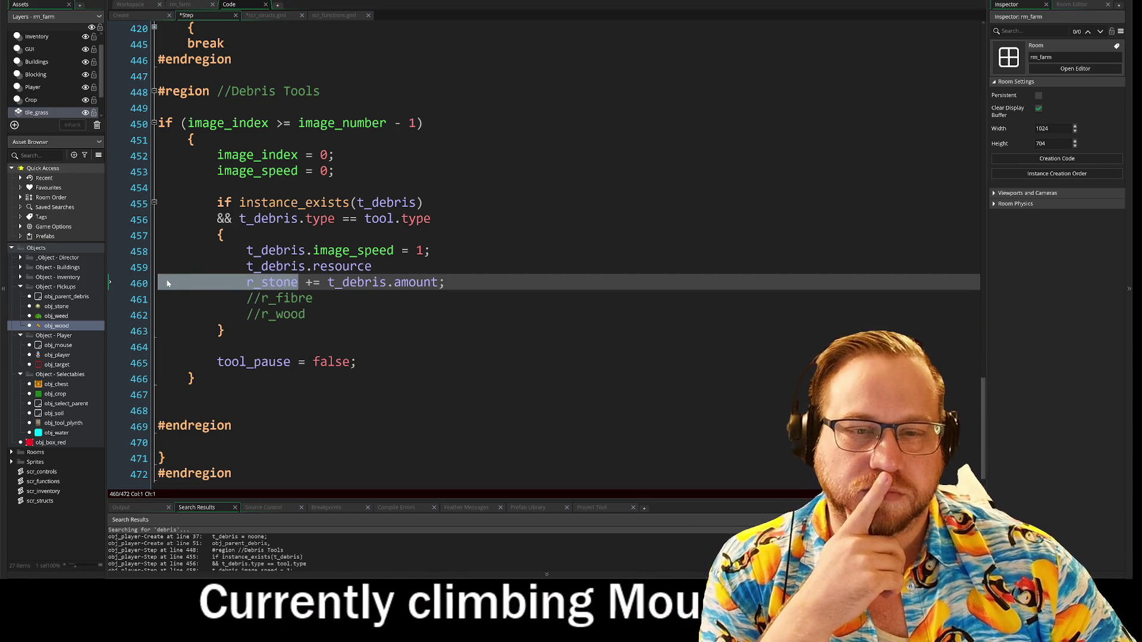
pyautogui.press('BackSpace')
pyautogui.press('BackSpace')
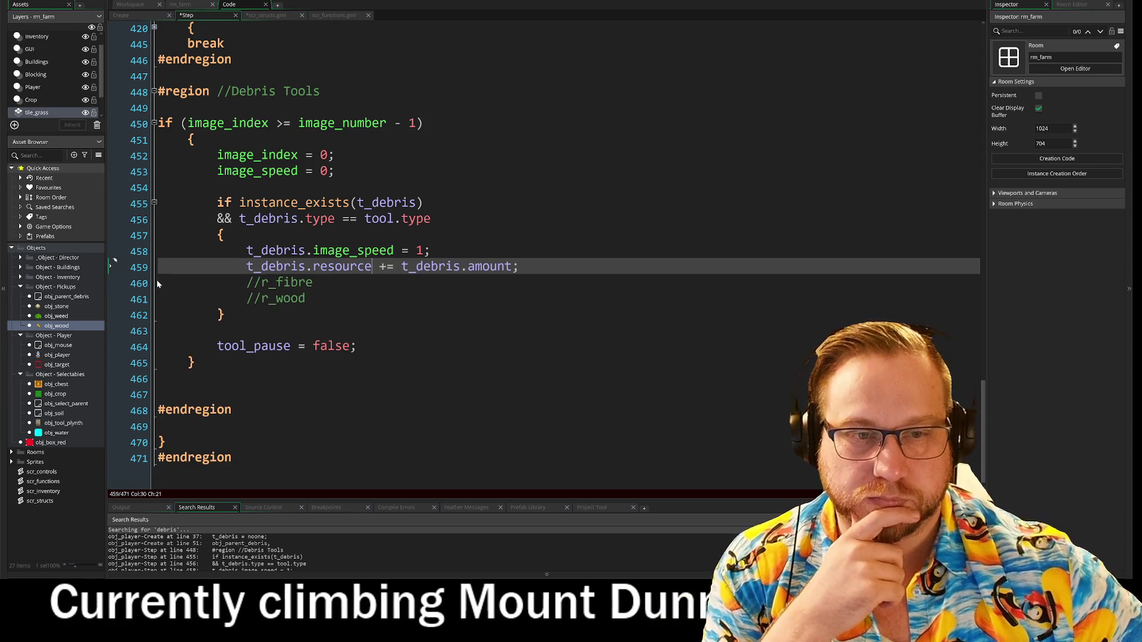
pyautogui.press('End')
pyautogui.hotkey('shift', 'Down')
pyautogui.hotkey('shift', 'Down')
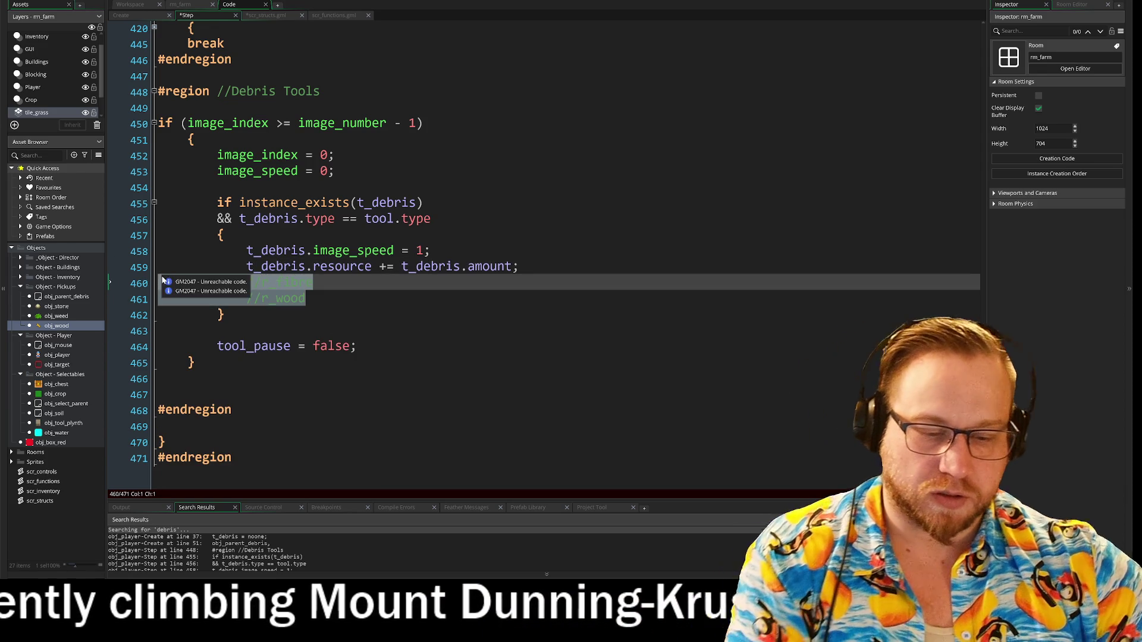
pyautogui.press('BackSpace')
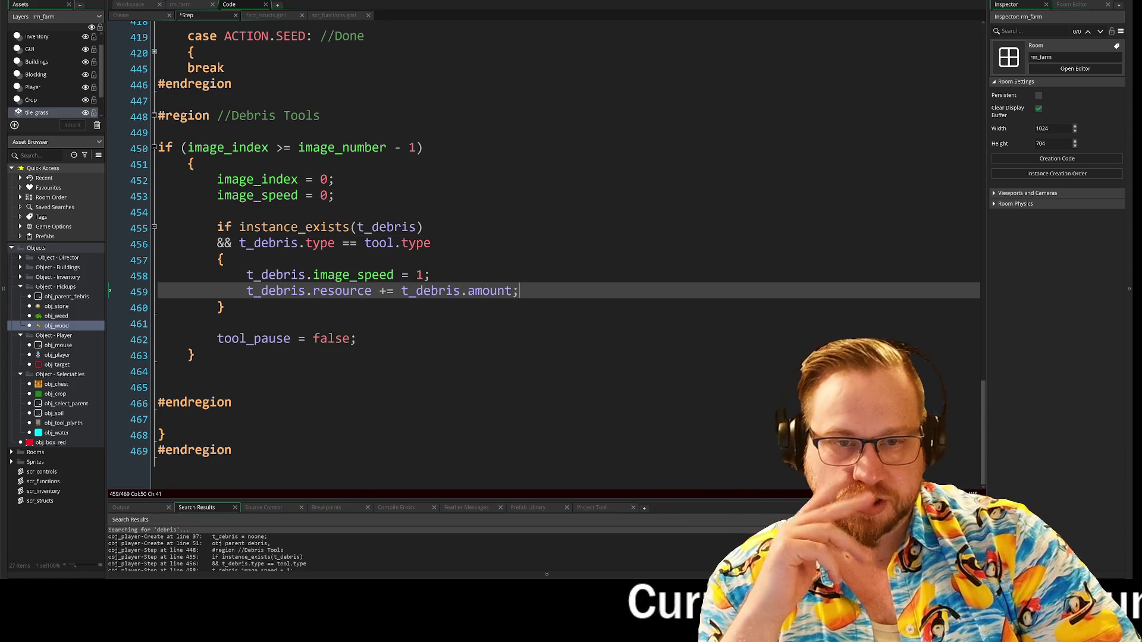
# - Review the t_debris references, the tool type check and the debris animation line
pyautogui.click(307, 276)
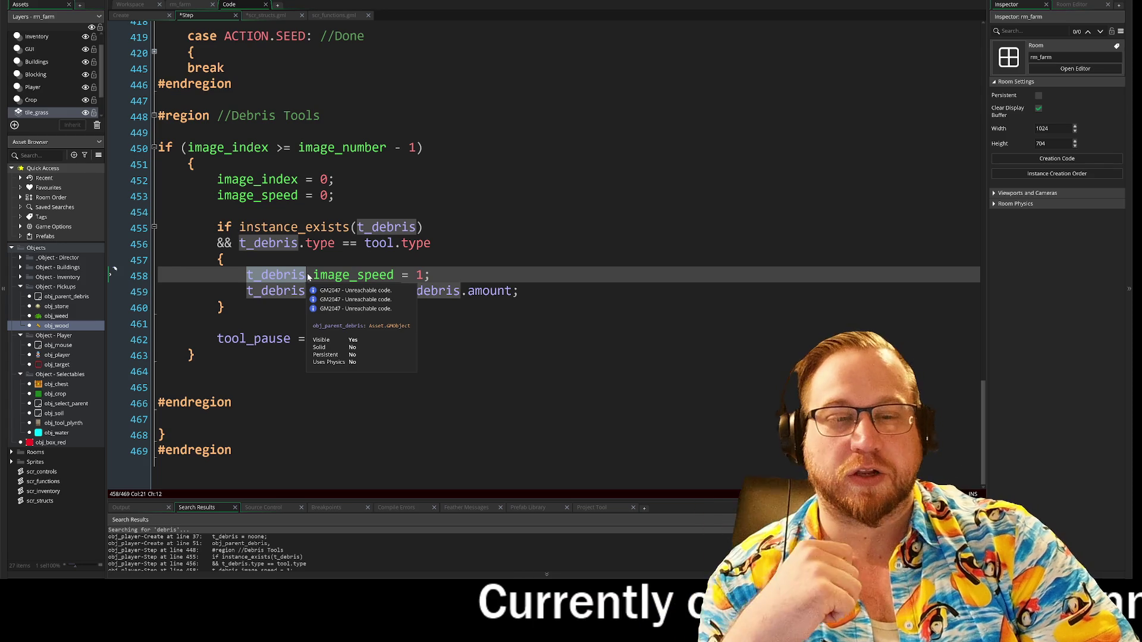
pyautogui.click(258, 293)
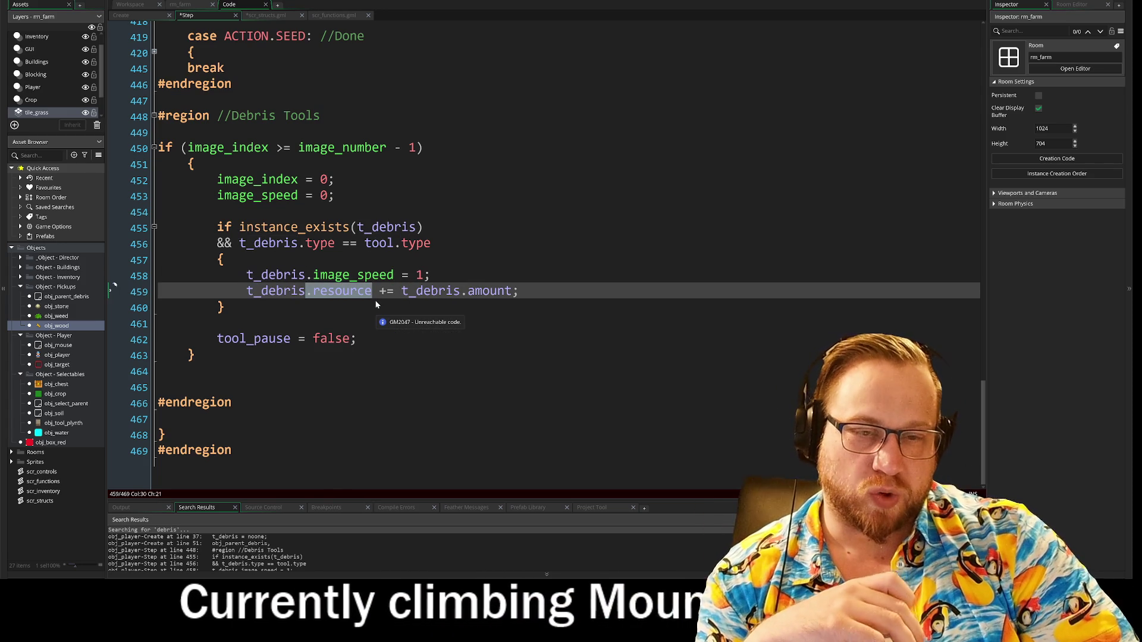
pyautogui.press('Left')
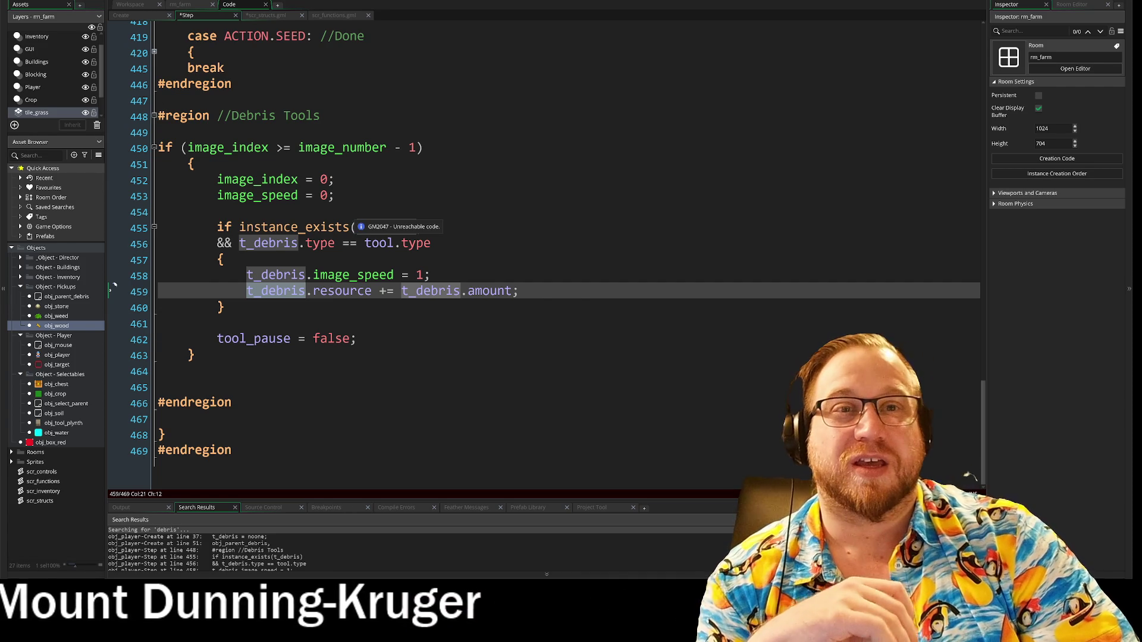
pyautogui.click(613, 244)
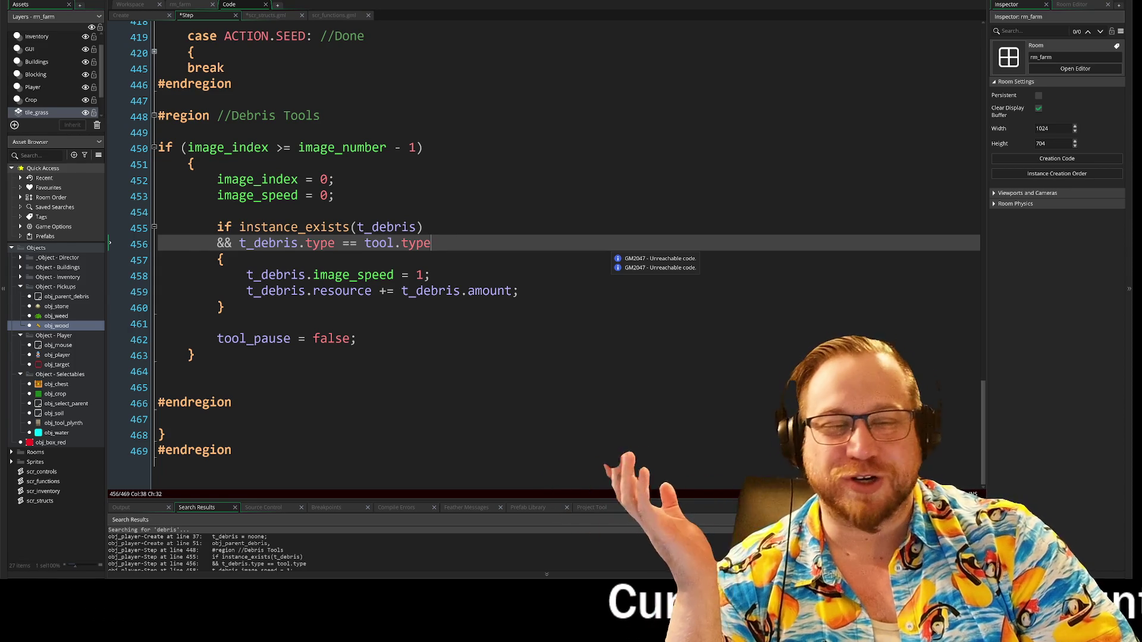
pyautogui.click(430, 275)
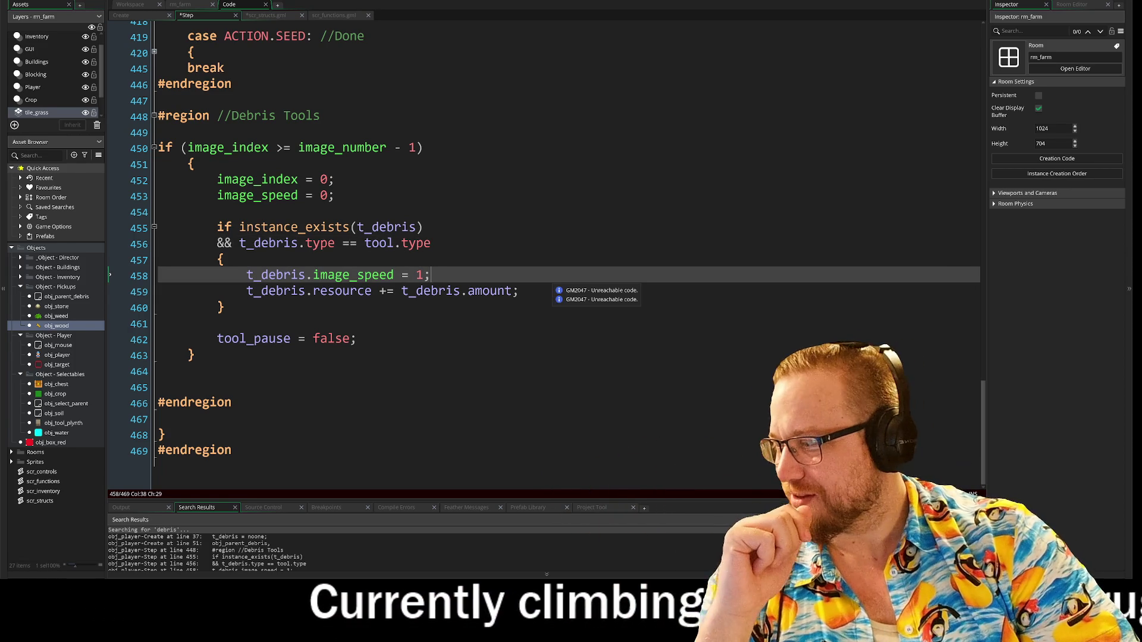
pyautogui.press('Down')
pyautogui.press('Up')
pyautogui.press('Up')
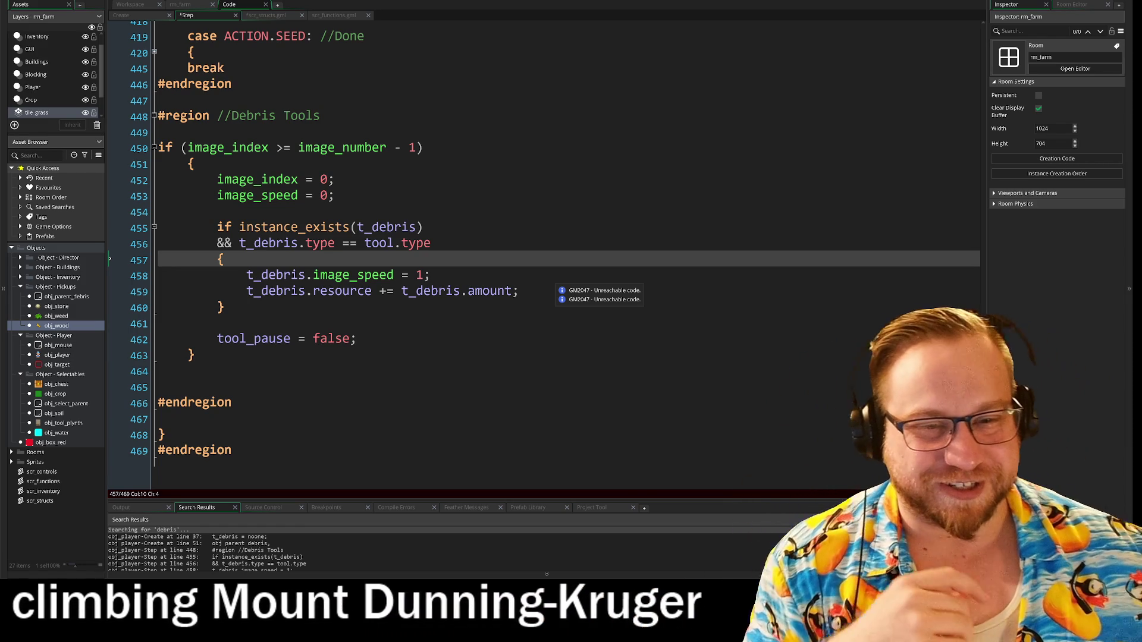
pyautogui.click(532, 291)
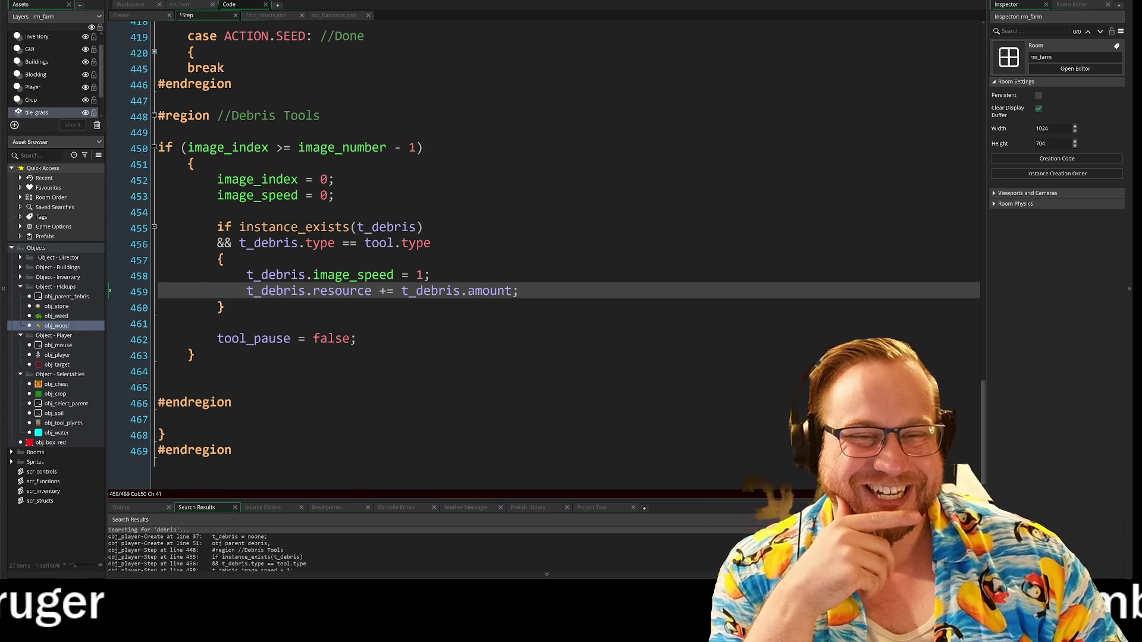
pyautogui.click(217, 324)
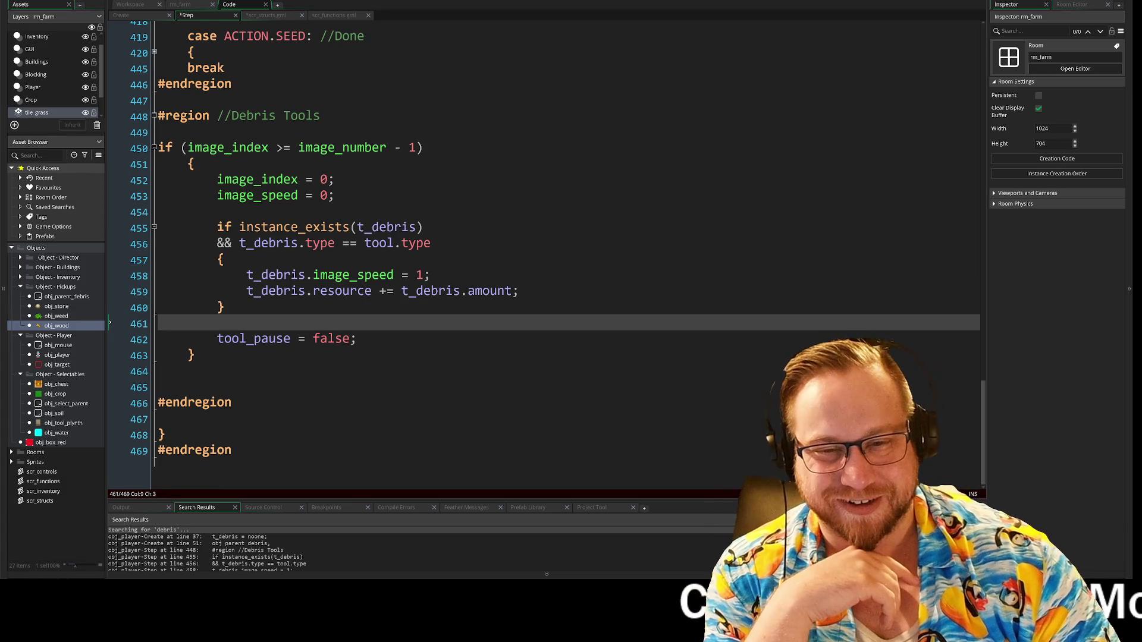
pyautogui.press('BackSpace')
pyautogui.press('BackSpace')
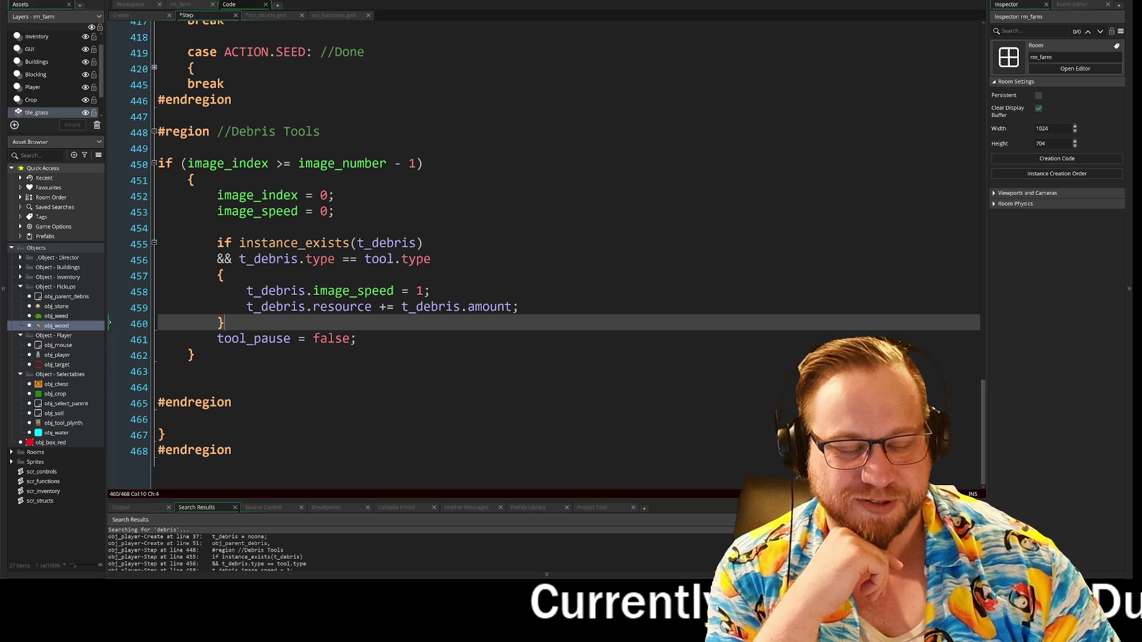
pyautogui.press('Return')
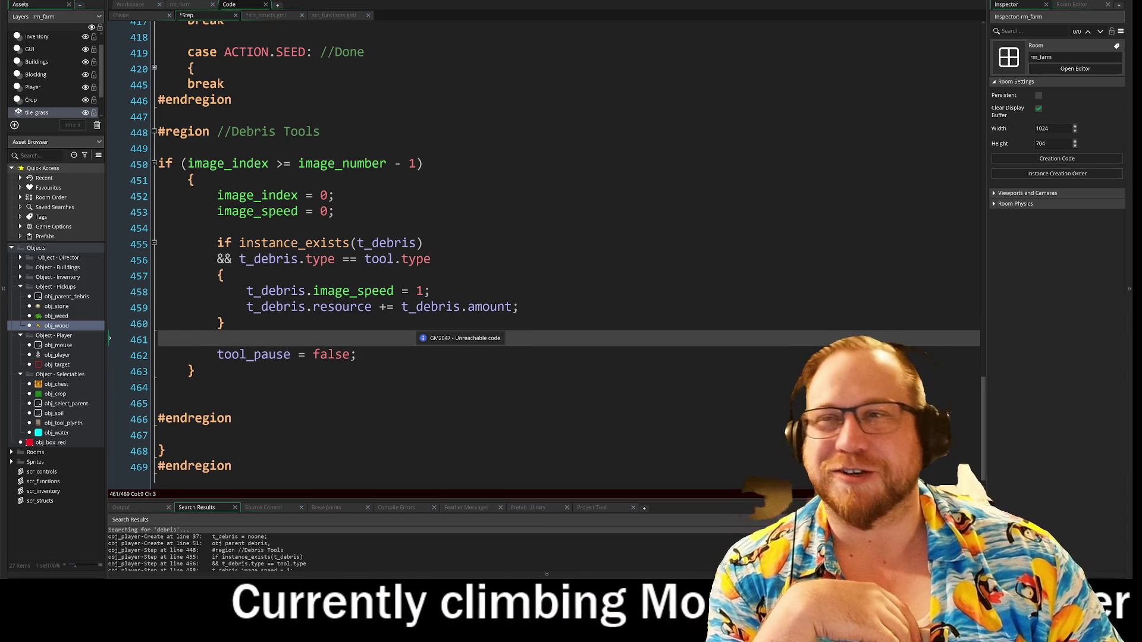
pyautogui.click(357, 354)
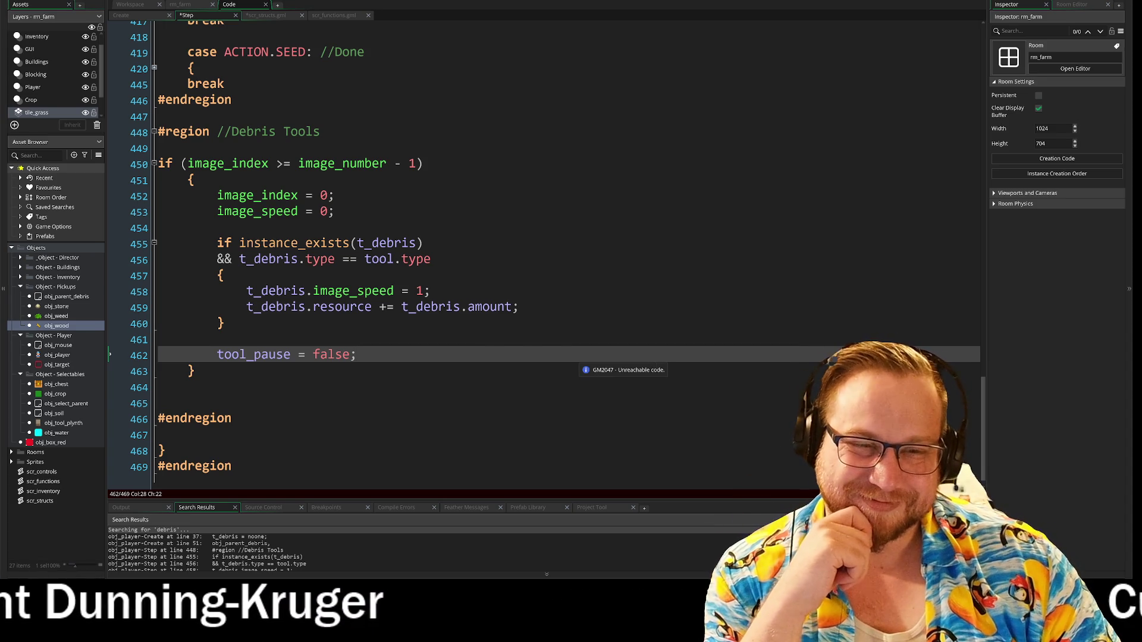
pyautogui.press('Up')
pyautogui.press('Down')
pyautogui.press('Up')
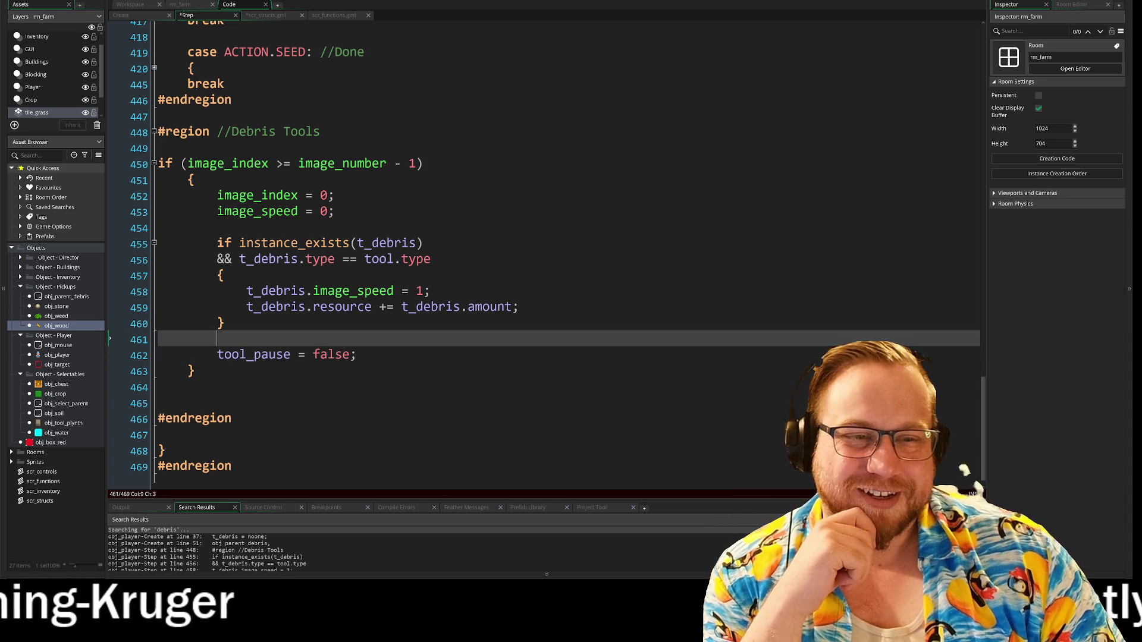
pyautogui.press('Up')
pyautogui.press('Up')
pyautogui.press('End')
pyautogui.press('Up')
pyautogui.press('Up')
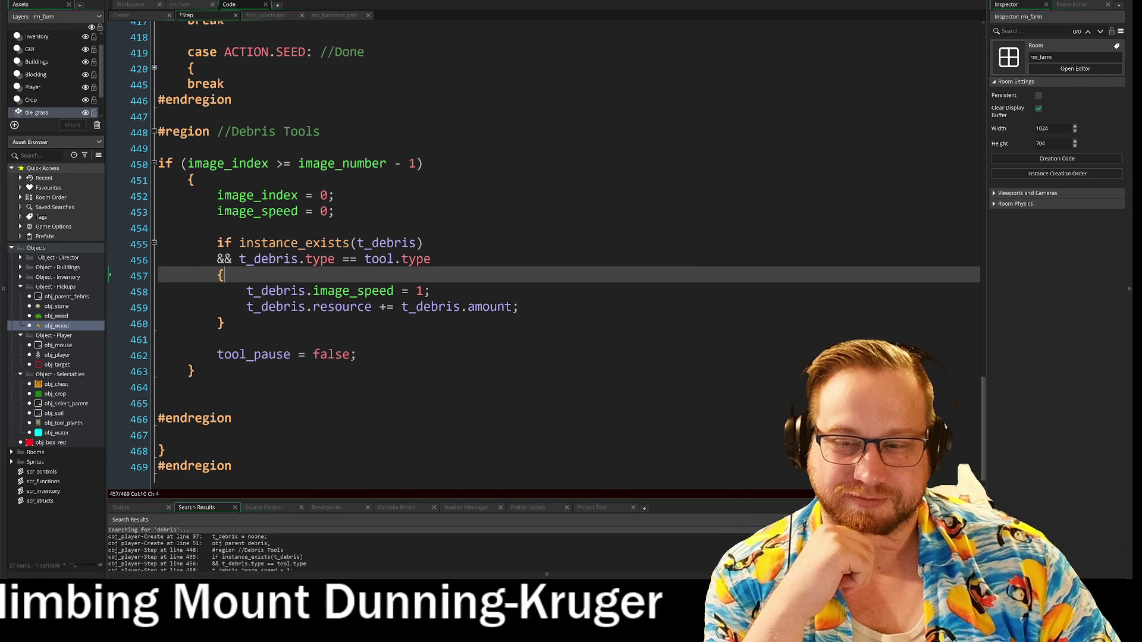
pyautogui.click(217, 340)
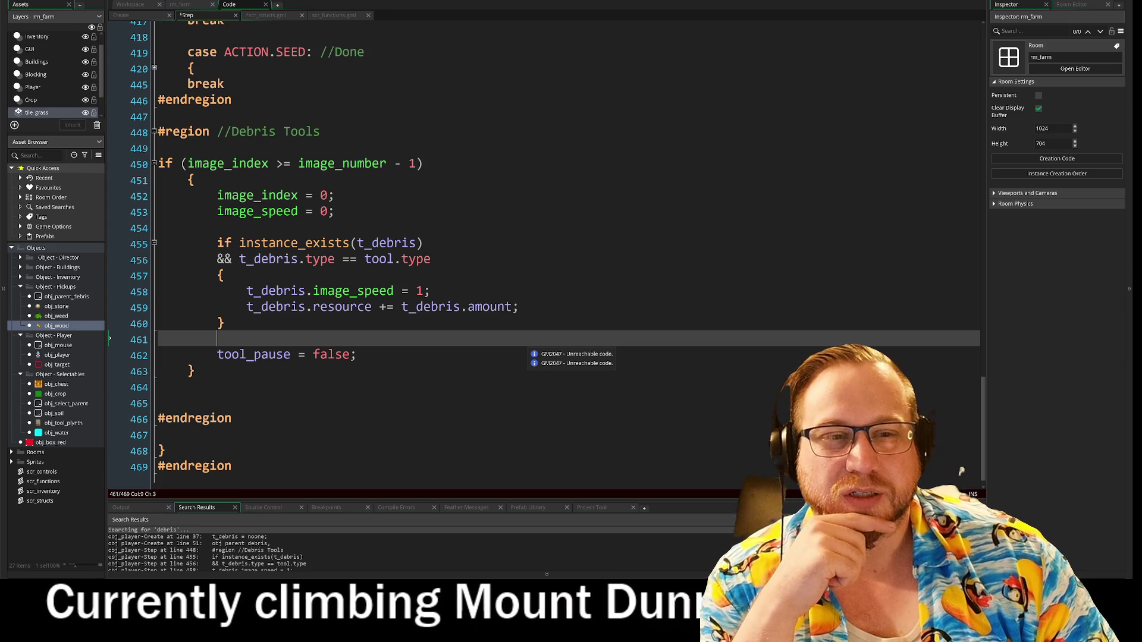
pyautogui.click(225, 275)
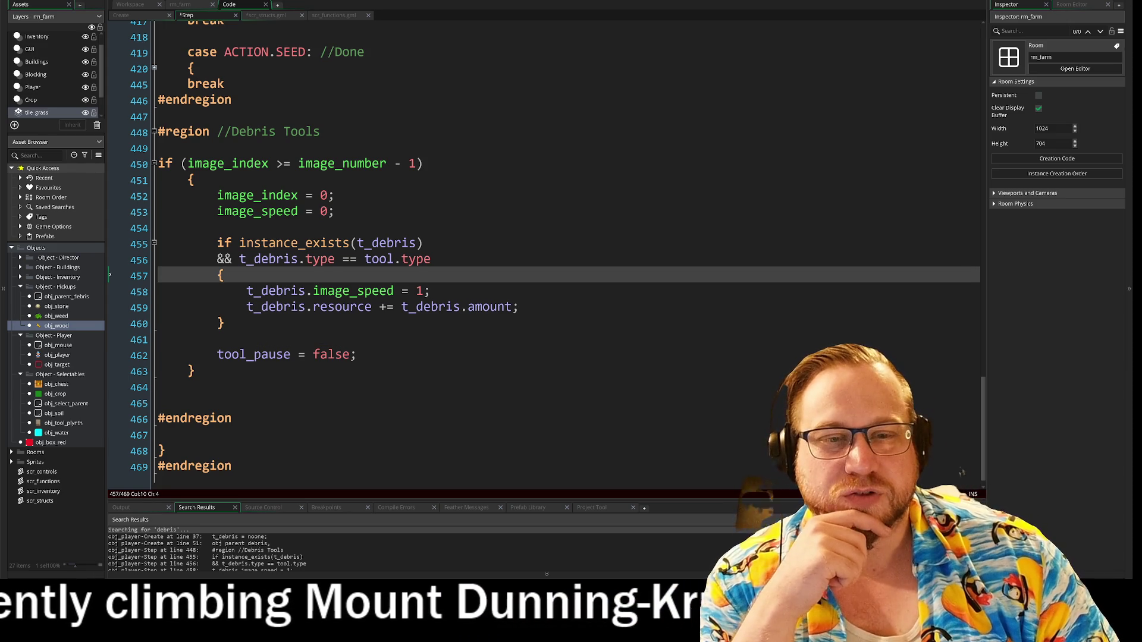
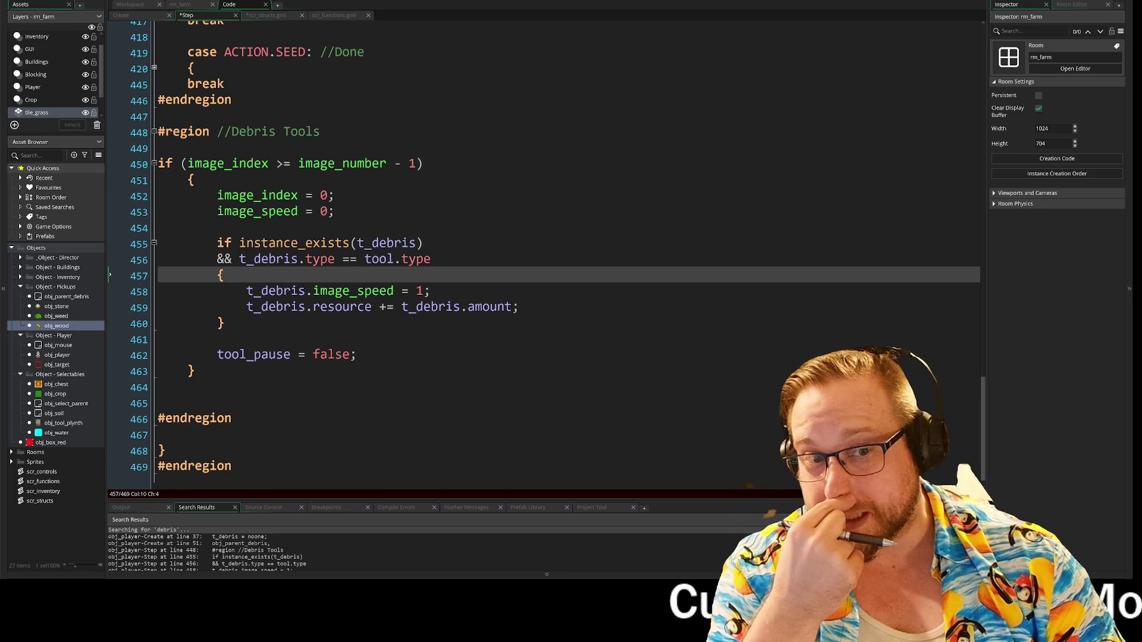
# - Remove the indentation on blank line 449 under Debris Tools
pyautogui.click(217, 228)
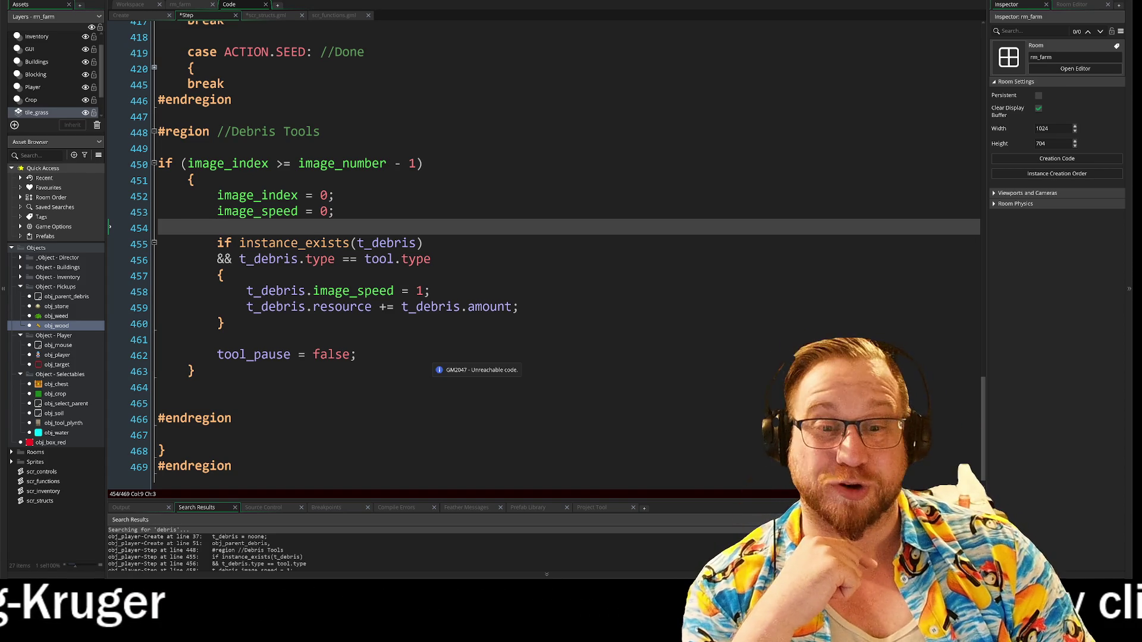
pyautogui.click(217, 339)
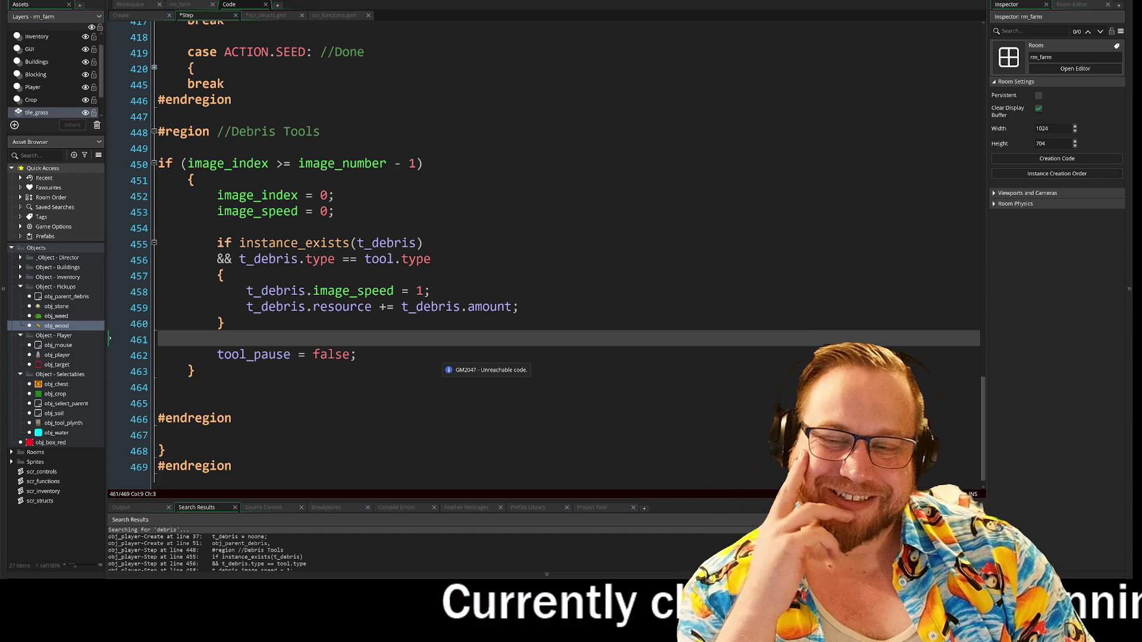
pyautogui.click(357, 355)
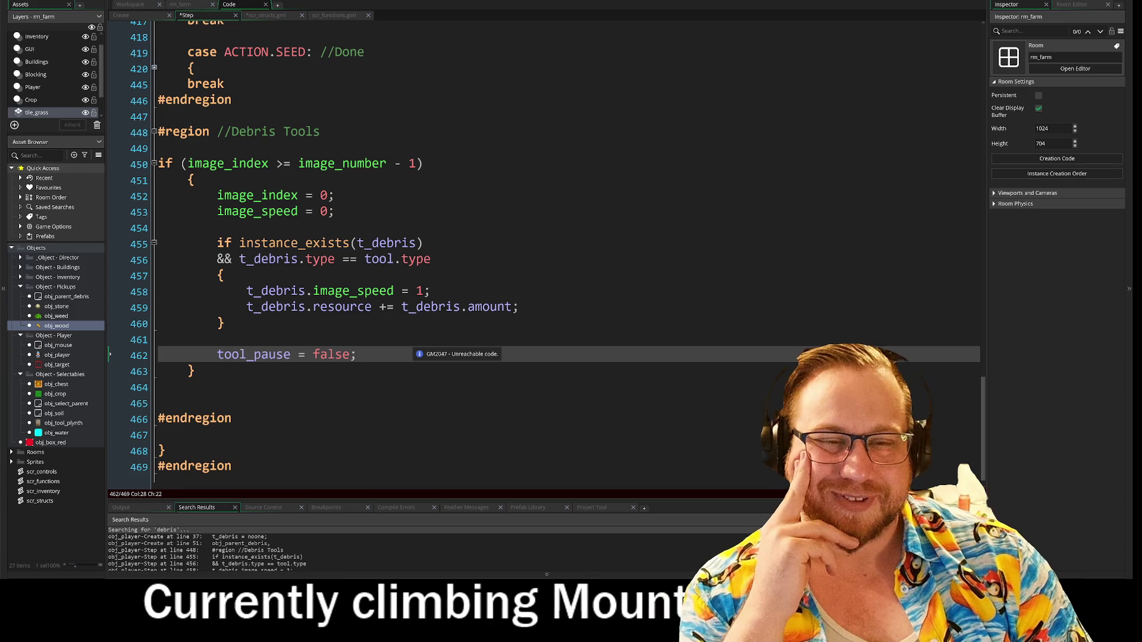
pyautogui.click(518, 307)
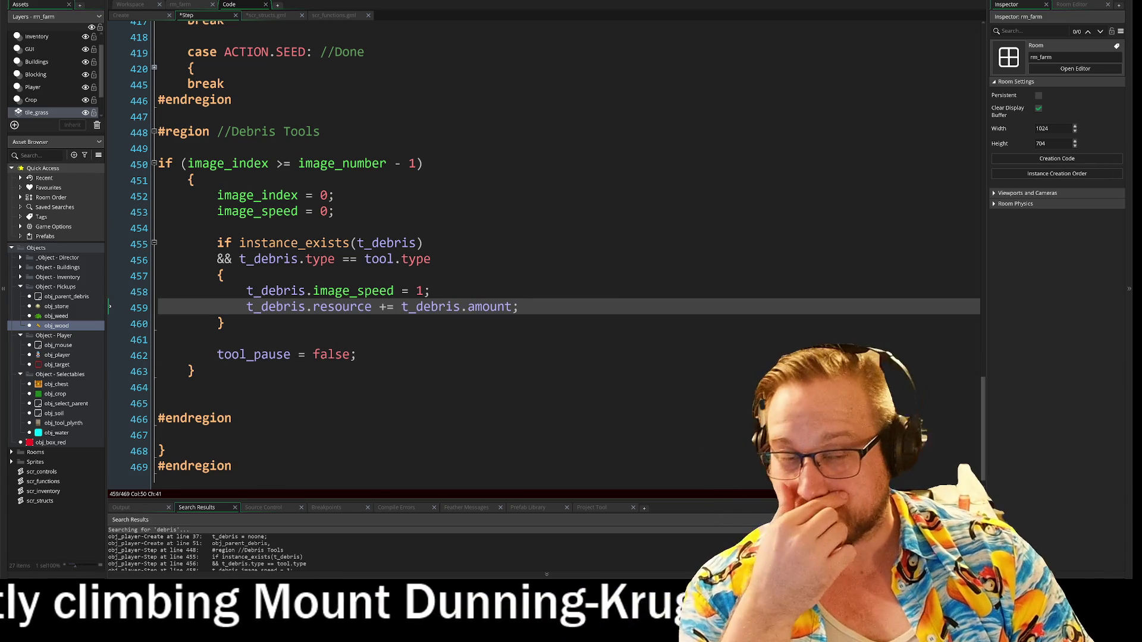
pyautogui.click(188, 148)
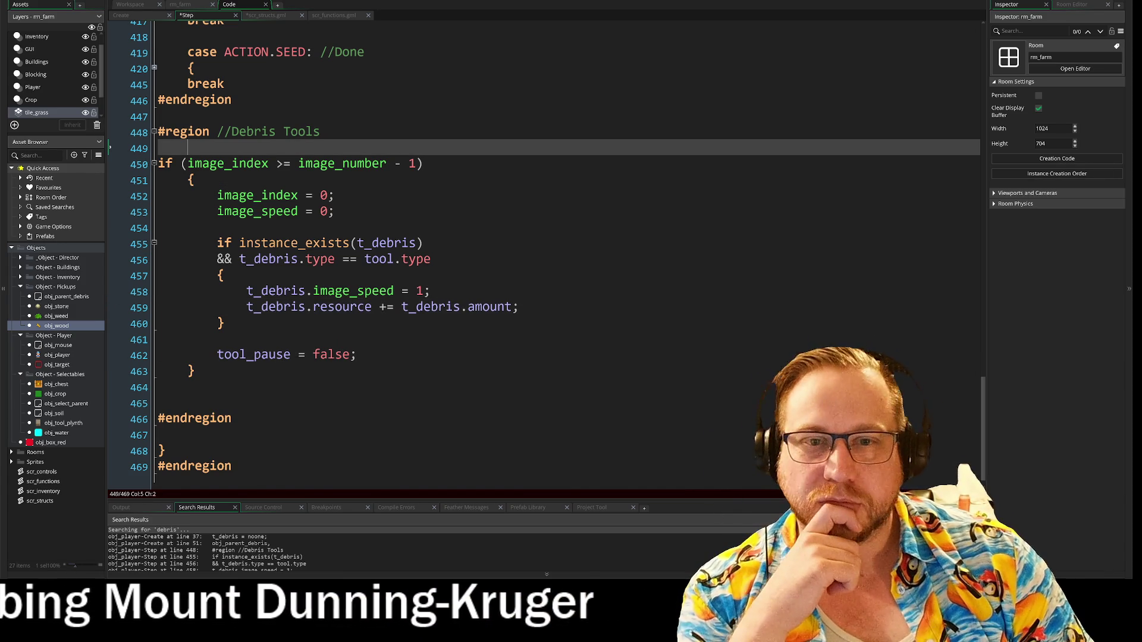
pyautogui.press('BackSpace')
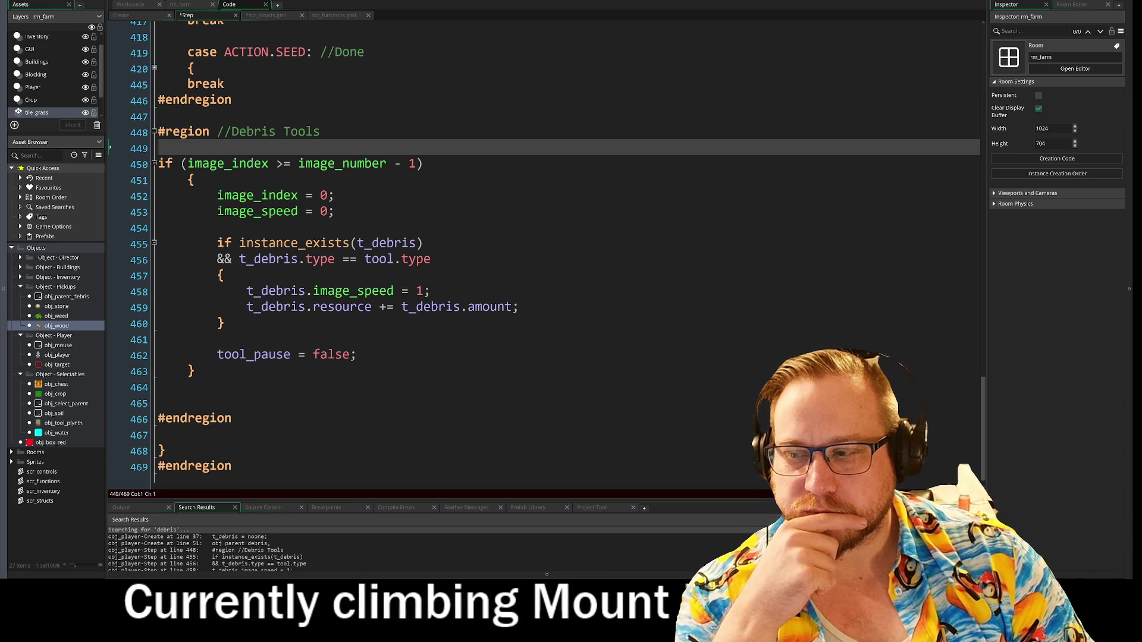
pyautogui.click(355, 355)
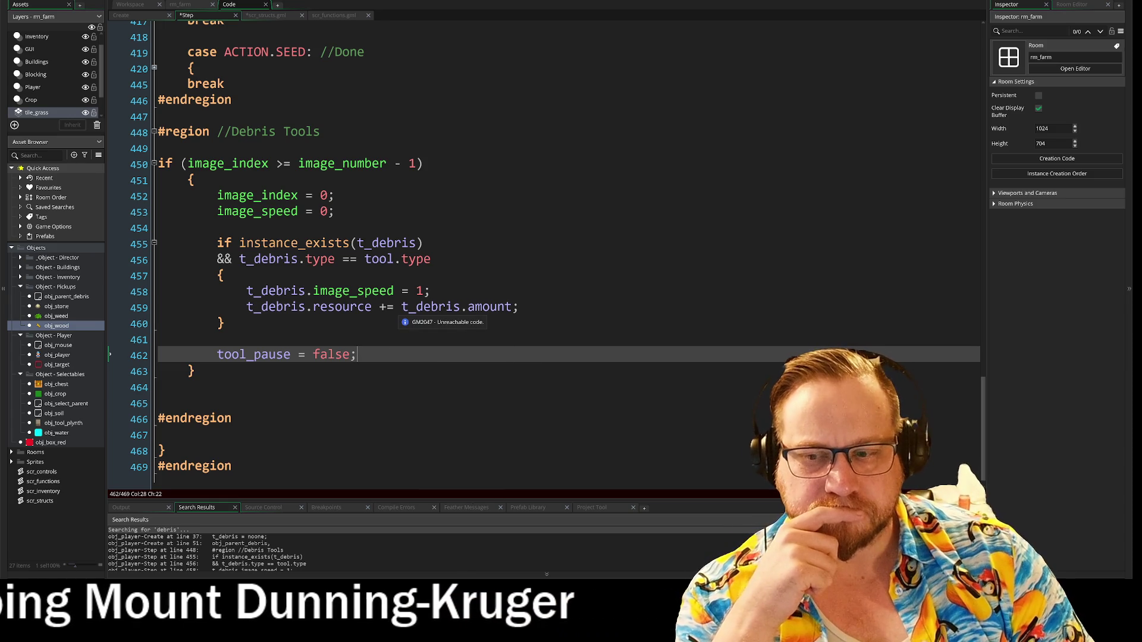
# - Scroll through the Step code, briefly expanding and collapsing the Tool Cycling region
pyautogui.scroll(7, 416, 268)
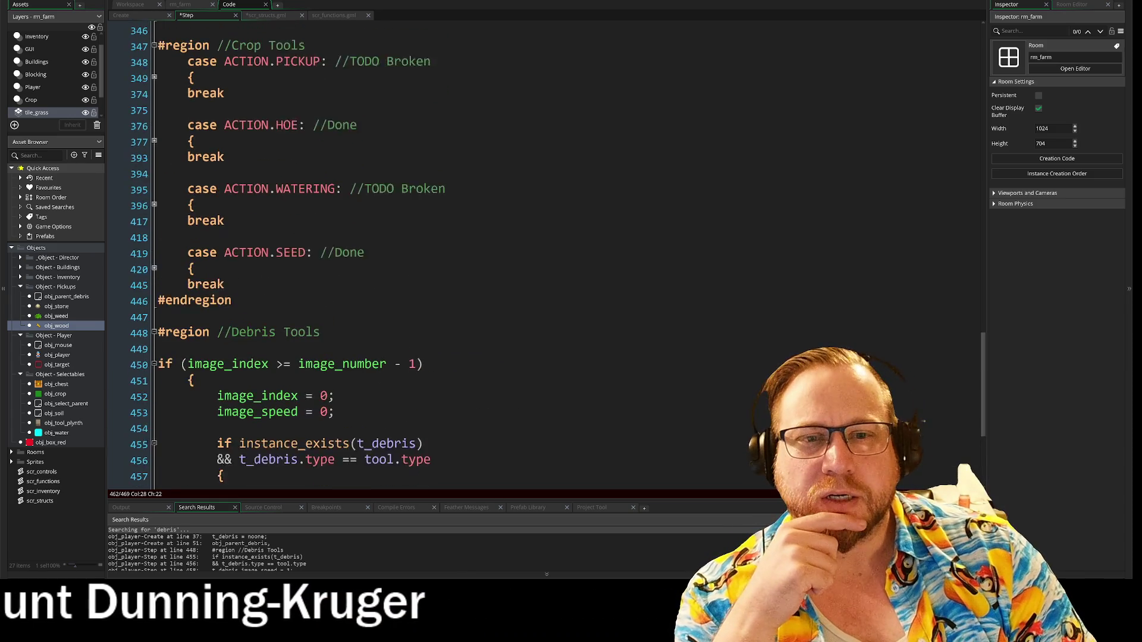
pyautogui.scroll(12, 417, 256)
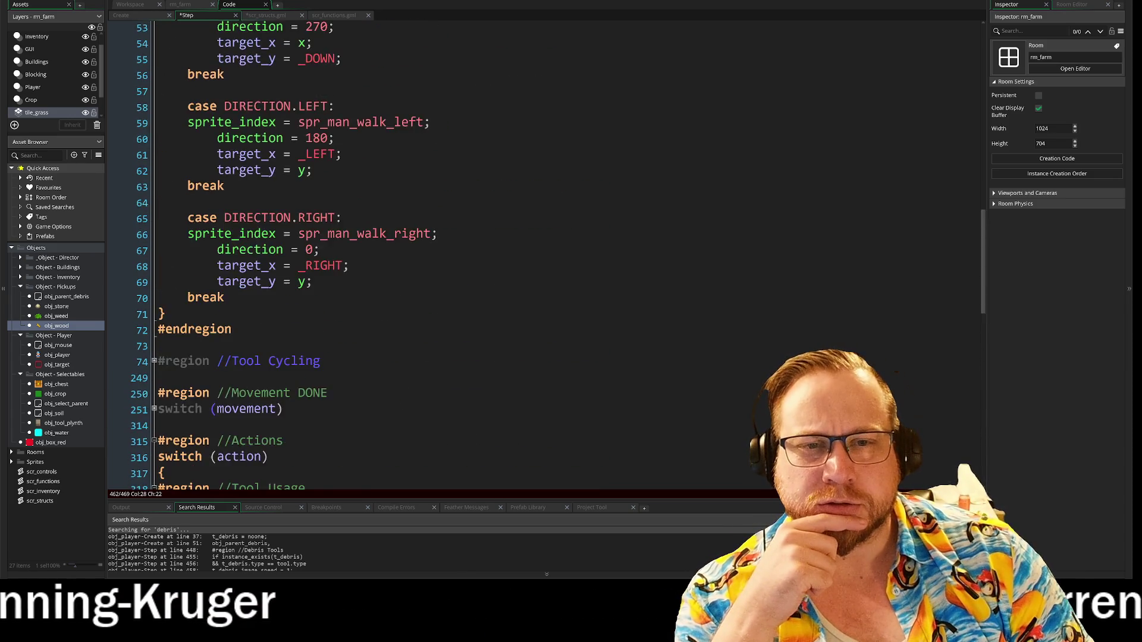
pyautogui.scroll(10, 417, 256)
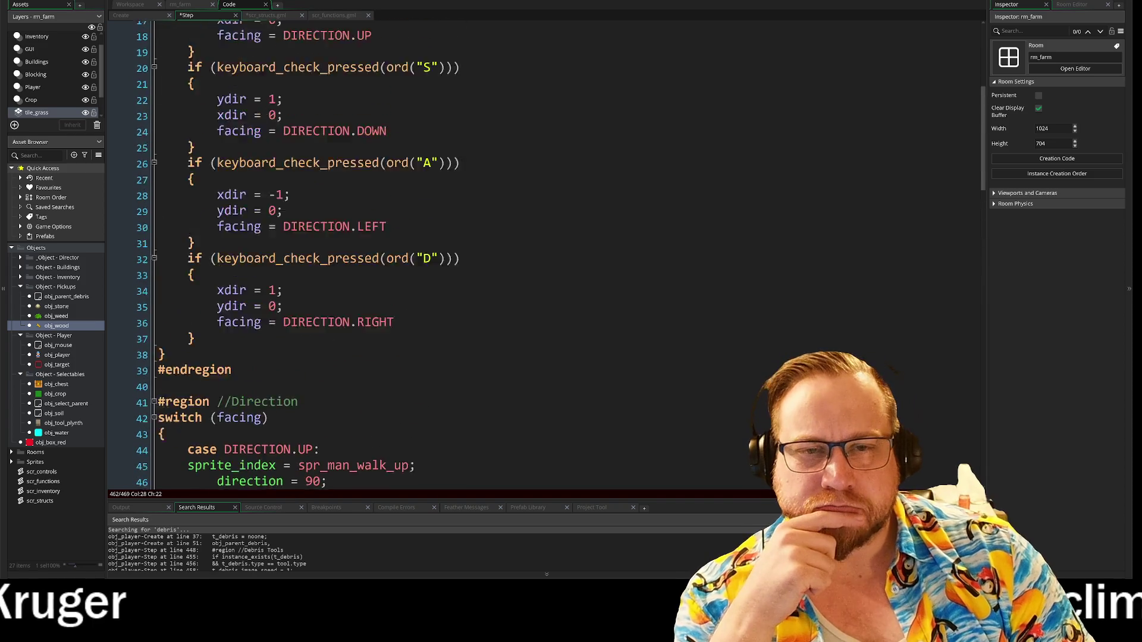
pyautogui.scroll(1, 416, 255)
pyautogui.scroll(-15, 417, 256)
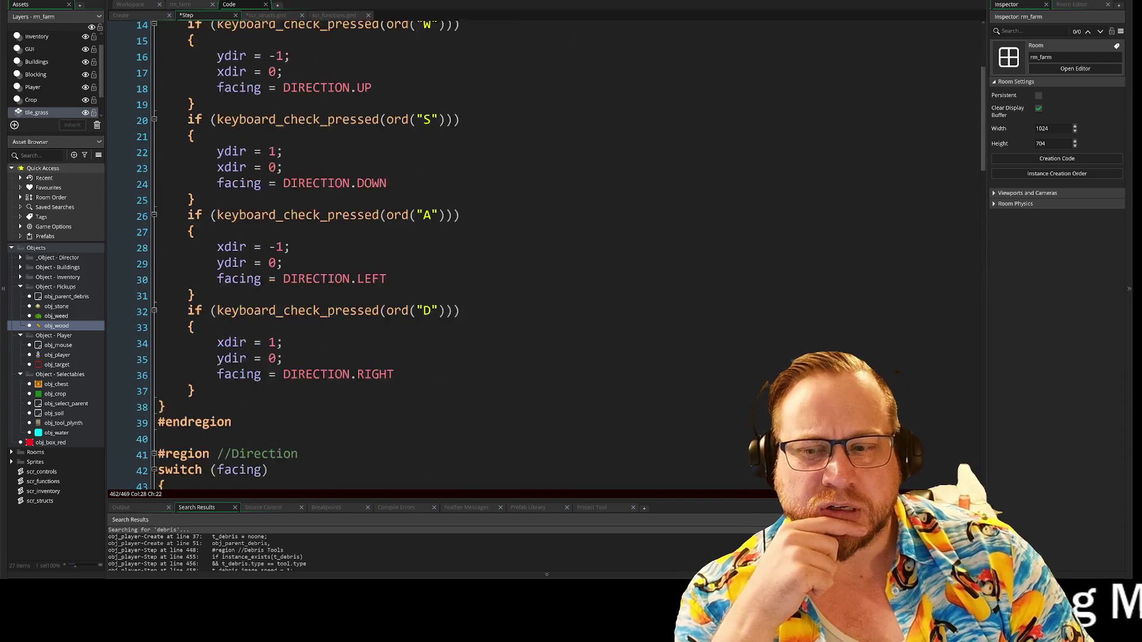
pyautogui.scroll(-6, 416, 256)
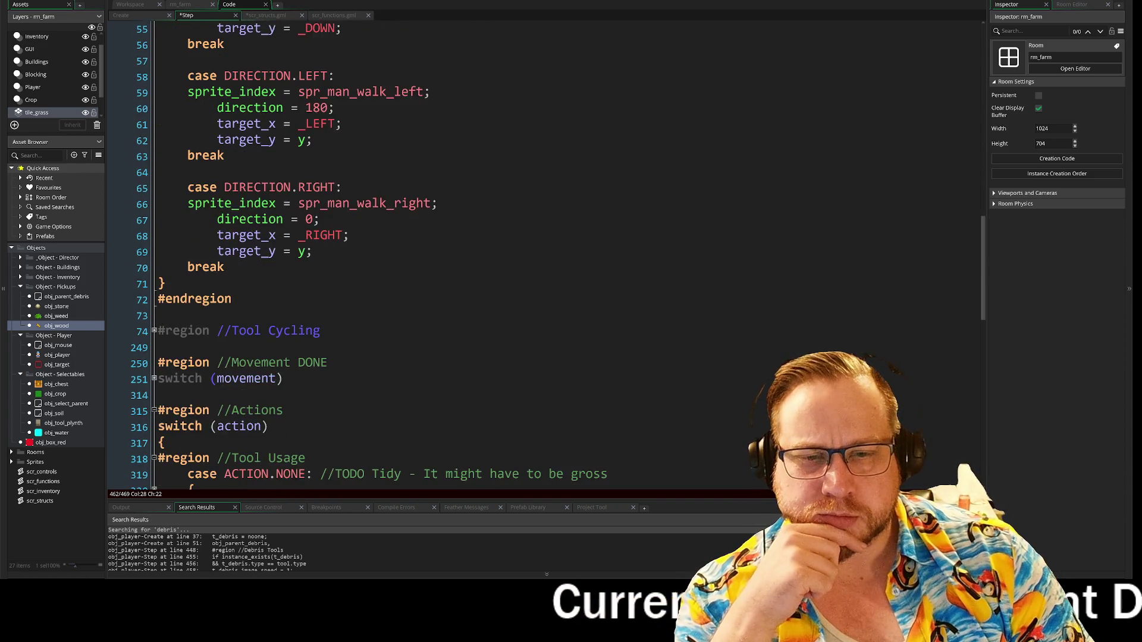
pyautogui.click(154, 203)
pyautogui.click(153, 202)
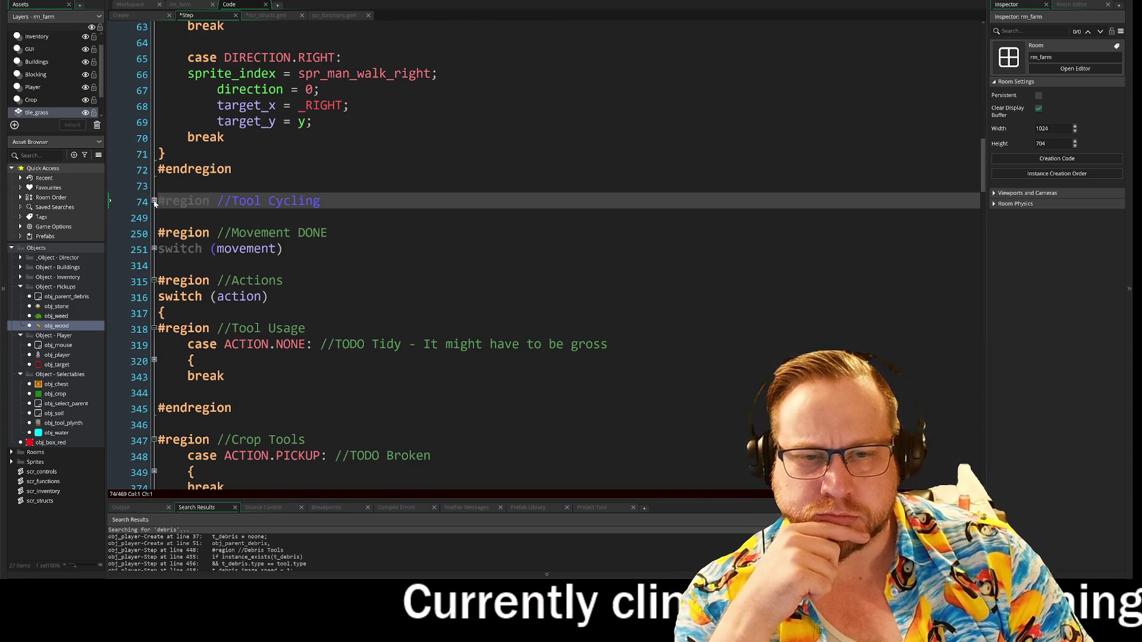
pyautogui.scroll(-8, 416, 255)
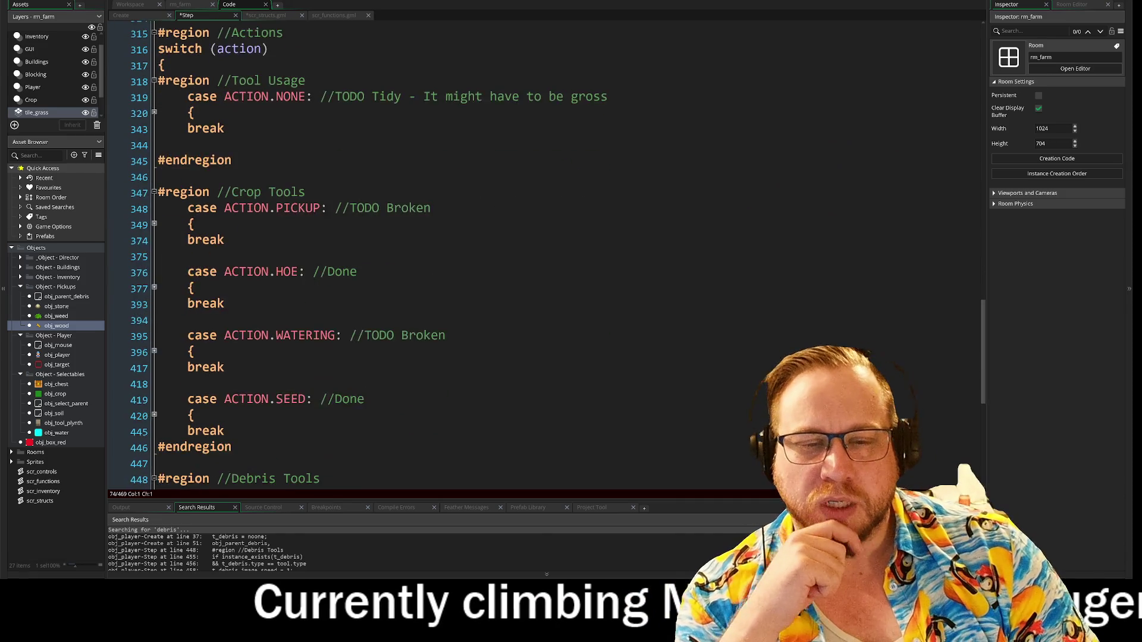
pyautogui.scroll(-3, 470, 324)
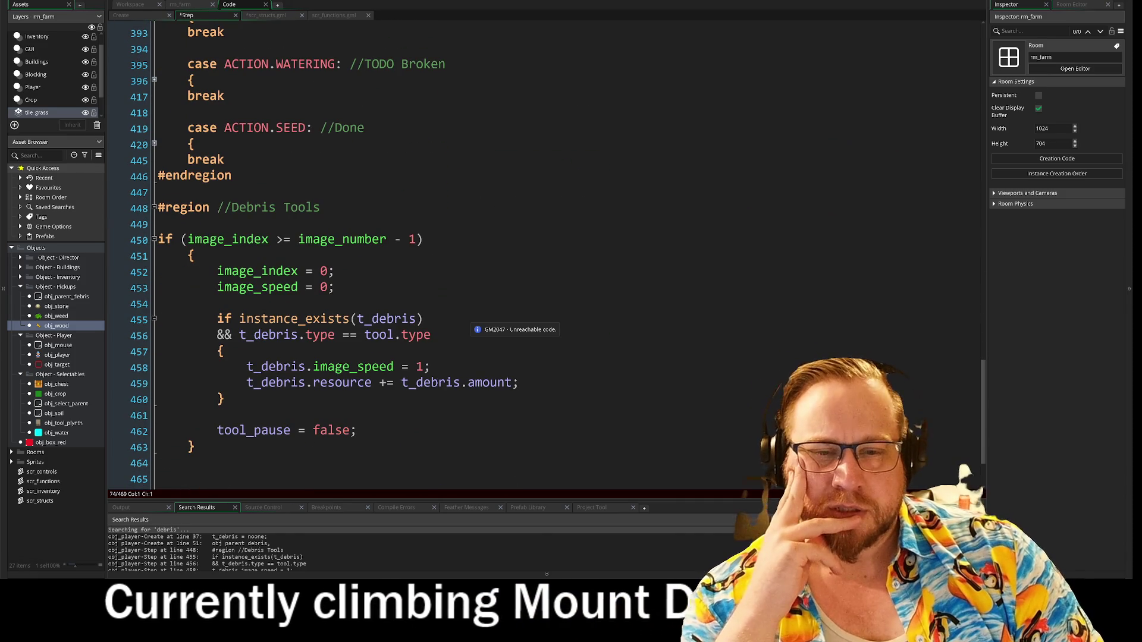
pyautogui.scroll(-1, 470, 324)
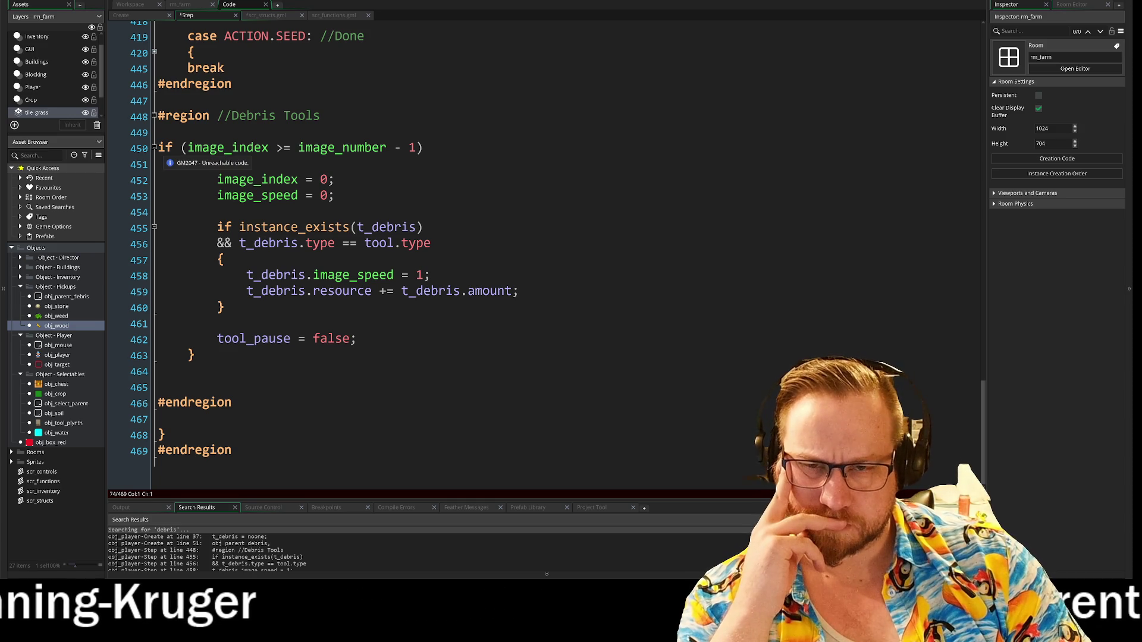
# - Review the image_index check block on lines 450–463, then return to the top of the Step code
pyautogui.moveTo(158, 148); pyautogui.dragTo(157, 371)
pyautogui.click(110, 387)
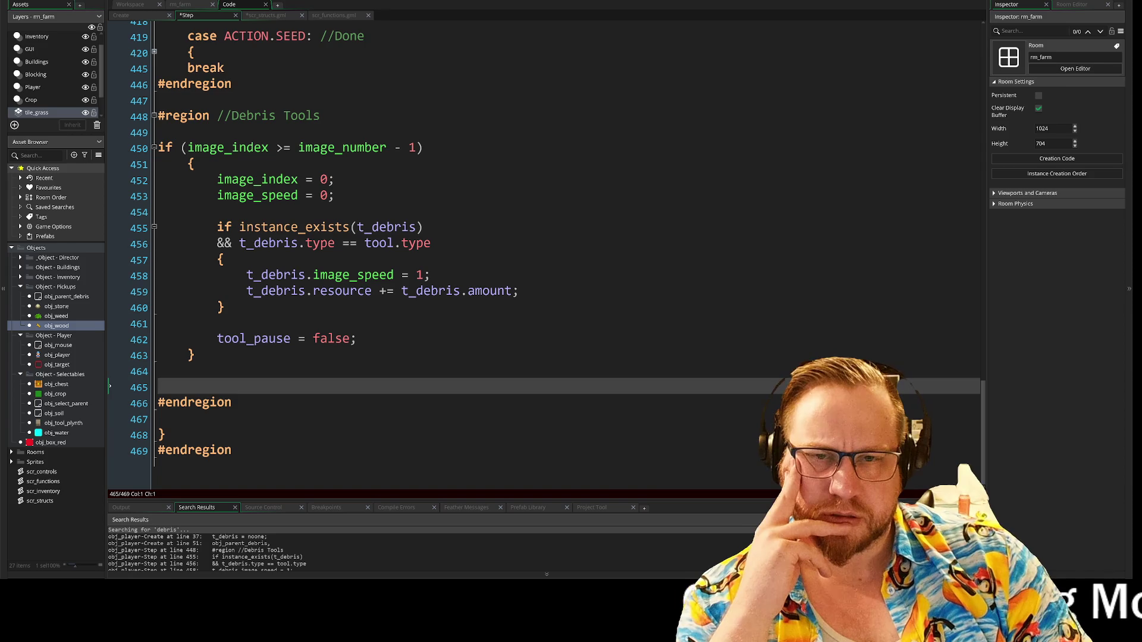
pyautogui.click(110, 132)
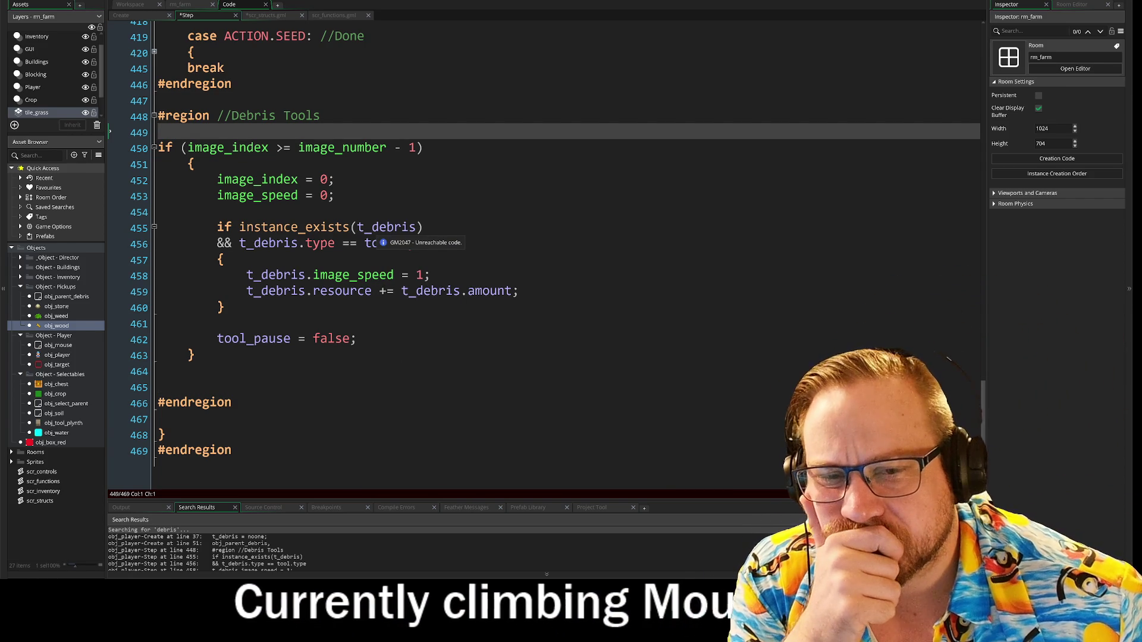
pyautogui.scroll(3, 416, 250)
pyautogui.moveTo(981, 363)
pyautogui.mouseDown()
pyautogui.moveTo(928, 90)
pyautogui.moveTo(933, 37)
pyautogui.mouseUp()
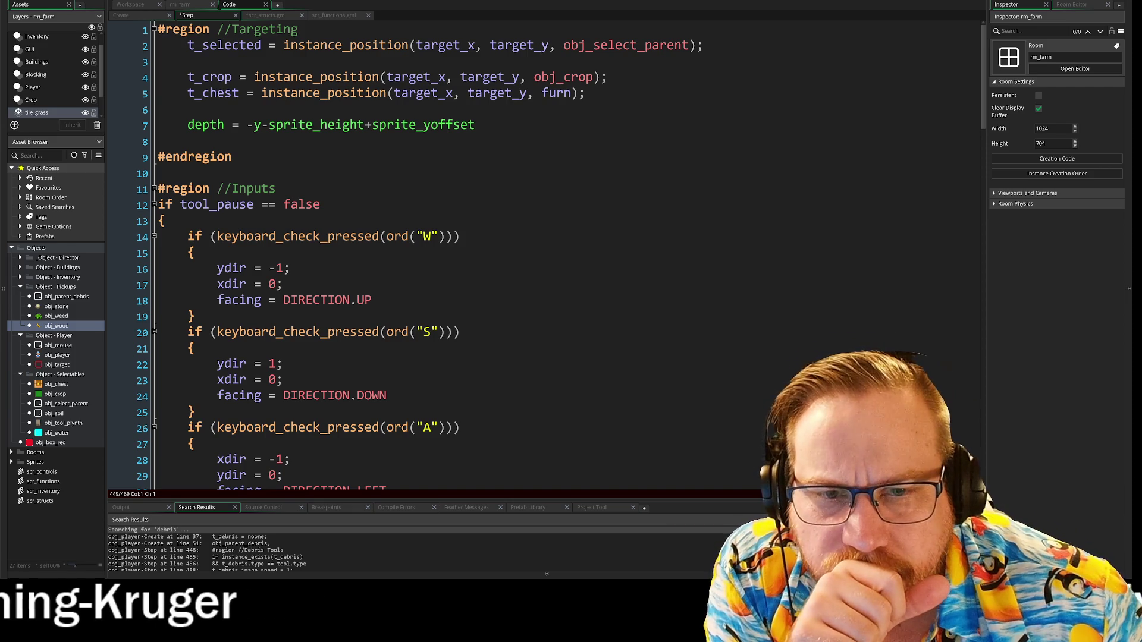
pyautogui.click(136, 16)
# - Review the Create event's Targeting Variables, from t_crop through t_debris = noone on line 37
pyautogui.scroll(2, 417, 250)
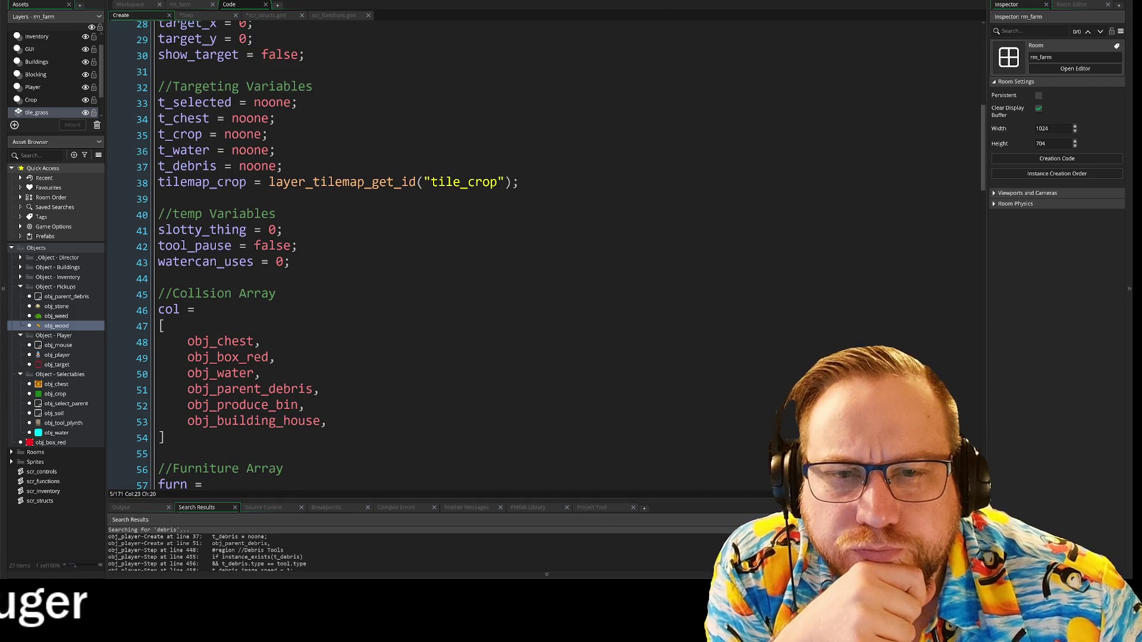
pyautogui.click(202, 166)
pyautogui.press('Up')
pyautogui.press('Up')
pyautogui.press('Up')
pyautogui.click(269, 134)
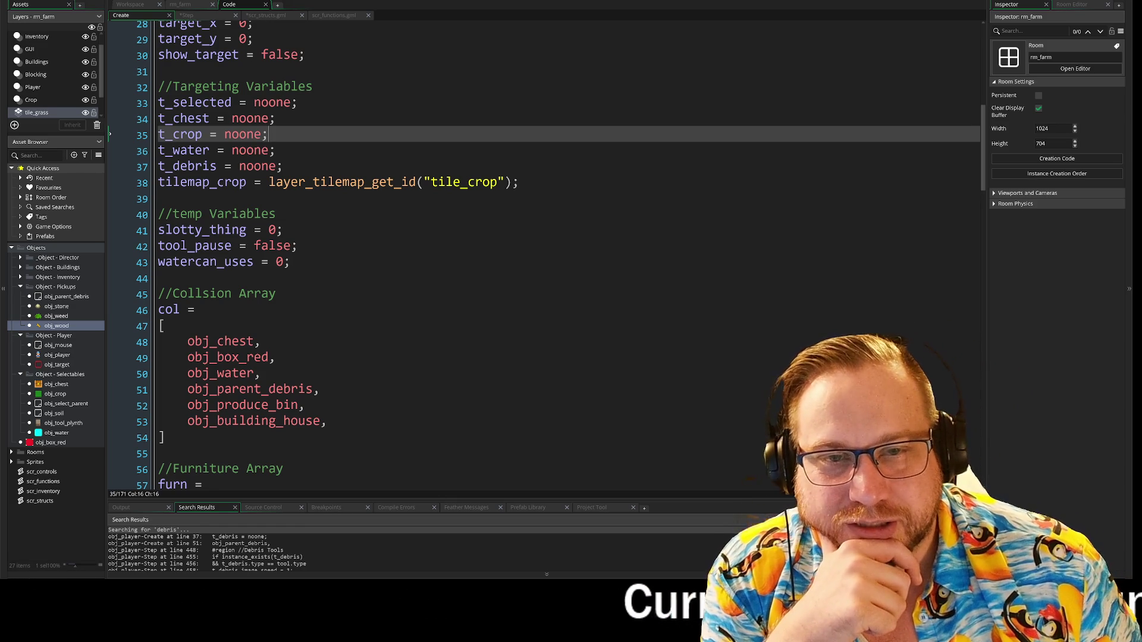
pyautogui.scroll(2, 544, 254)
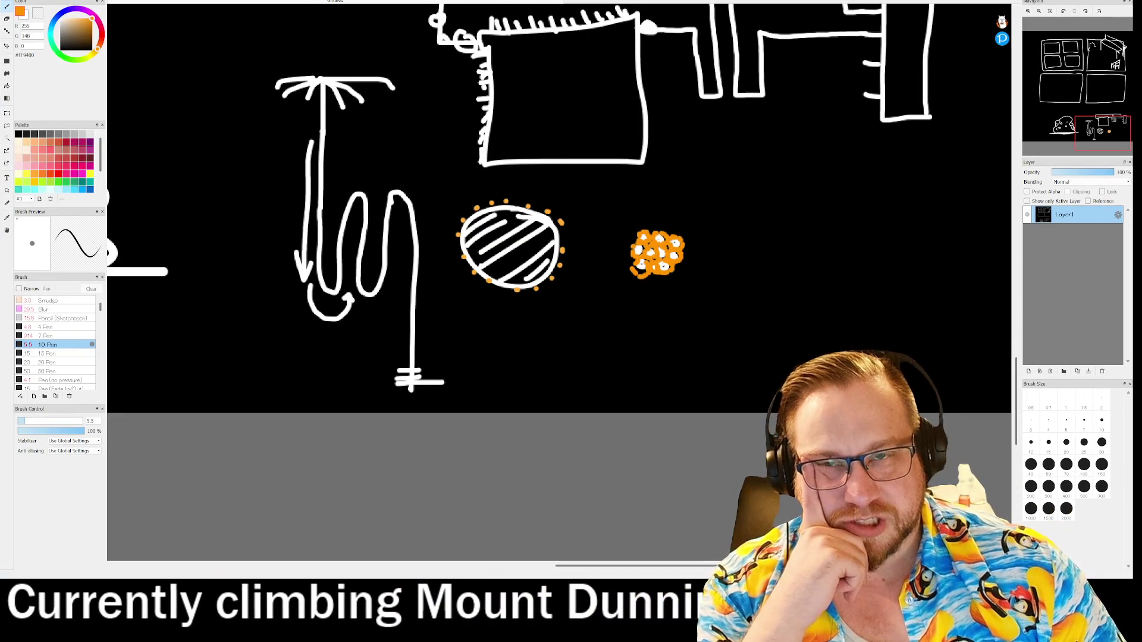
# - Add Layer2 above the hidden Layer1, bucket-fill it black, and switch to a white pen
pyautogui.click(1029, 372)
pyautogui.click(1027, 231)
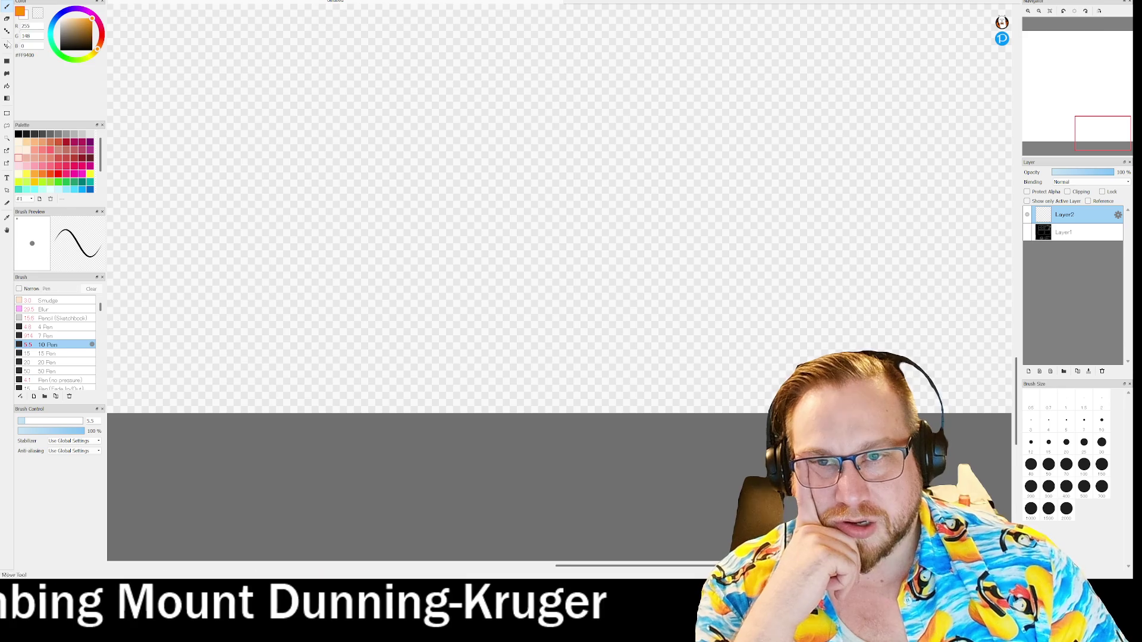
pyautogui.click(19, 134)
pyautogui.click(6, 86)
pyautogui.click(116, 75)
pyautogui.click(60, 18)
pyautogui.click(7, 5)
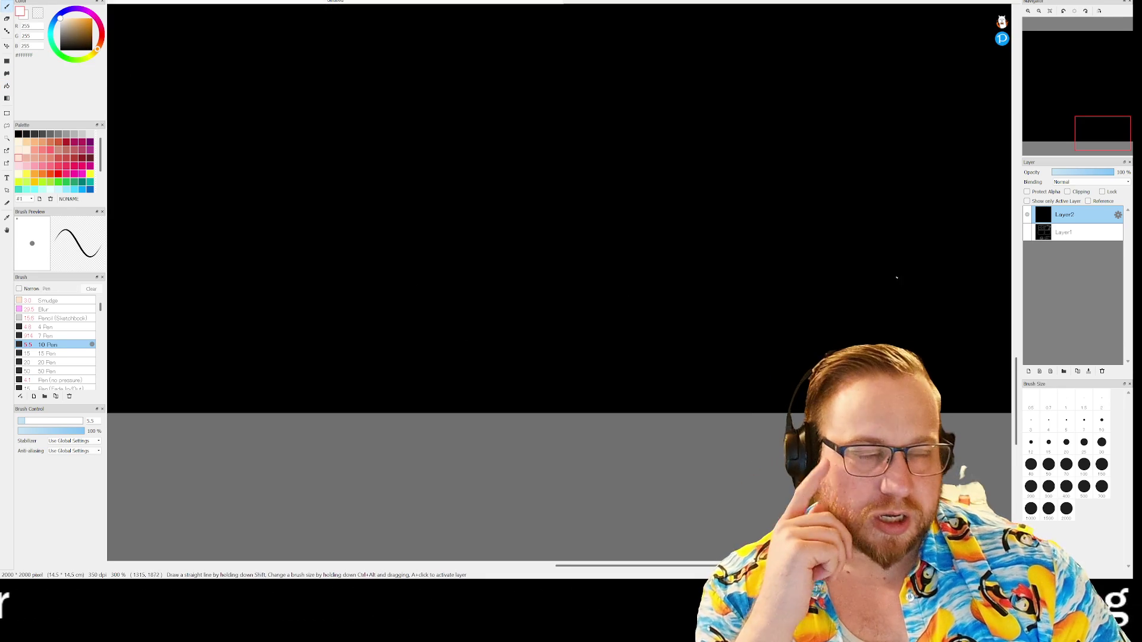
pyautogui.scroll(-2, 665, 255)
pyautogui.moveTo(1060, 118)
pyautogui.mouseDown()
pyautogui.moveTo(1073, 97)
pyautogui.moveTo(1094, 94)
pyautogui.mouseUp()
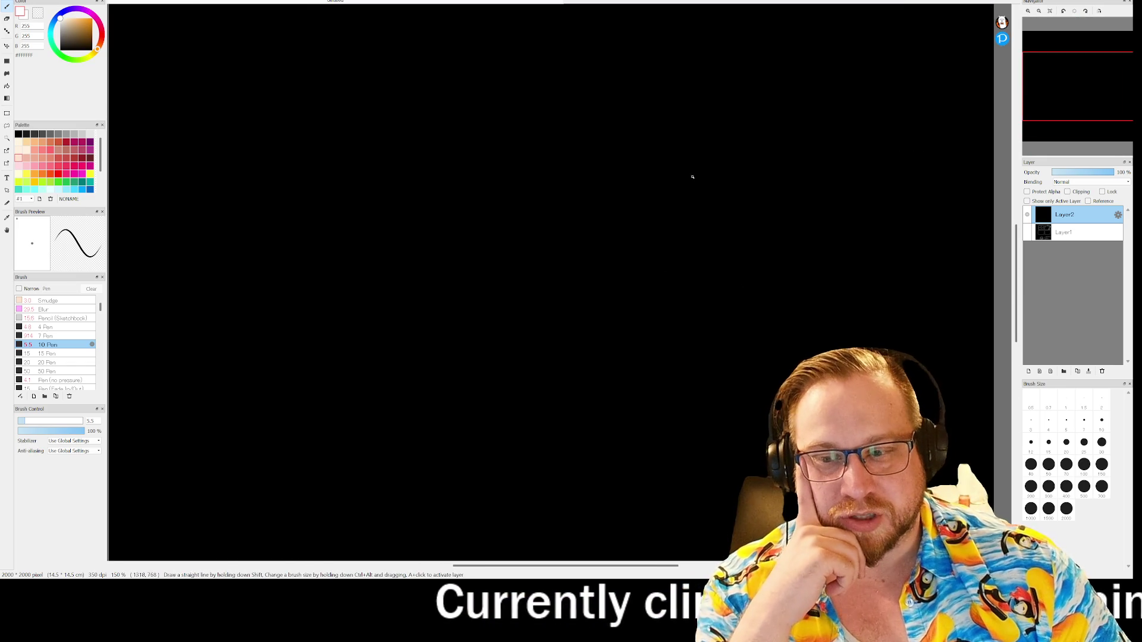
# - Draw a large white outline shape with a rectangle and bracket strokes inside
pyautogui.moveTo(228, 119)
pyautogui.mouseDown()
pyautogui.moveTo(382, 61)
pyautogui.moveTo(573, 138)
pyautogui.moveTo(383, 319)
pyautogui.moveTo(237, 293)
pyautogui.moveTo(223, 136)
pyautogui.mouseUp()
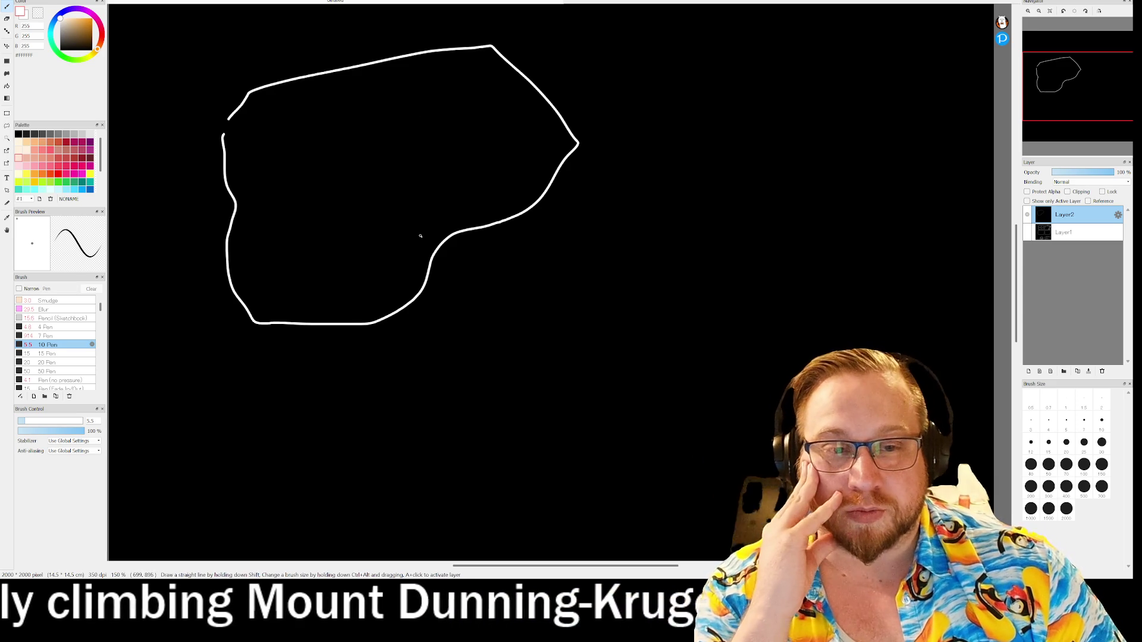
pyautogui.moveTo(309, 317)
pyautogui.mouseDown()
pyautogui.moveTo(374, 291)
pyautogui.moveTo(289, 315)
pyautogui.mouseUp()
pyautogui.moveTo(504, 161)
pyautogui.mouseDown()
pyautogui.moveTo(470, 162)
pyautogui.moveTo(458, 208)
pyautogui.moveTo(523, 182)
pyautogui.mouseUp()
pyautogui.moveTo(469, 215); pyautogui.dragTo(529, 211)
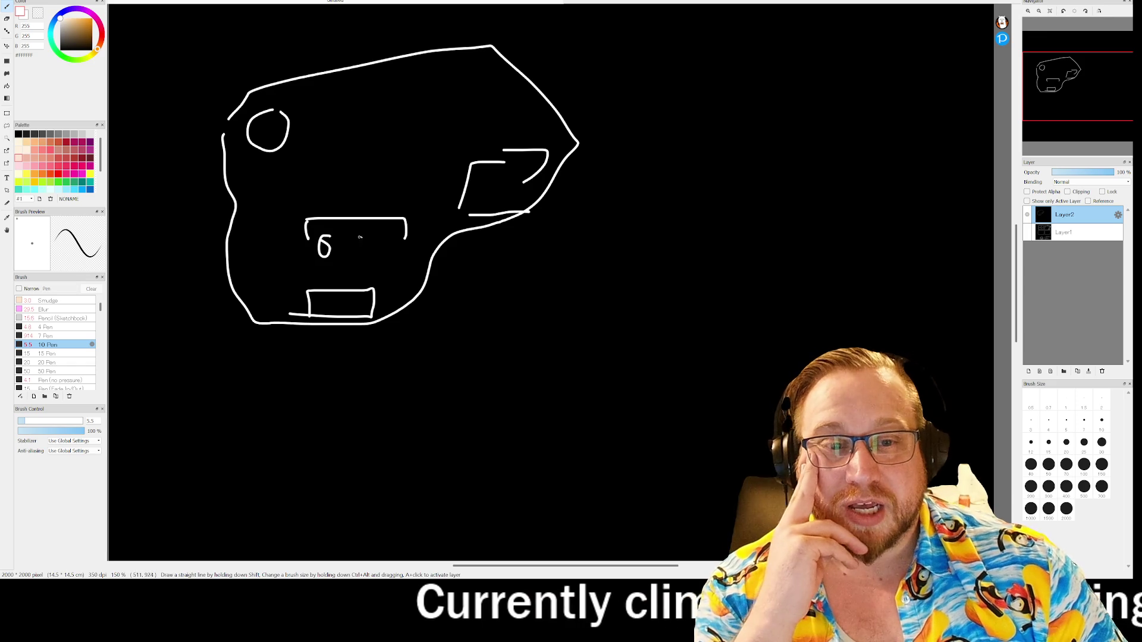
# - Add a small oval in the right panel, a loop on the left circle, and an arrow from the top
pyautogui.moveTo(495, 186); pyautogui.dragTo(494, 189)
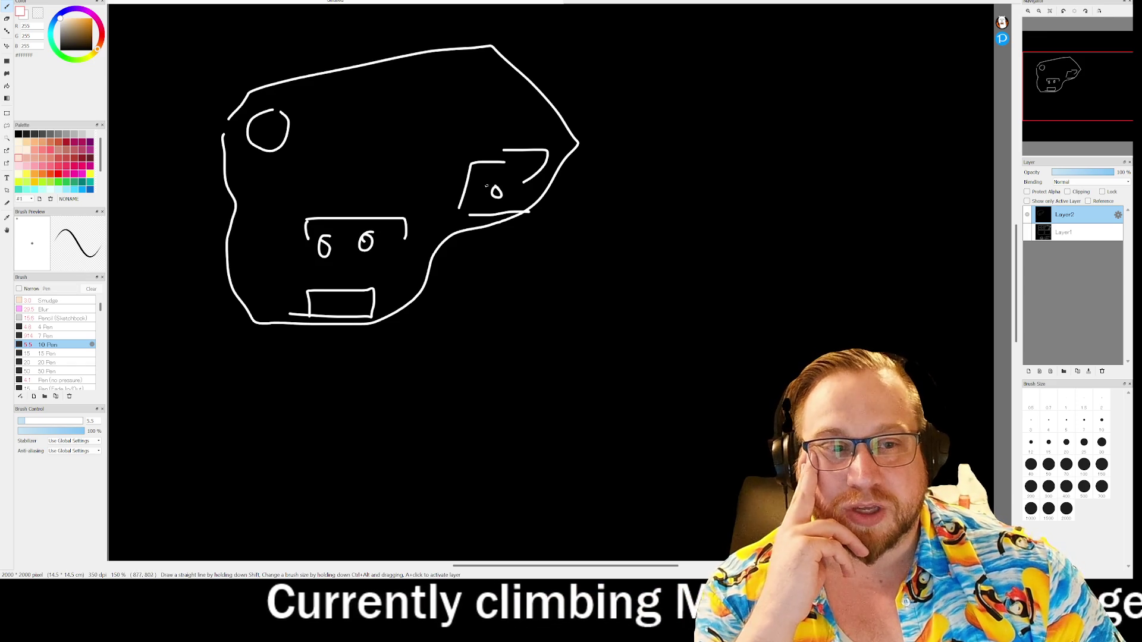
pyautogui.moveTo(288, 119); pyautogui.dragTo(305, 110)
pyautogui.moveTo(473, 67)
pyautogui.mouseDown()
pyautogui.moveTo(417, 70)
pyautogui.moveTo(466, 56)
pyautogui.moveTo(384, 107)
pyautogui.moveTo(339, 179)
pyautogui.moveTo(354, 182)
pyautogui.mouseUp()
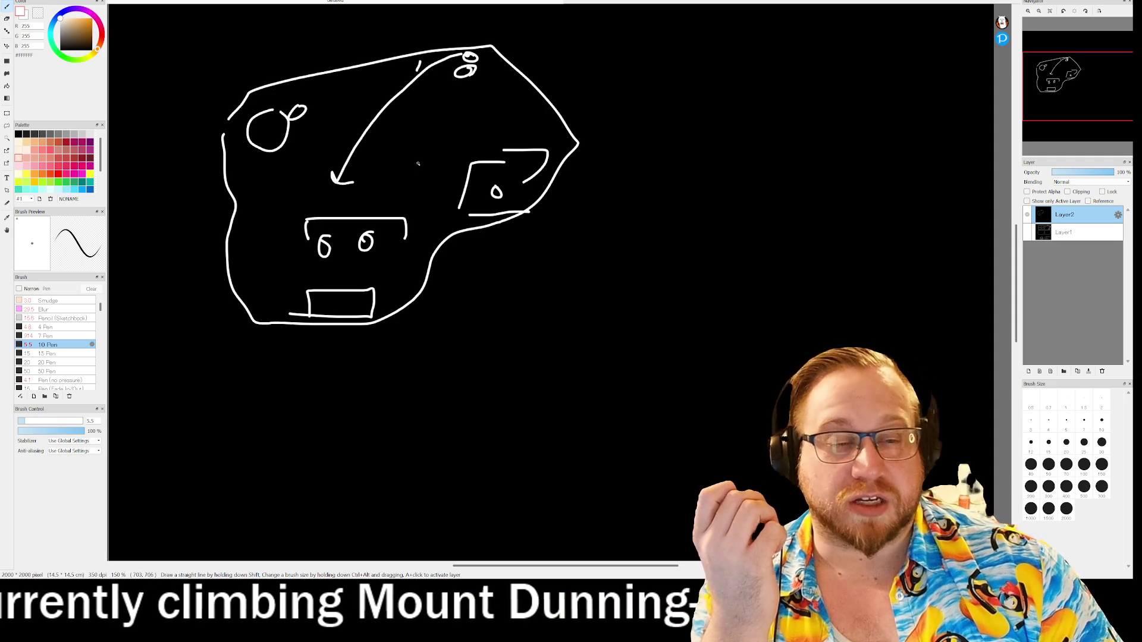
pyautogui.moveTo(223, 172)
pyautogui.mouseDown()
pyautogui.moveTo(194, 182)
pyautogui.moveTo(211, 221)
pyautogui.moveTo(178, 177)
pyautogui.moveTo(127, 189)
pyautogui.moveTo(191, 248)
pyautogui.moveTo(212, 220)
pyautogui.mouseUp()
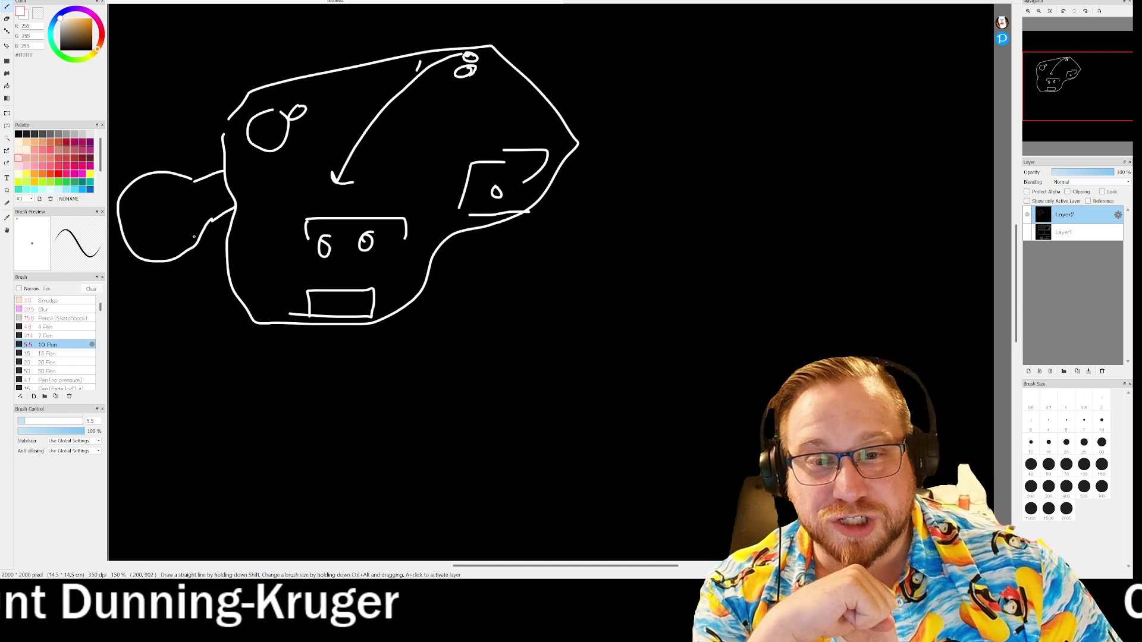
# - Close the left loop with a square inside and retrace the outline's upper-left edge thicker
pyautogui.moveTo(142, 203); pyautogui.dragTo(174, 228)
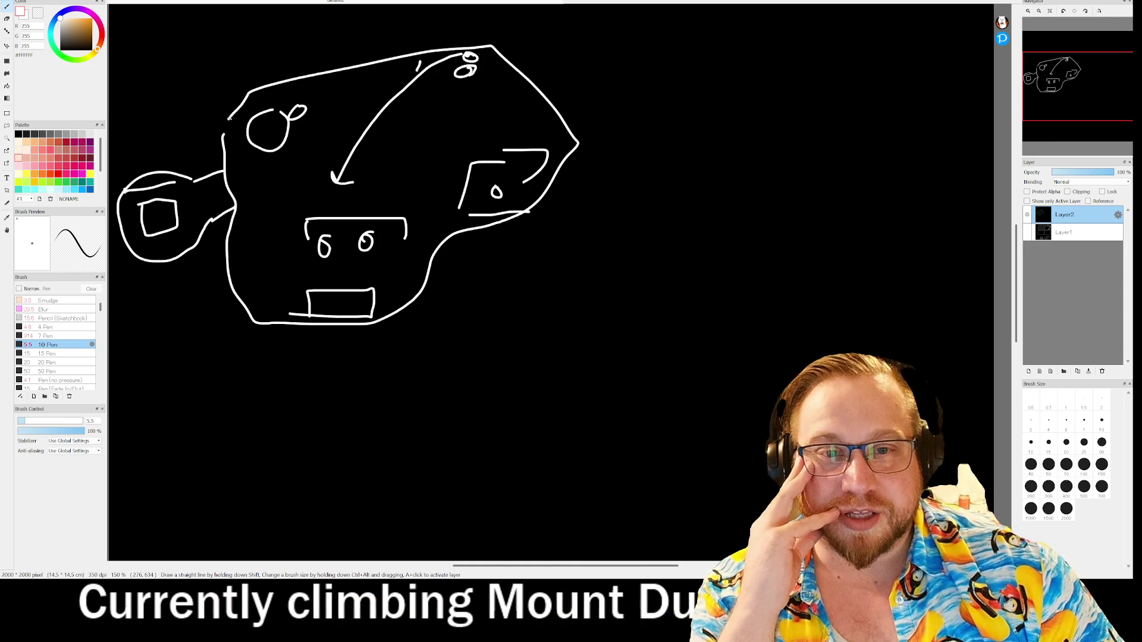
pyautogui.moveTo(227, 119); pyautogui.dragTo(220, 154)
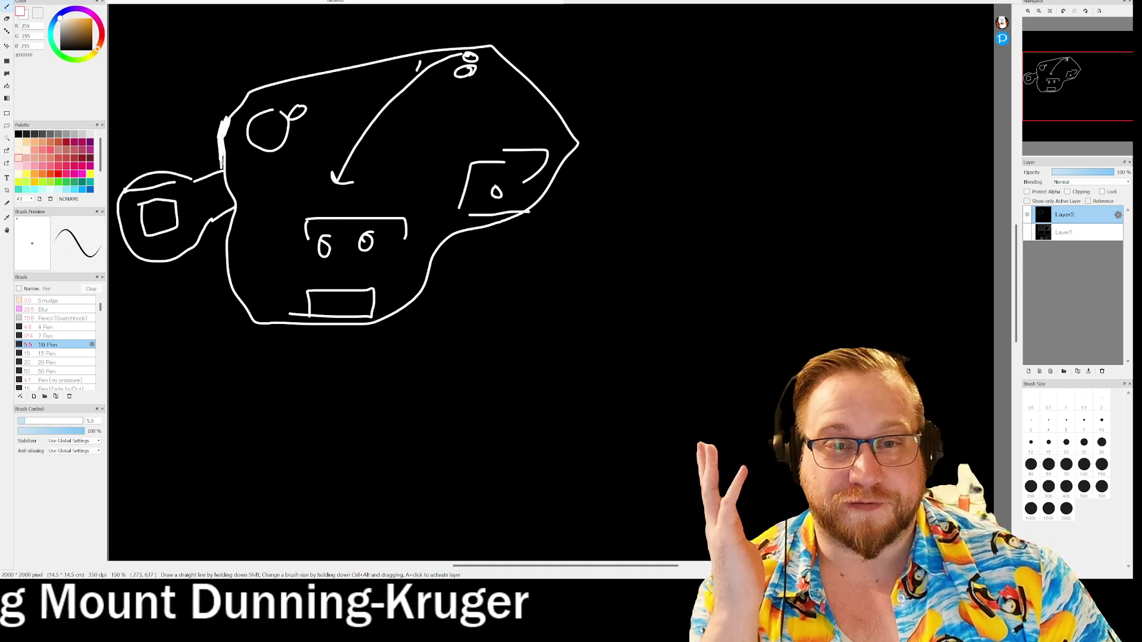
pyautogui.moveTo(220, 132); pyautogui.dragTo(241, 99)
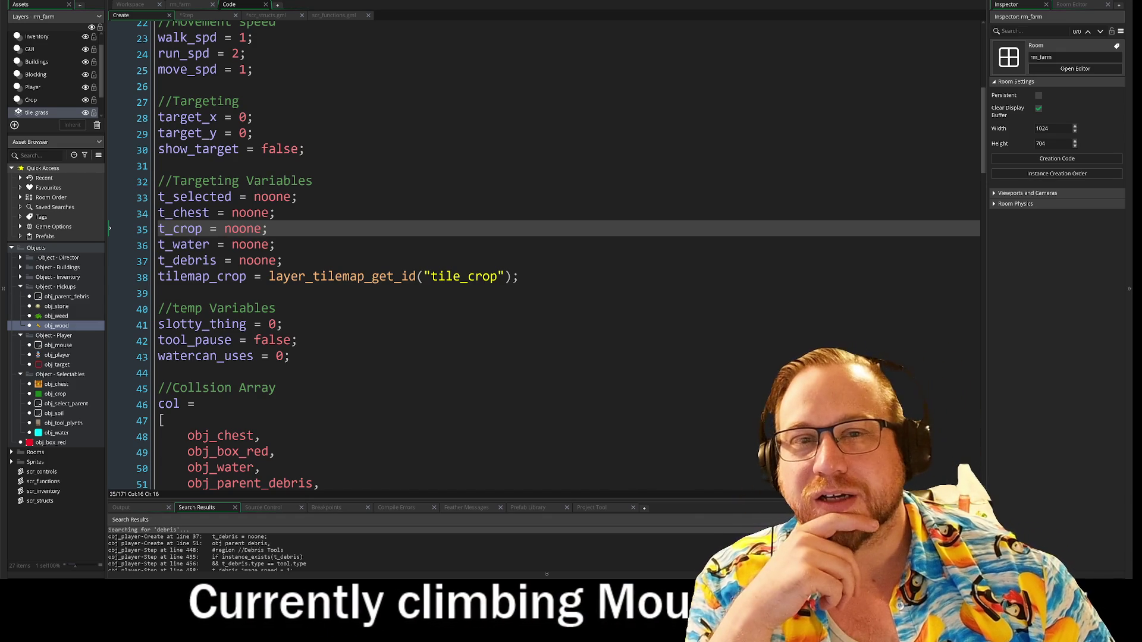
# - Return to obj_player's Step event code
pyautogui.click(194, 17)
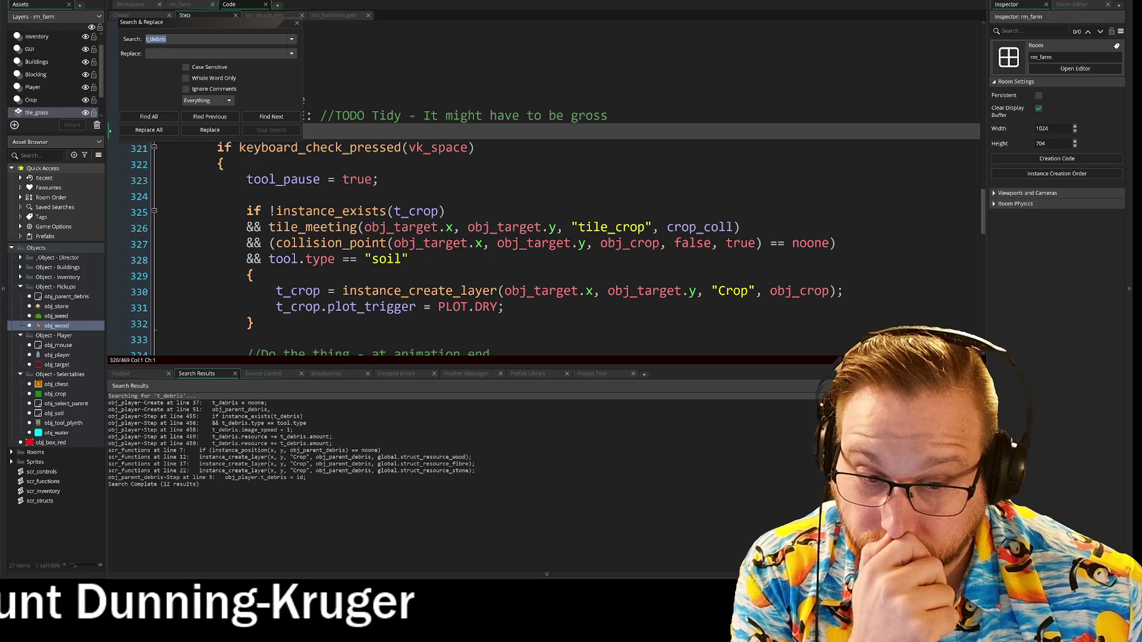
# - Jump to the Create line 51 t_debris match and move the search dialog and results panel aside
pyautogui.doubleClick(155, 410)
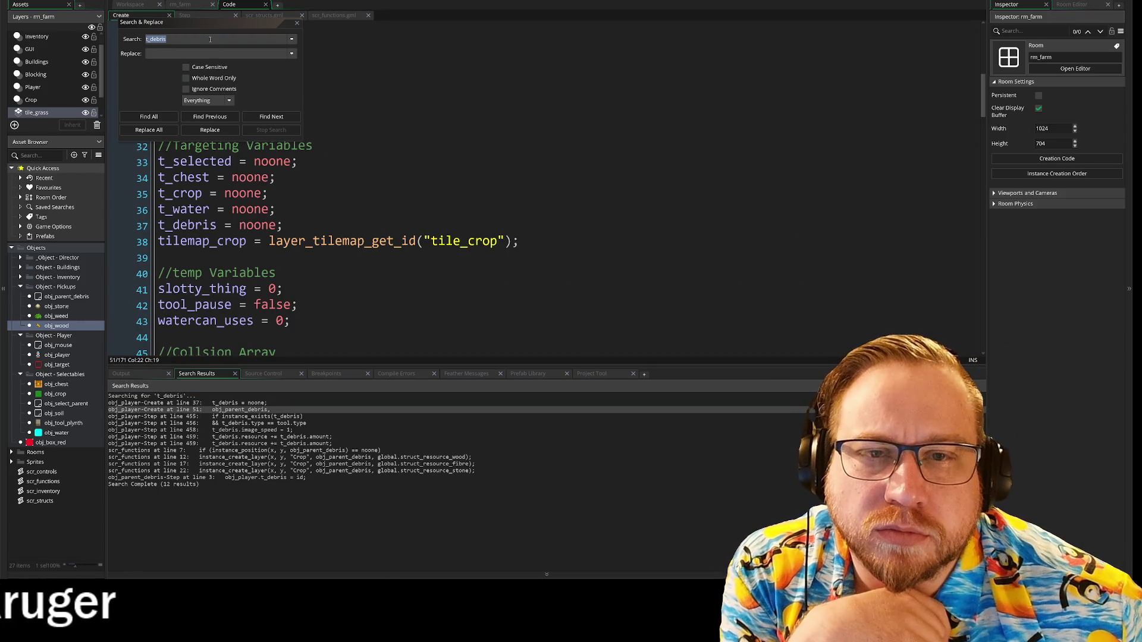
pyautogui.click(195, 27)
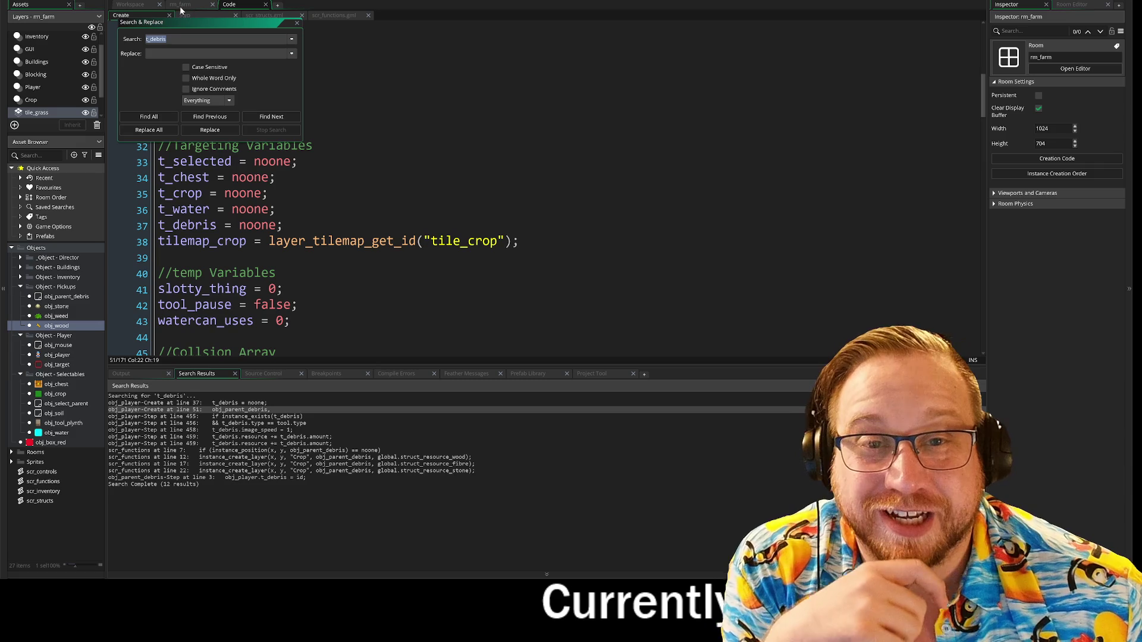
pyautogui.moveTo(173, 23); pyautogui.dragTo(835, 429)
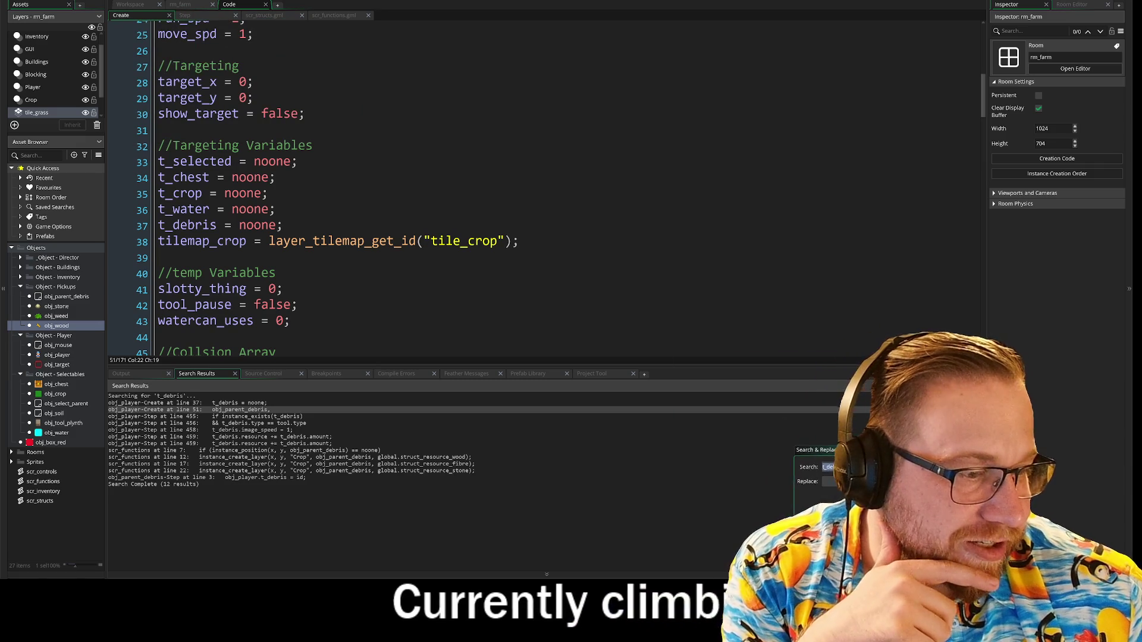
pyautogui.moveTo(531, 365); pyautogui.dragTo(527, 437)
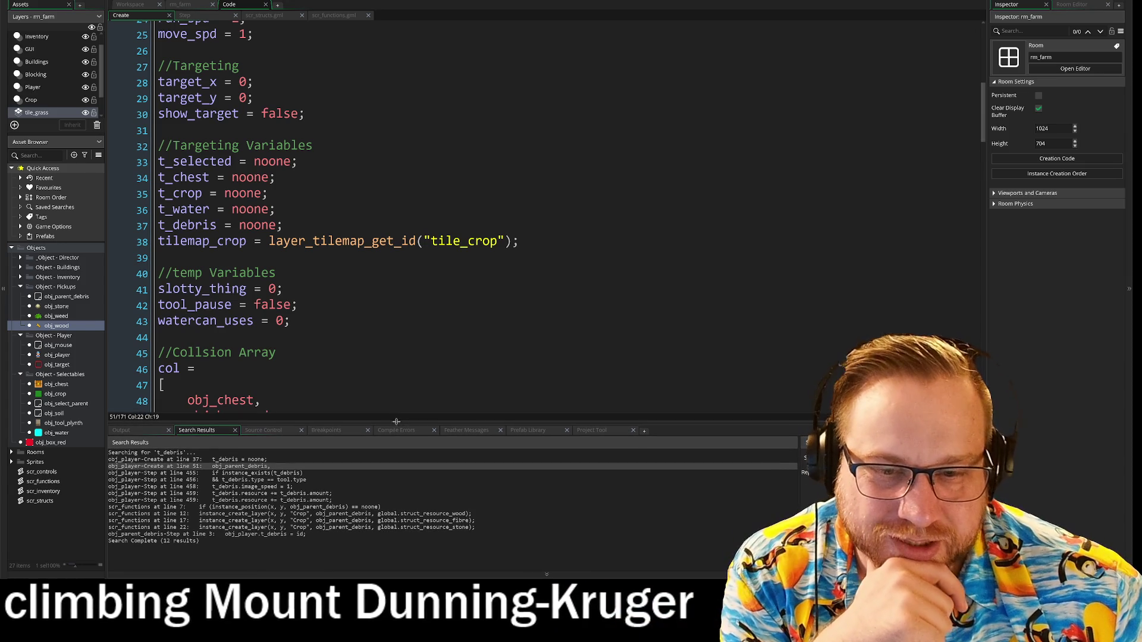
pyautogui.moveTo(396, 435); pyautogui.dragTo(395, 422)
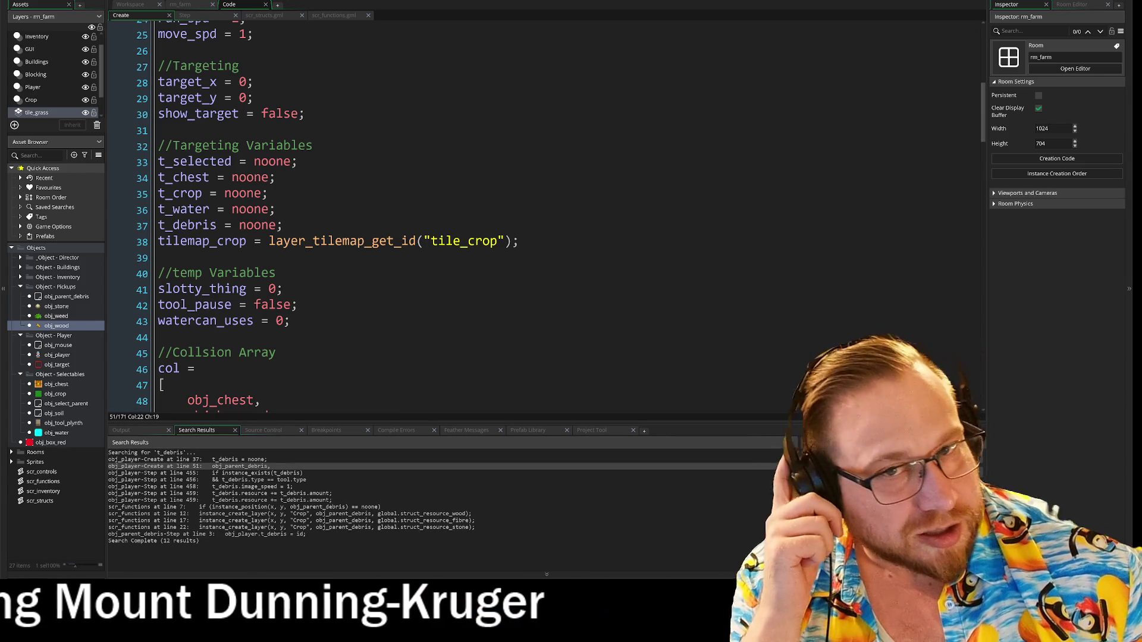
pyautogui.scroll(4, 417, 214)
pyautogui.scroll(2, 417, 214)
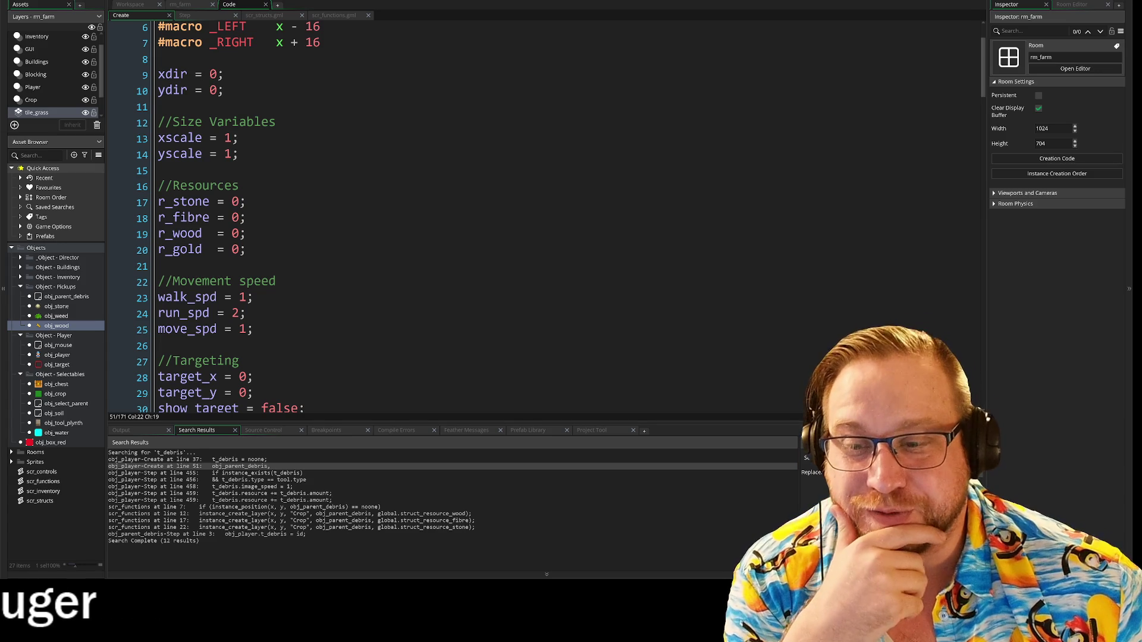
# - Inspect the Create event's col array and its obj_parent_debris entry, then go back to the Step event
pyautogui.scroll(-2, 416, 214)
pyautogui.scroll(4, 417, 214)
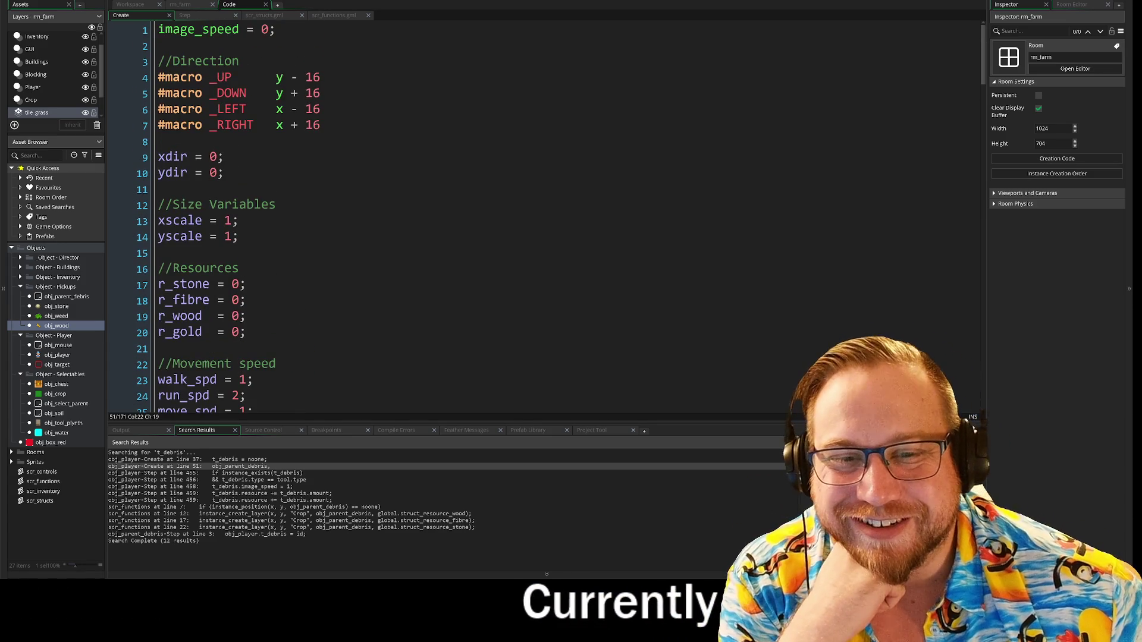
pyautogui.scroll(-3, 535, 215)
pyautogui.scroll(-2, 535, 214)
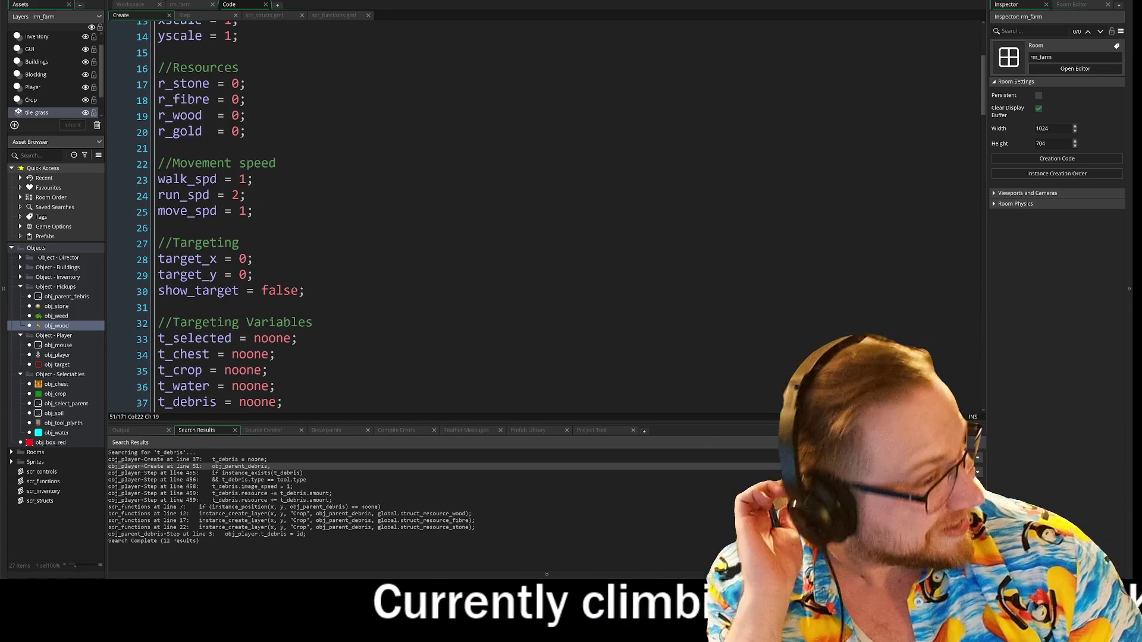
pyautogui.scroll(-3, 535, 214)
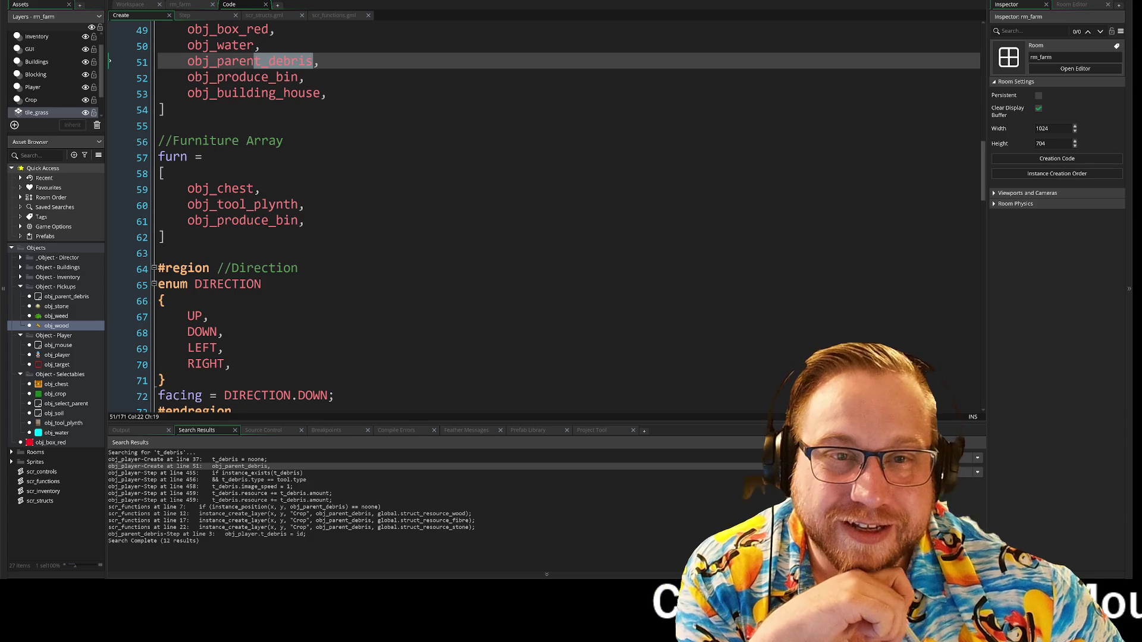
pyautogui.click(165, 239)
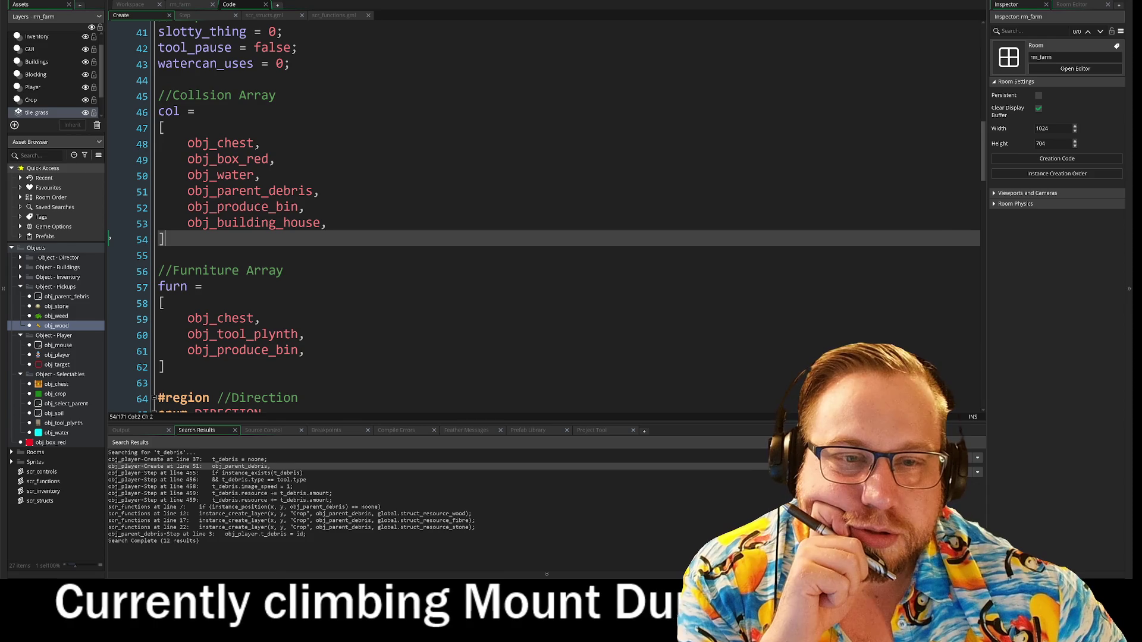
pyautogui.click(165, 190)
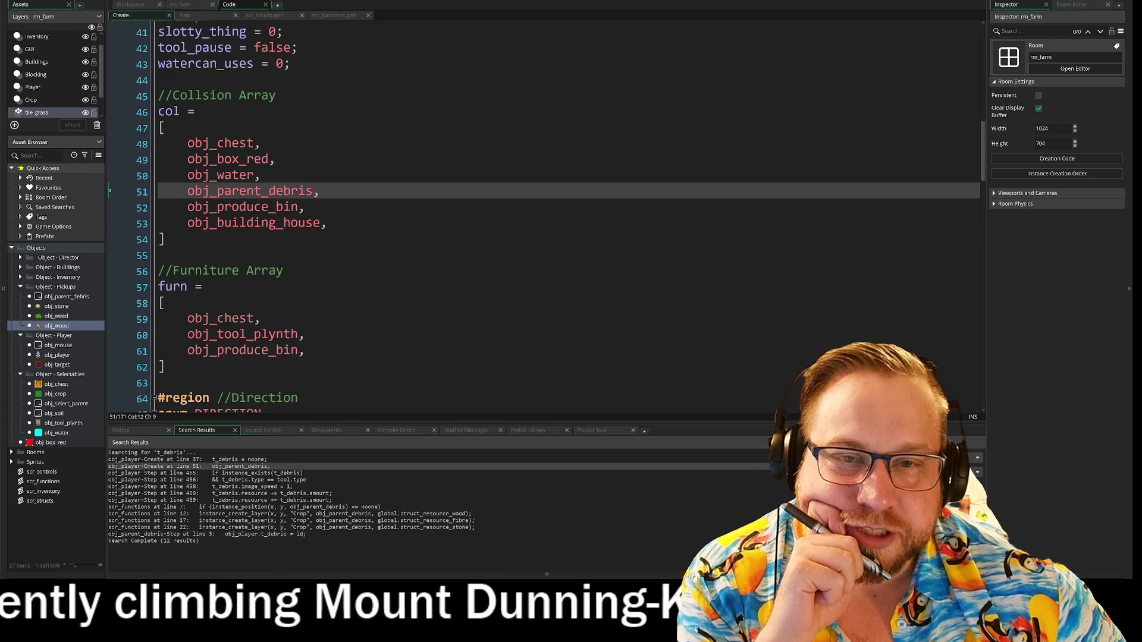
pyautogui.click(165, 111)
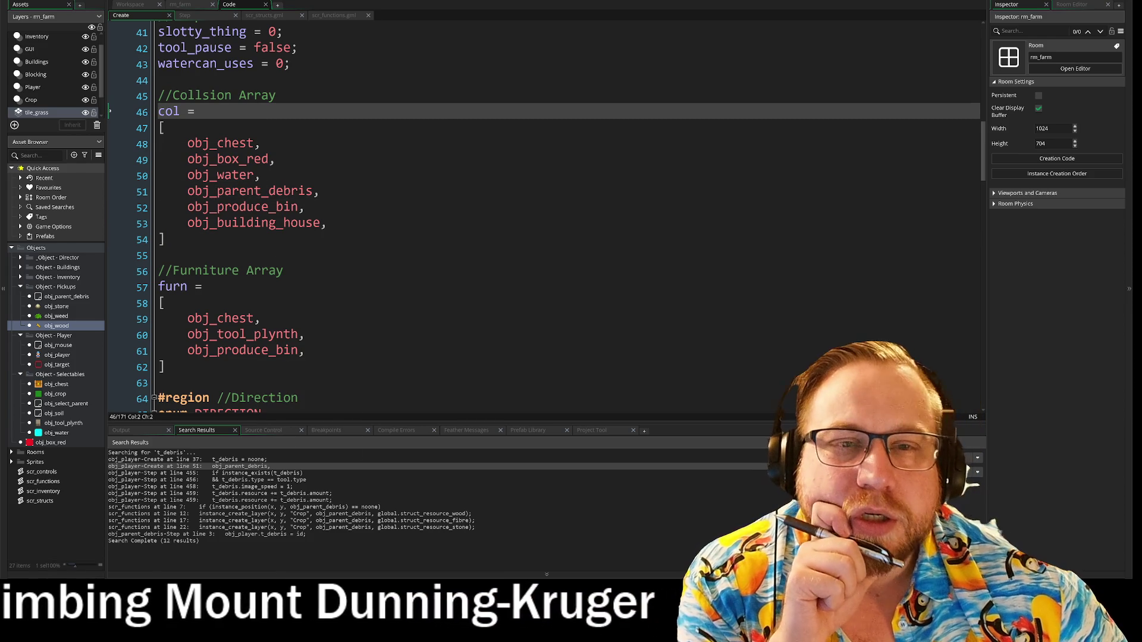
pyautogui.hotkey('ctrl', 'Tab')
pyautogui.scroll(5, 417, 286)
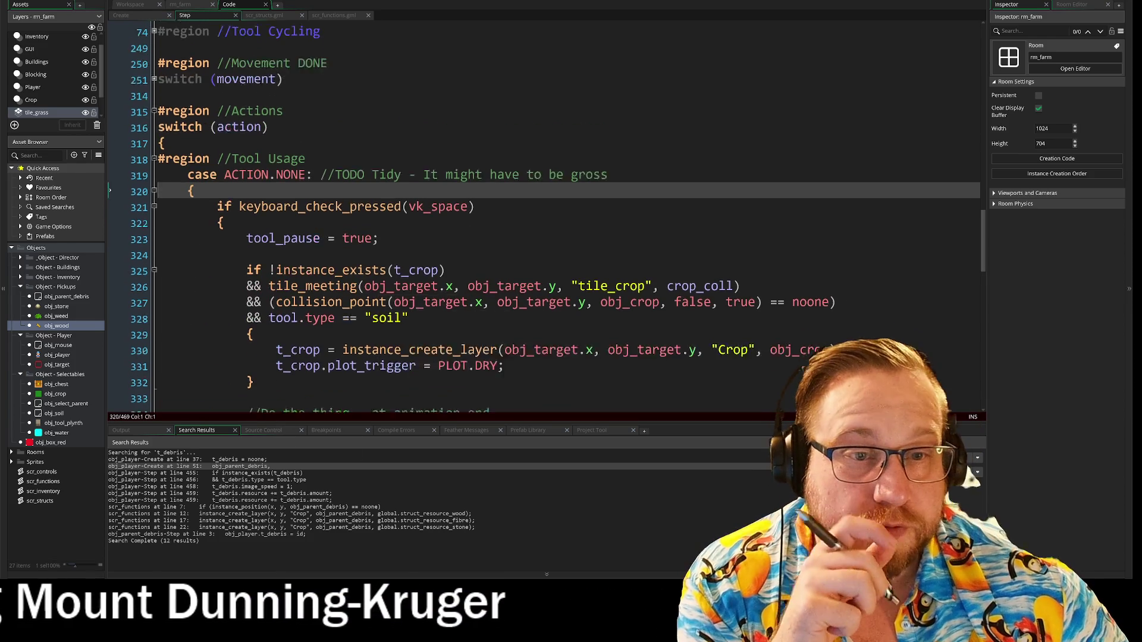
pyautogui.scroll(12, 535, 214)
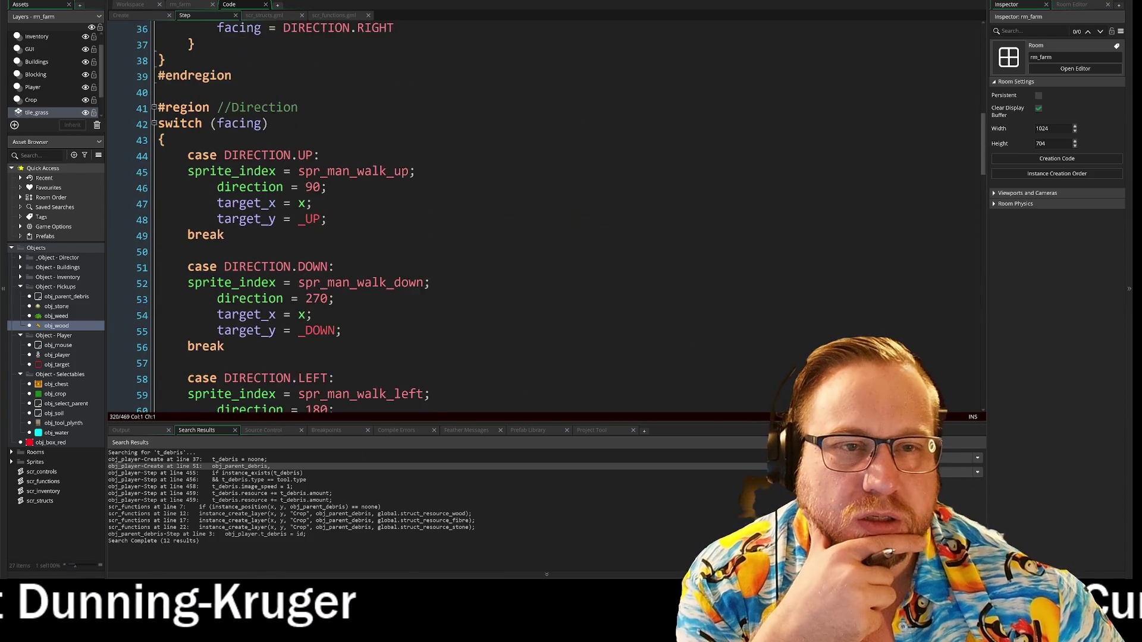
pyautogui.scroll(9, 535, 214)
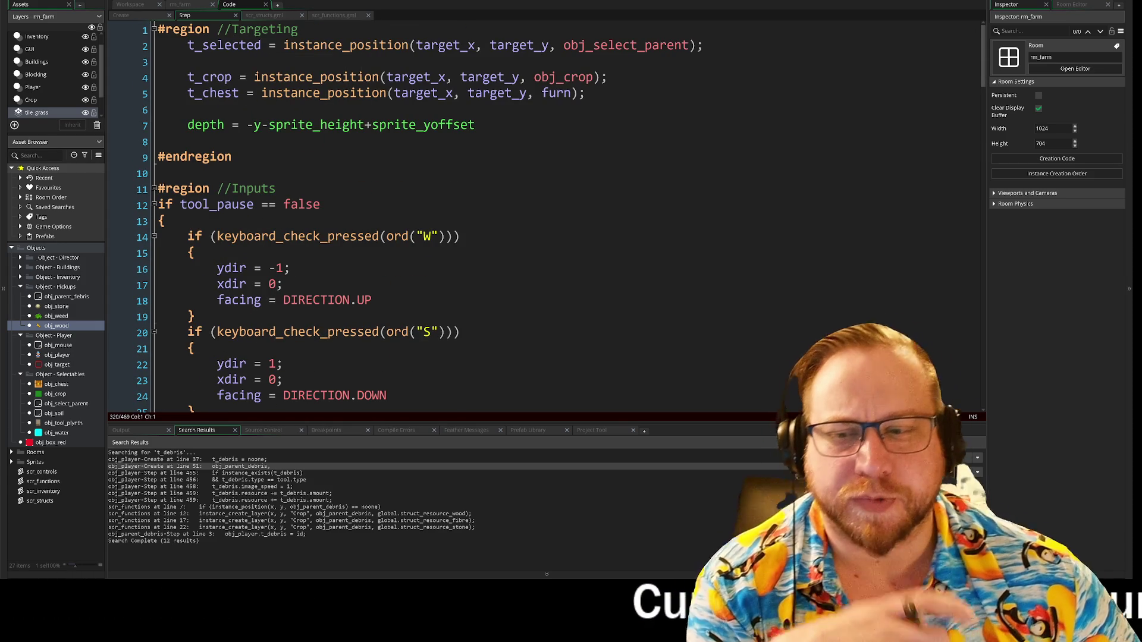
pyautogui.scroll(-11, 535, 214)
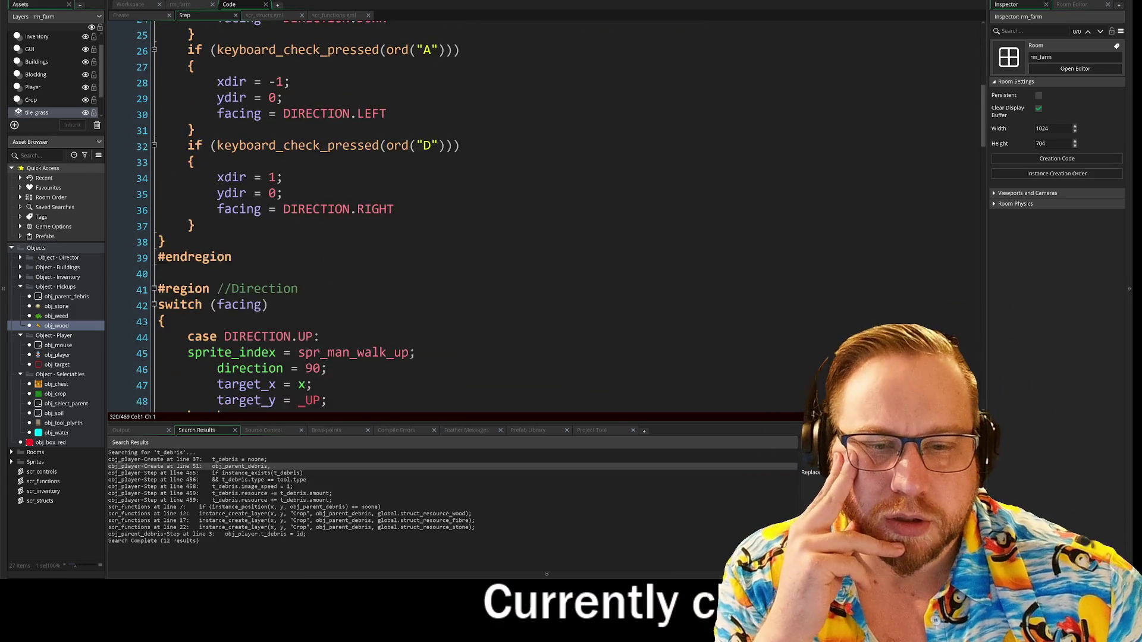
pyautogui.scroll(-2, 536, 214)
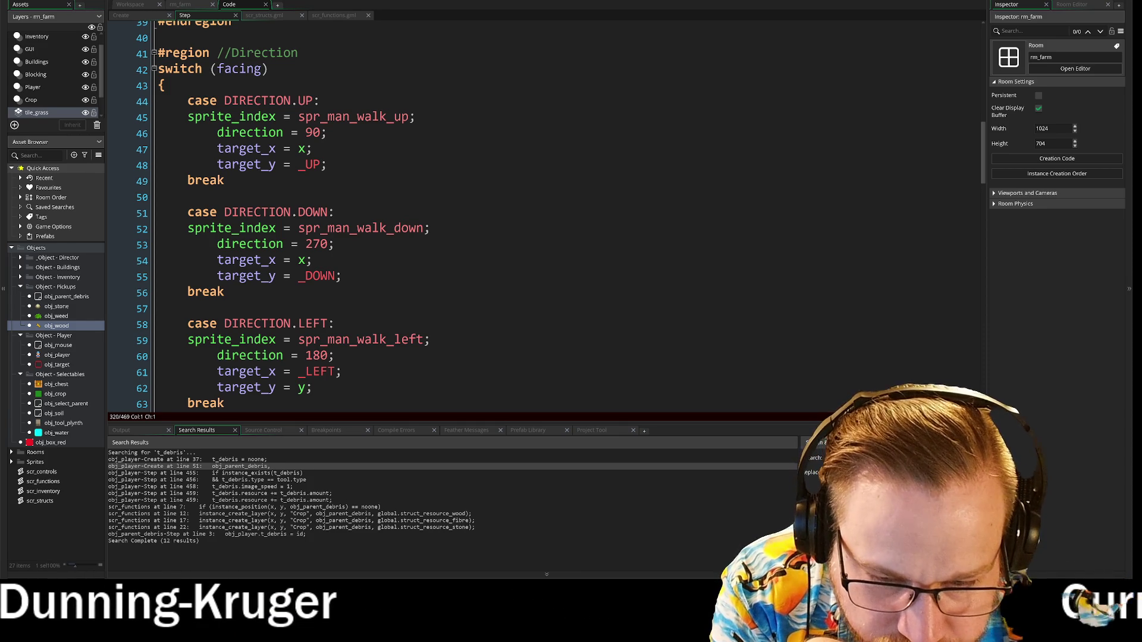
pyautogui.click(238, 507)
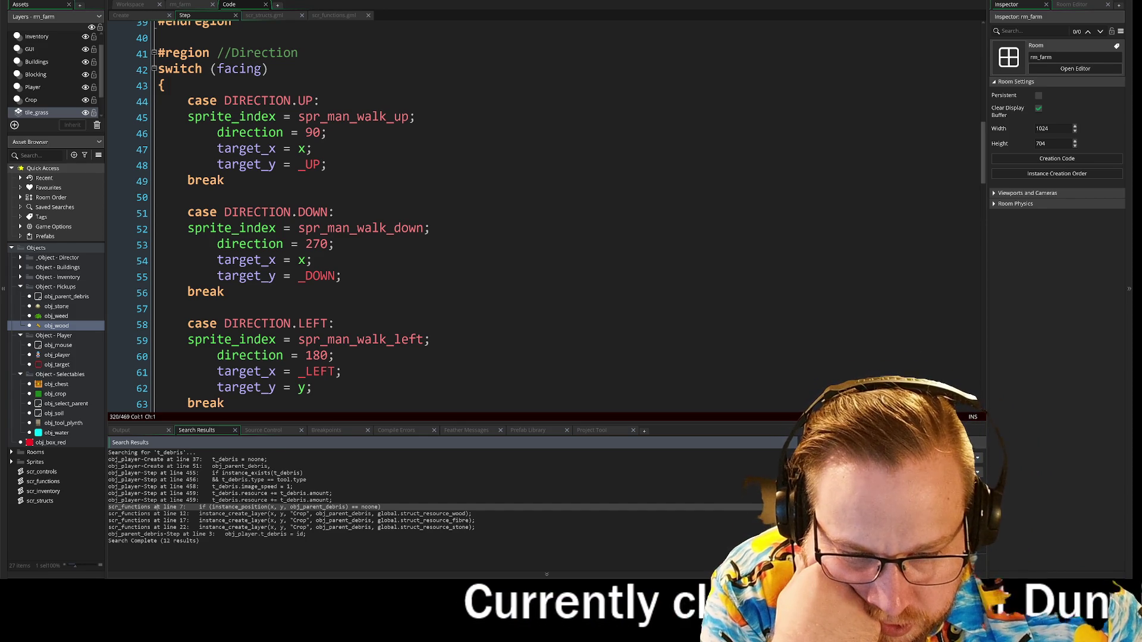
pyautogui.click(240, 534)
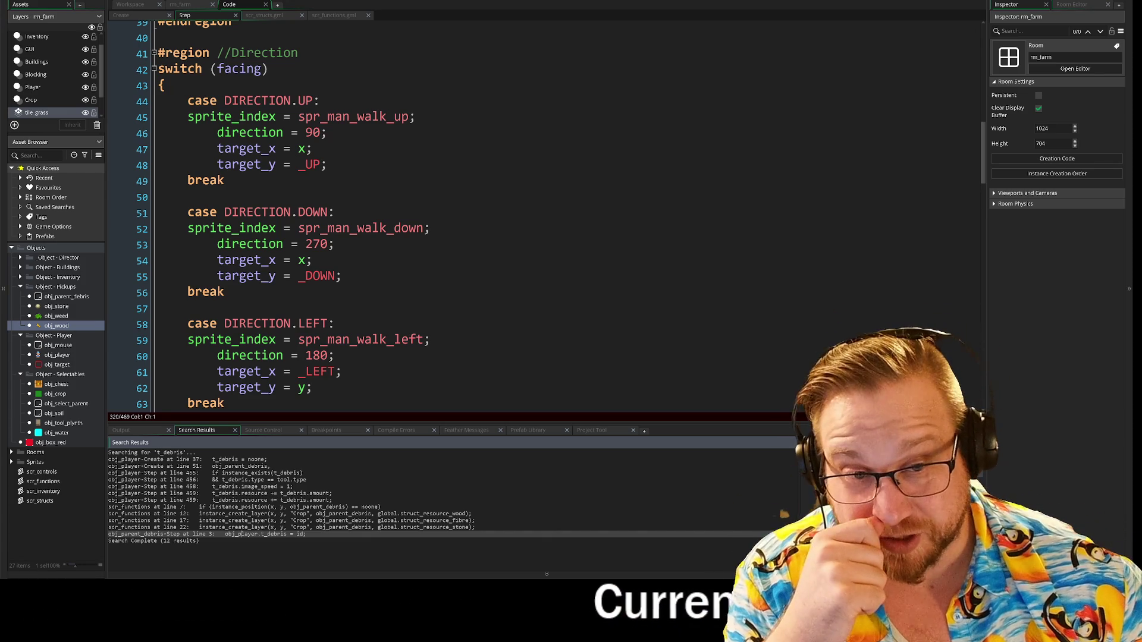
pyautogui.scroll(-4, 476, 214)
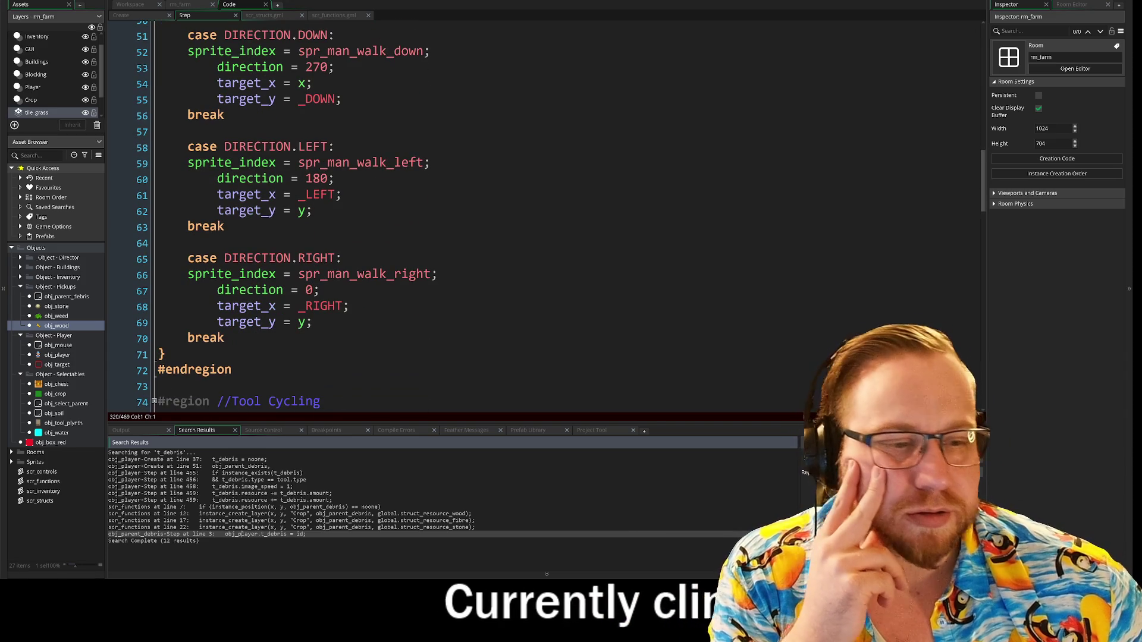
pyautogui.moveTo(651, 423)
pyautogui.mouseDown()
pyautogui.moveTo(667, 468)
pyautogui.moveTo(679, 438)
pyautogui.mouseUp()
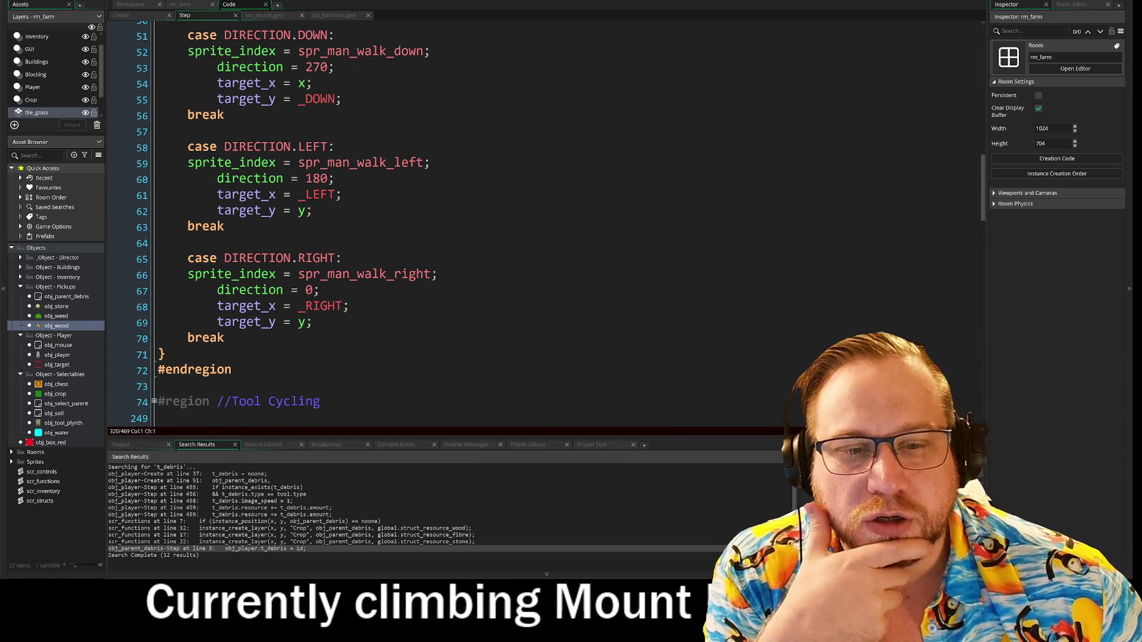
pyautogui.scroll(-2, 964, 410)
pyautogui.scroll(-2, 156, 229)
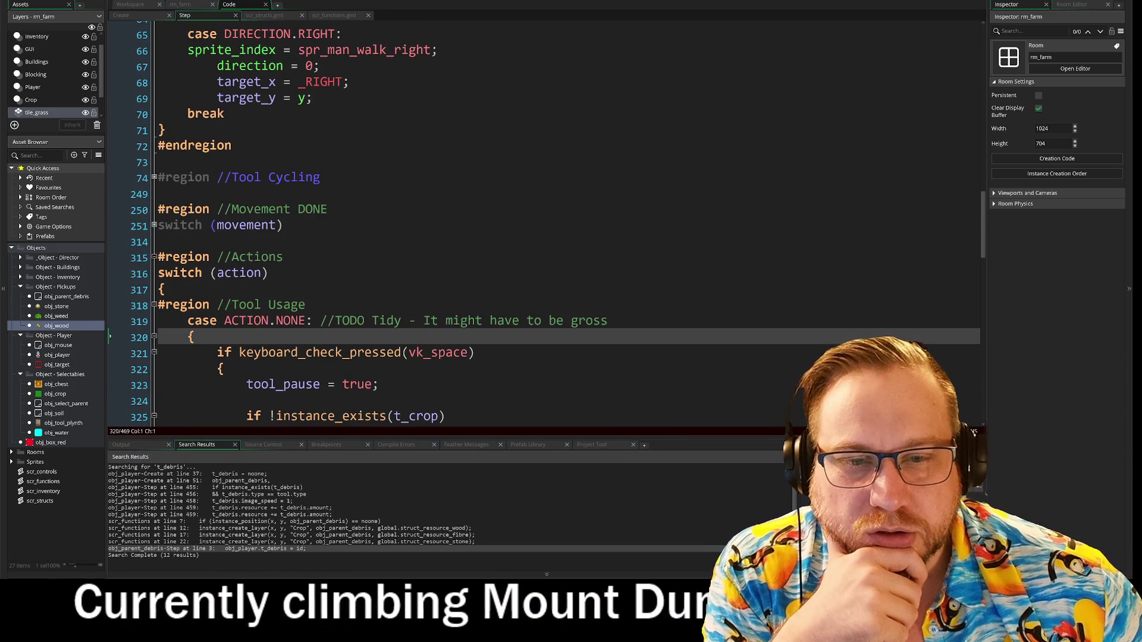
pyautogui.click(154, 226)
pyautogui.scroll(-2, 155, 229)
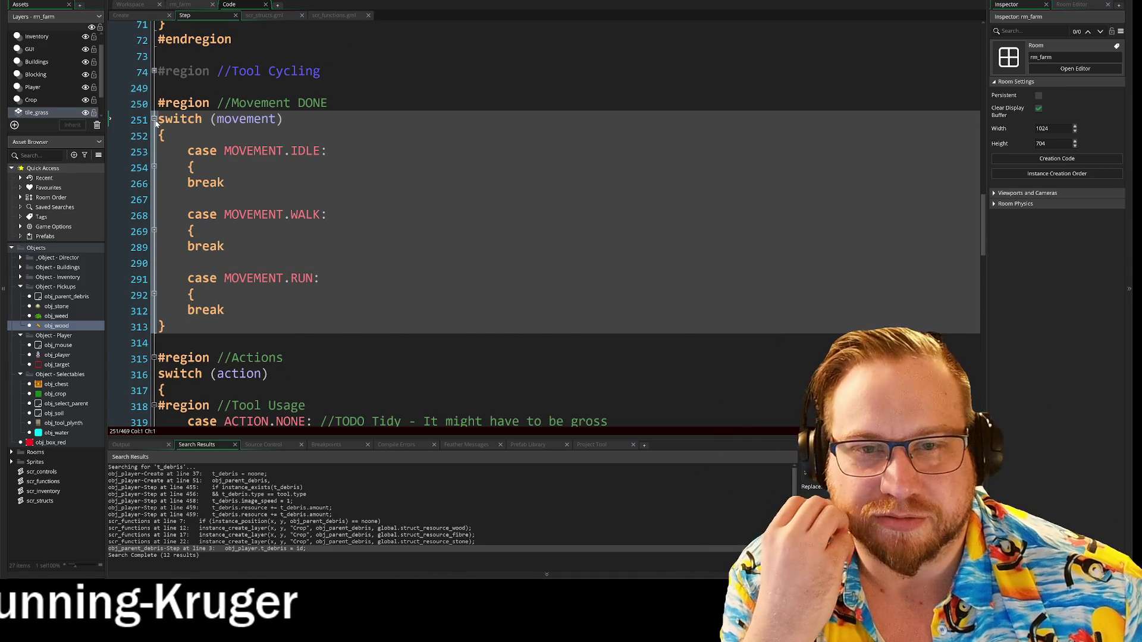
pyautogui.click(154, 119)
pyautogui.scroll(-3, 544, 238)
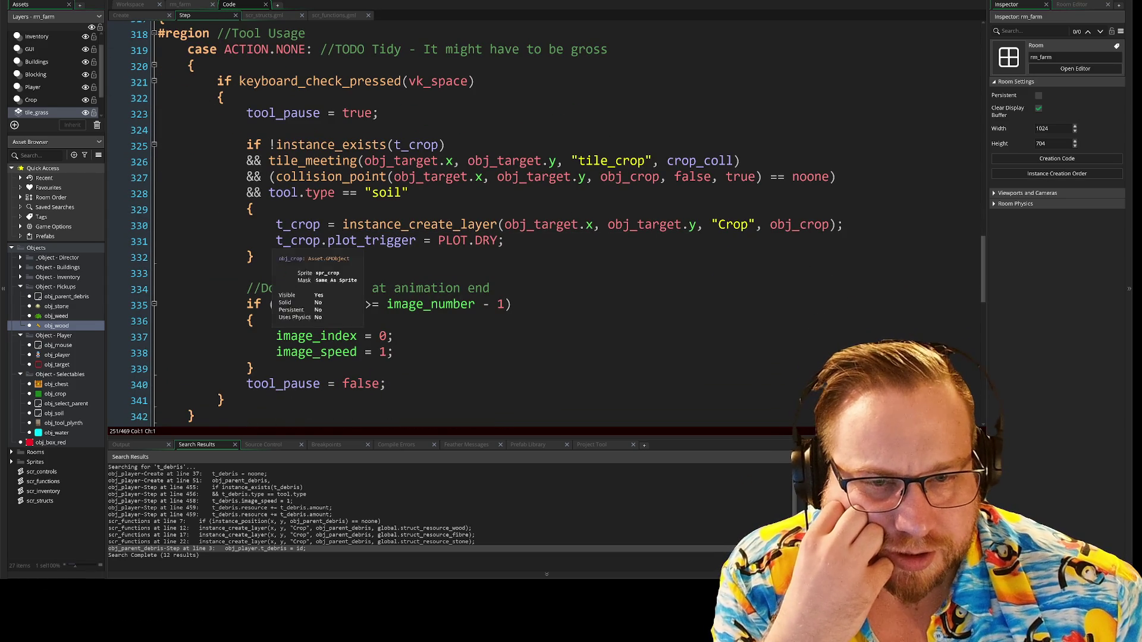
pyautogui.moveTo(468, 240); pyautogui.dragTo(276, 240)
pyautogui.click(468, 240)
pyautogui.scroll(-3, 468, 241)
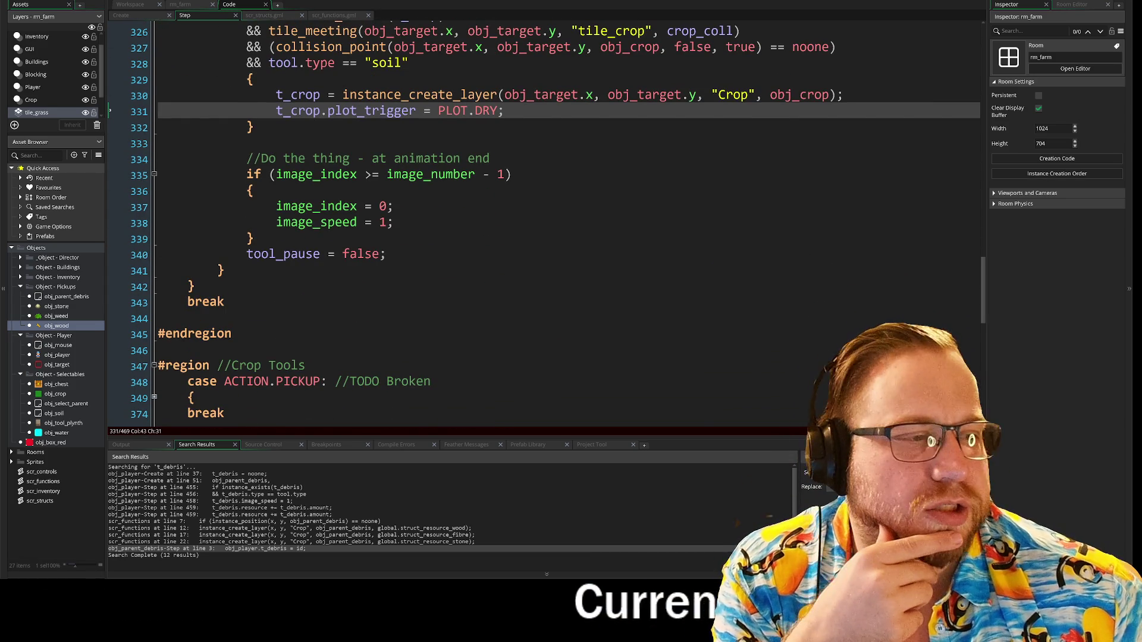
pyautogui.moveTo(983, 284); pyautogui.dragTo(992, 388)
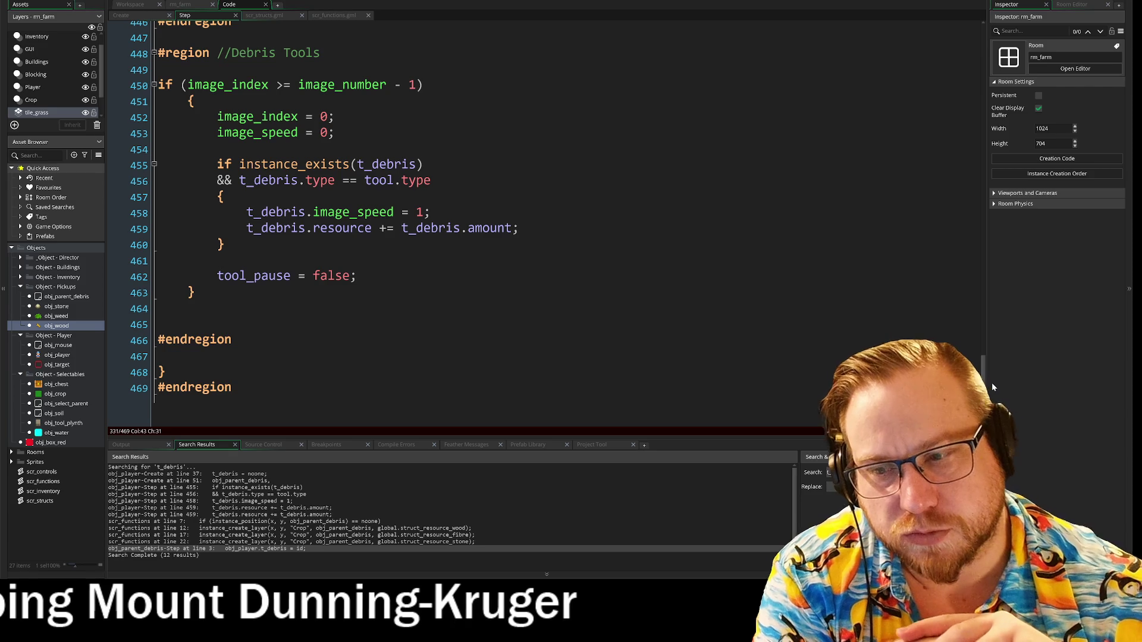
pyautogui.moveTo(983, 387); pyautogui.dragTo(967, 60)
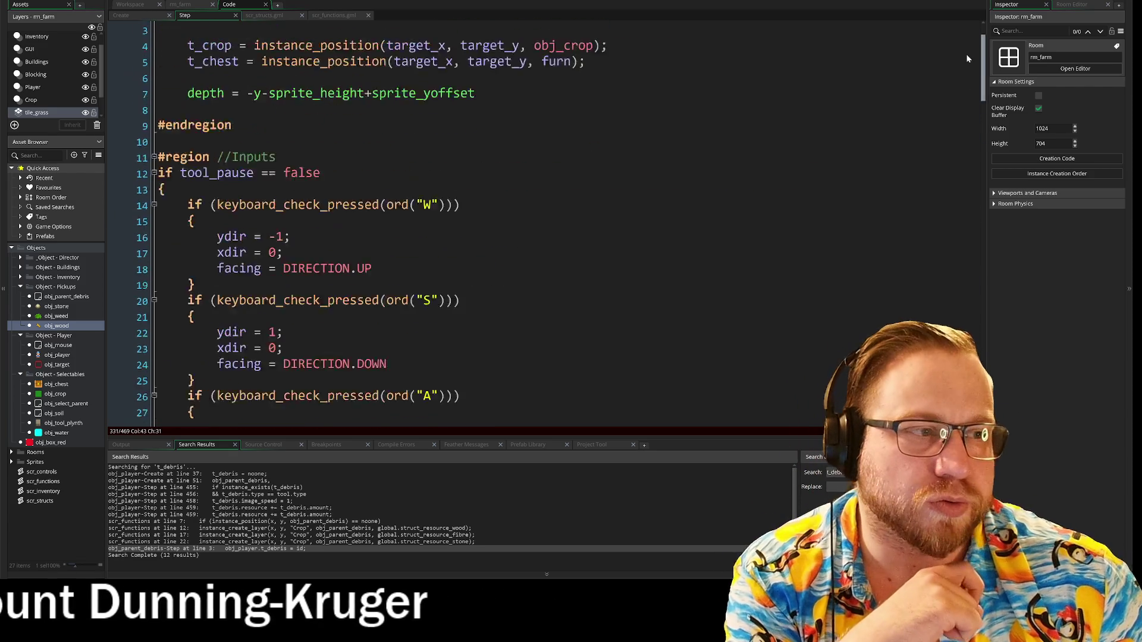
# - Start a 't_debris =' line in Targeting and look up obj_parent_debris in the Create event's col array
pyautogui.click(187, 62)
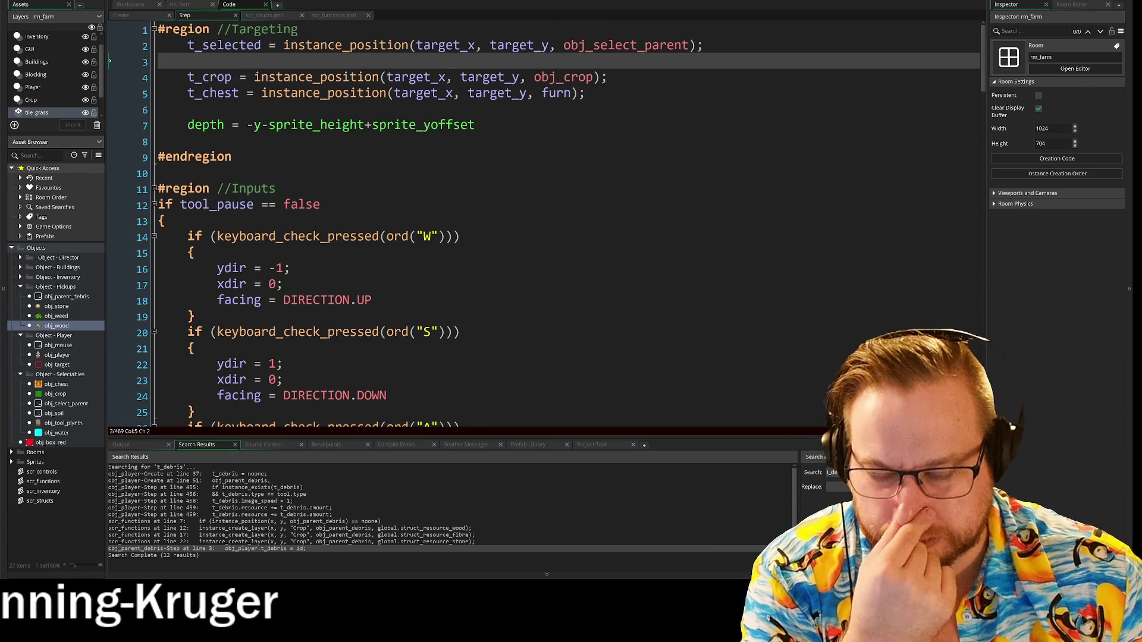
pyautogui.write('t')
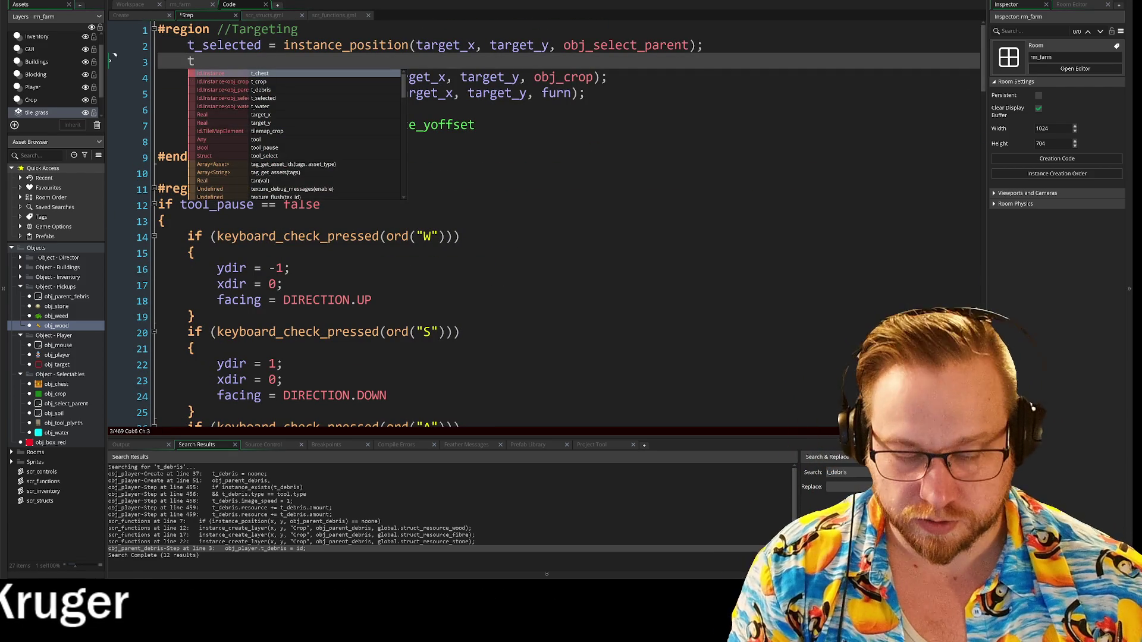
pyautogui.write('_debris')
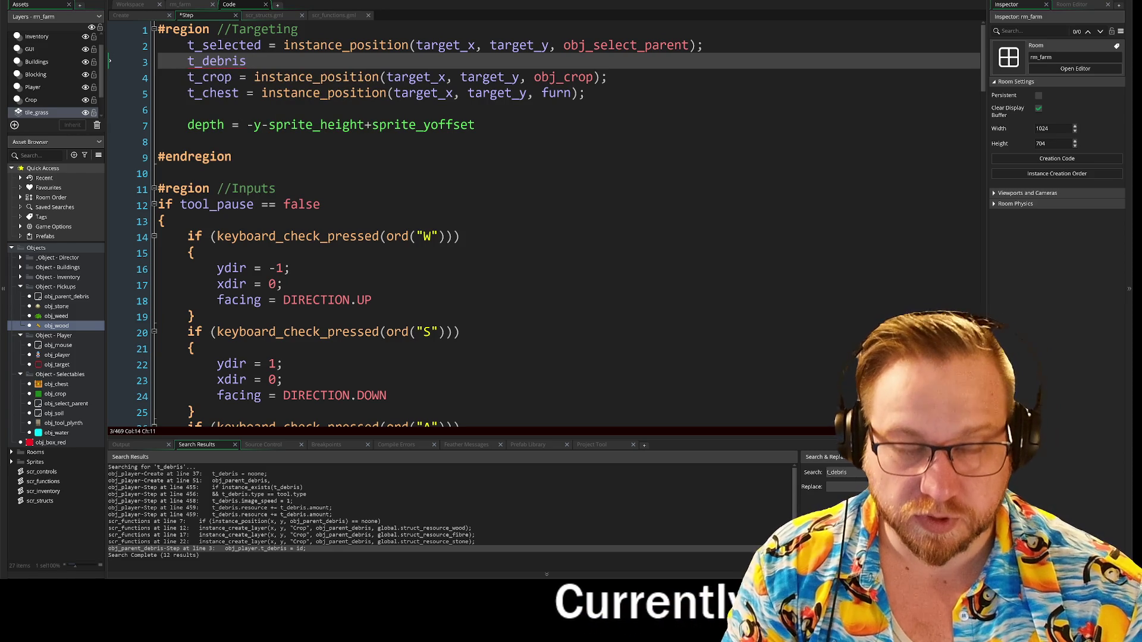
pyautogui.write('  =')
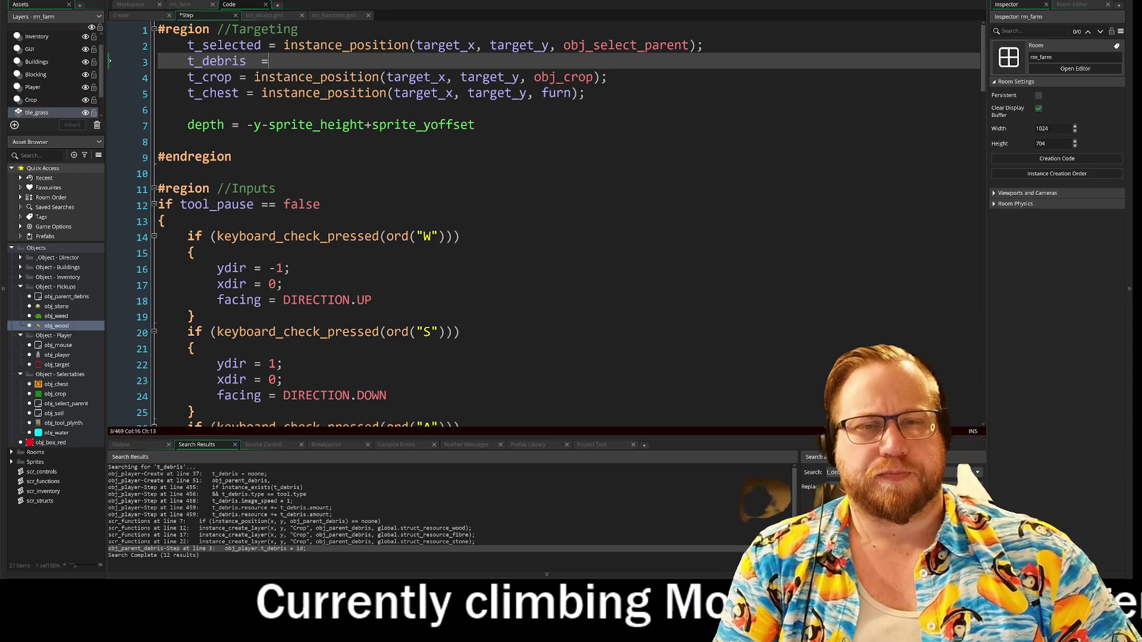
pyautogui.click(138, 16)
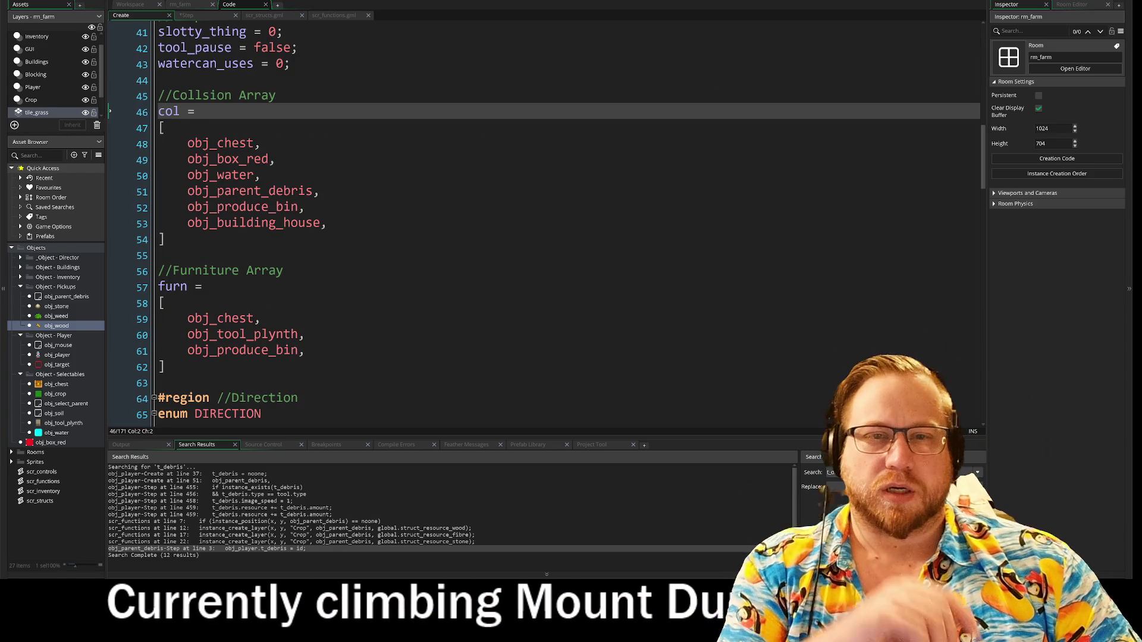
pyautogui.click(274, 159)
pyautogui.moveTo(158, 144); pyautogui.dragTo(327, 222)
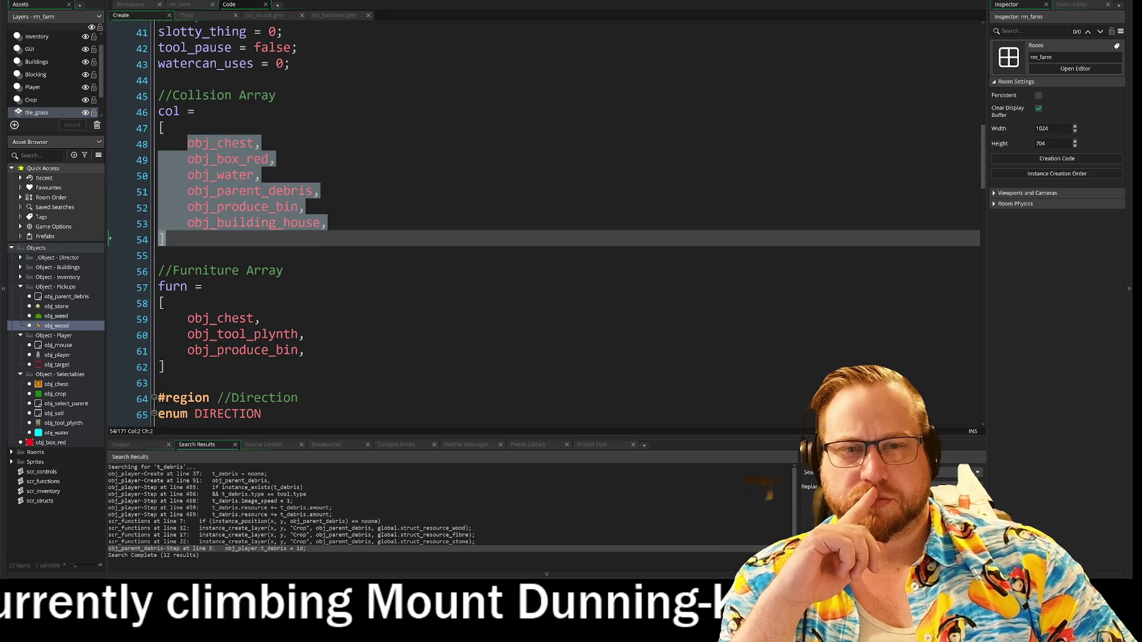
pyautogui.click(326, 223)
pyautogui.moveTo(187, 191); pyautogui.dragTo(321, 191)
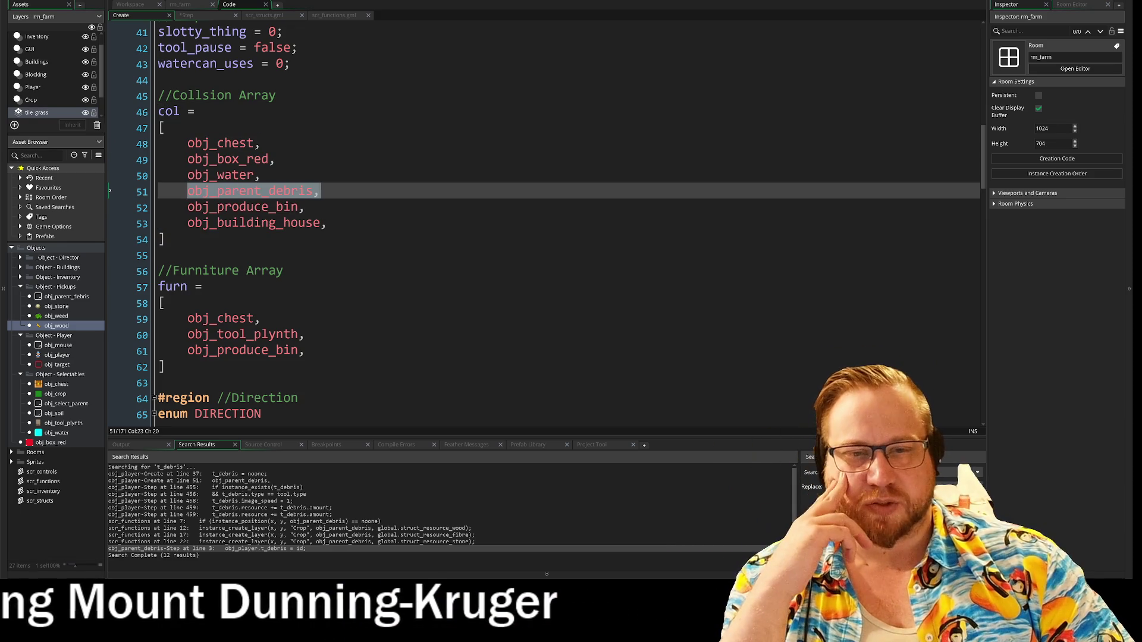
pyautogui.scroll(-4, 535, 220)
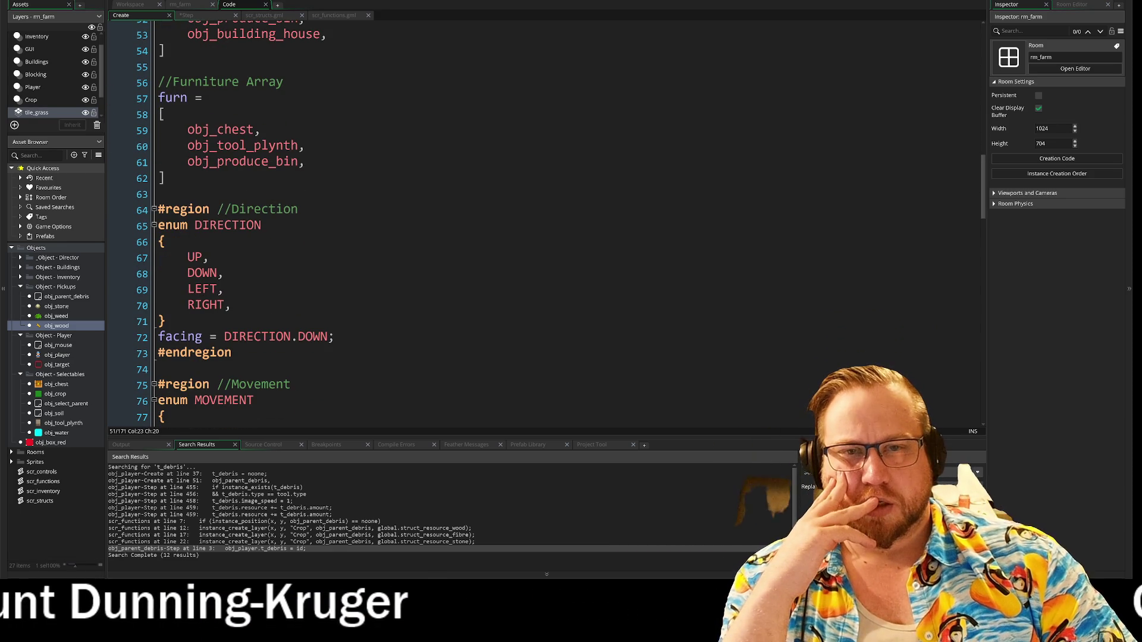
pyautogui.scroll(-2, 535, 220)
pyautogui.scroll(7, 536, 220)
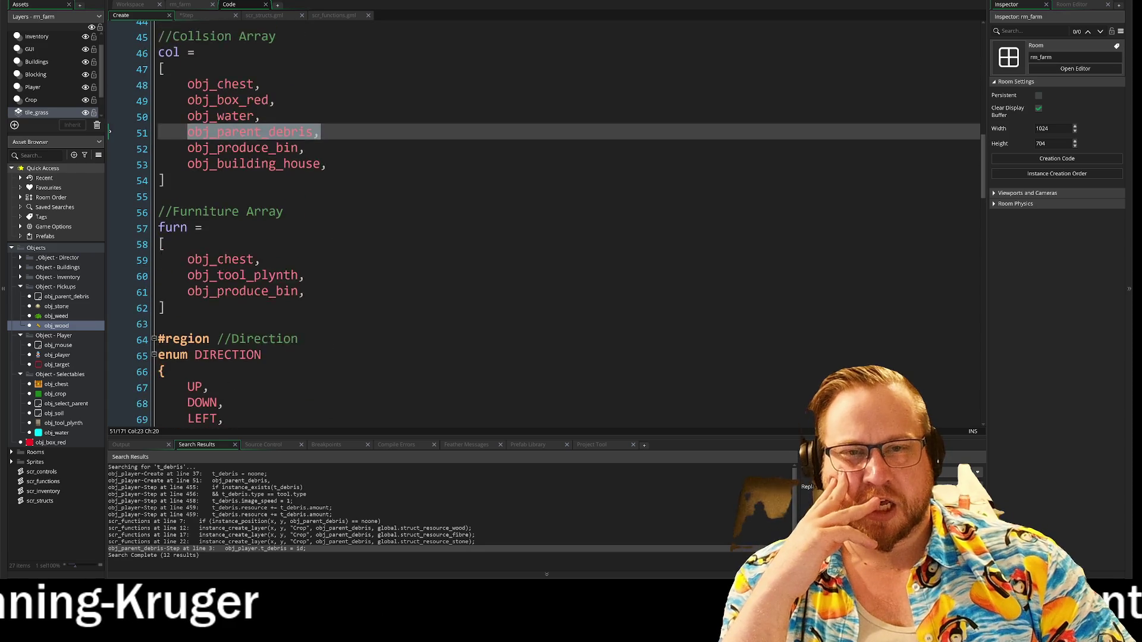
pyautogui.scroll(1, 535, 221)
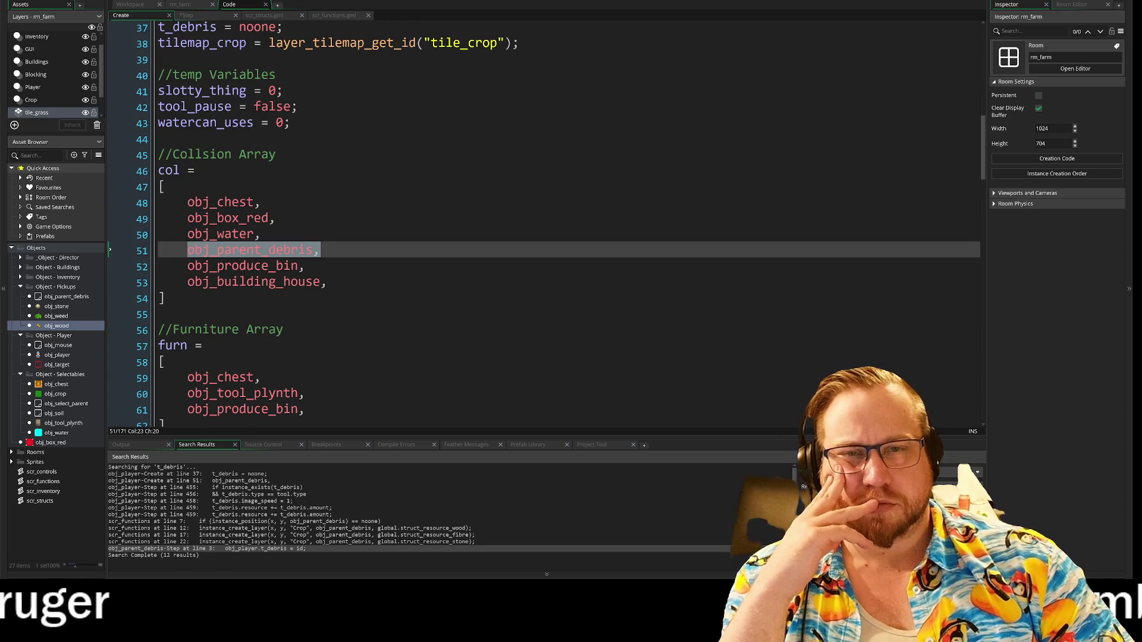
# - Copy the t_crop line's instance_position call and paste it after 't_debris ='
pyautogui.click(184, 15)
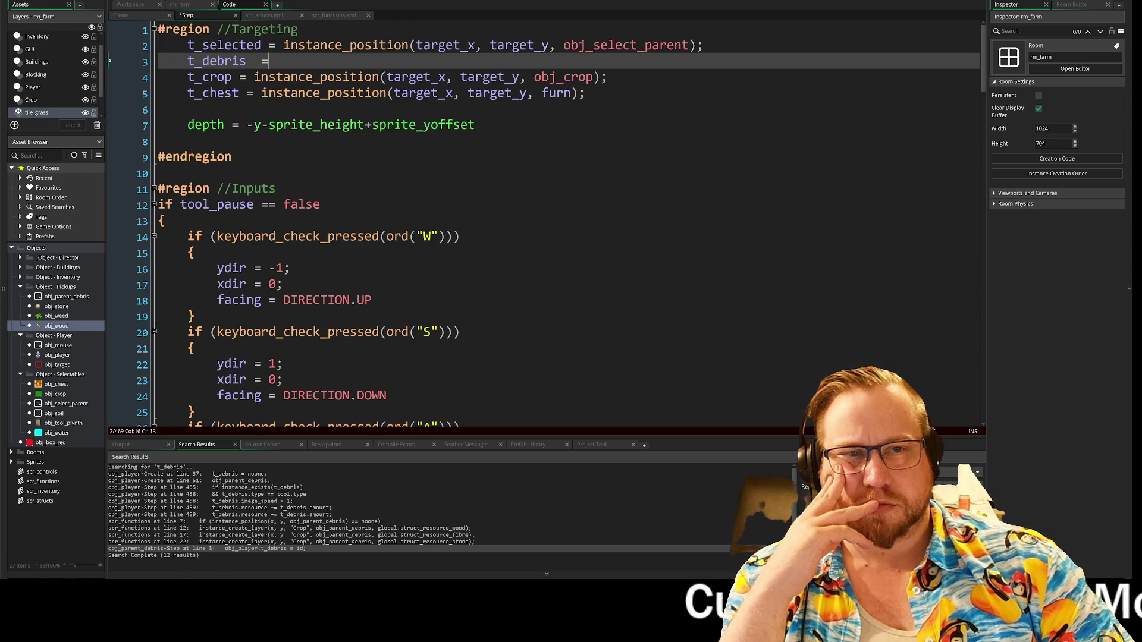
pyautogui.moveTo(260, 77)
pyautogui.mouseDown()
pyautogui.moveTo(536, 94)
pyautogui.moveTo(580, 77)
pyautogui.mouseUp()
pyautogui.moveTo(254, 78); pyautogui.dragTo(489, 77)
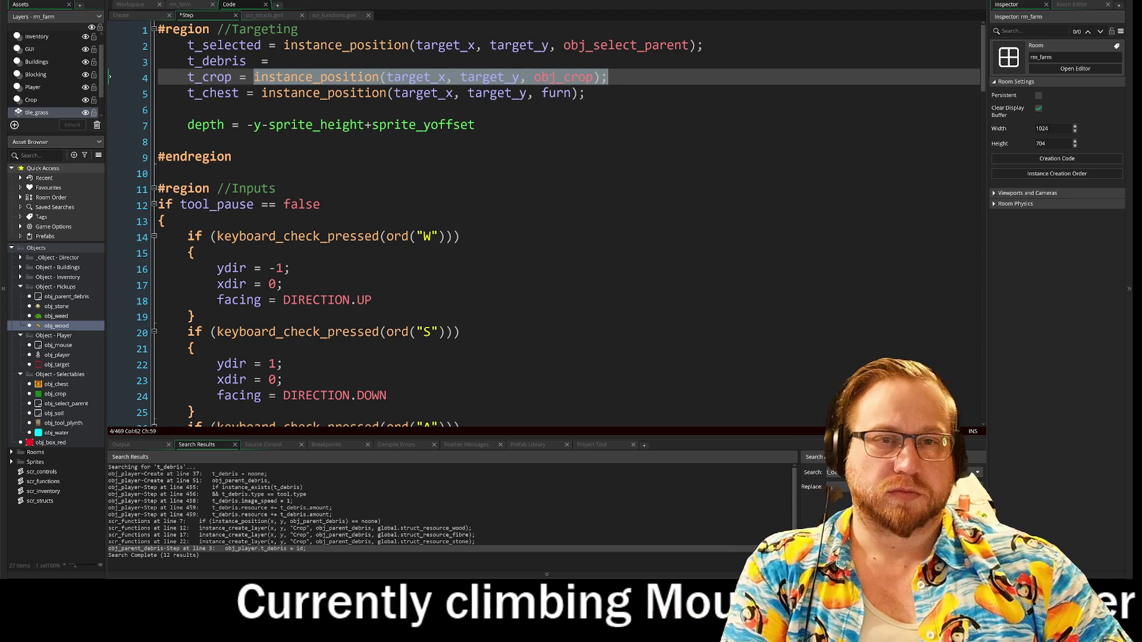
pyautogui.hotkey('ctrl', 'c')
pyautogui.click(271, 61)
pyautogui.hotkey('ctrl', 'v')
# - Change obj_crop to obj_parent_debris in the pasted call, fixing the spacing after the equals sign
pyautogui.click(269, 61)
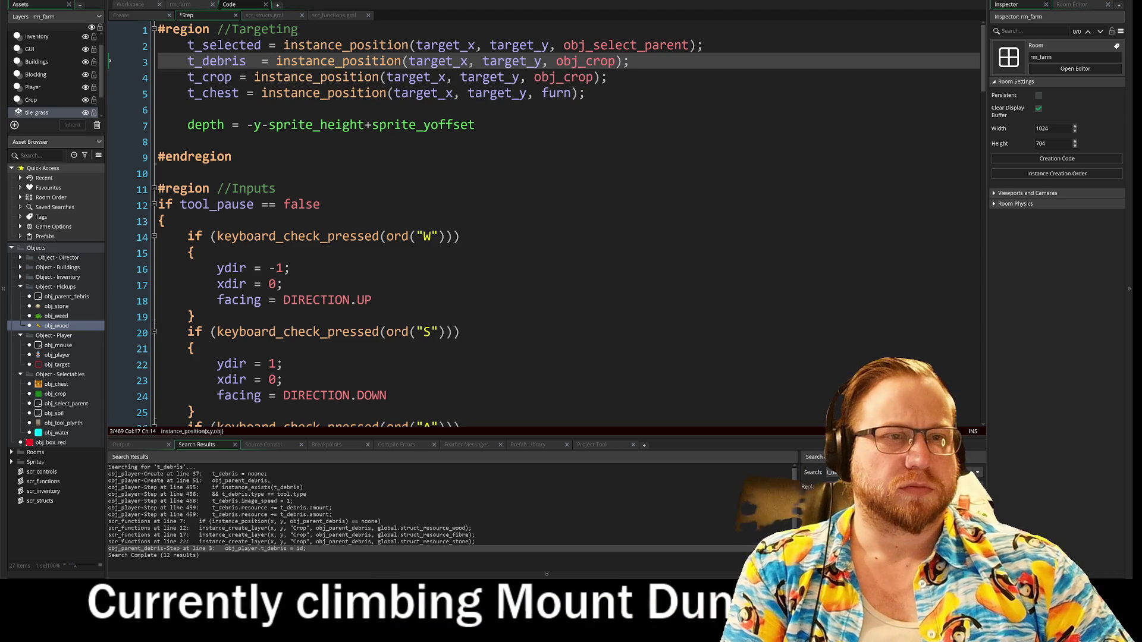
pyautogui.moveTo(585, 61); pyautogui.dragTo(616, 61)
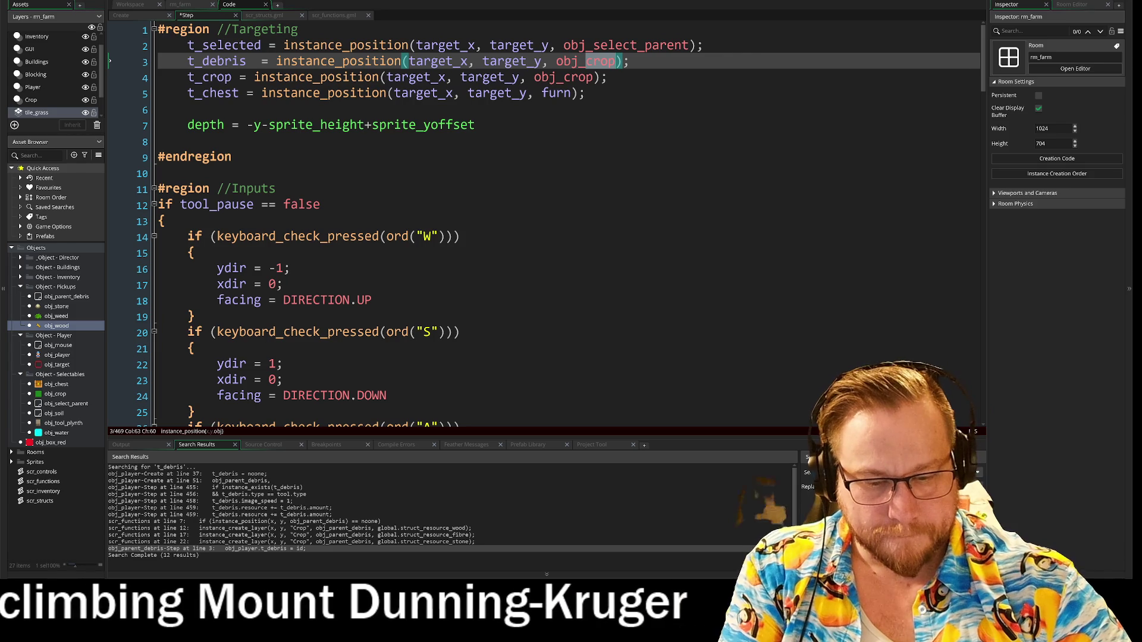
pyautogui.write('par')
pyautogui.click(607, 74)
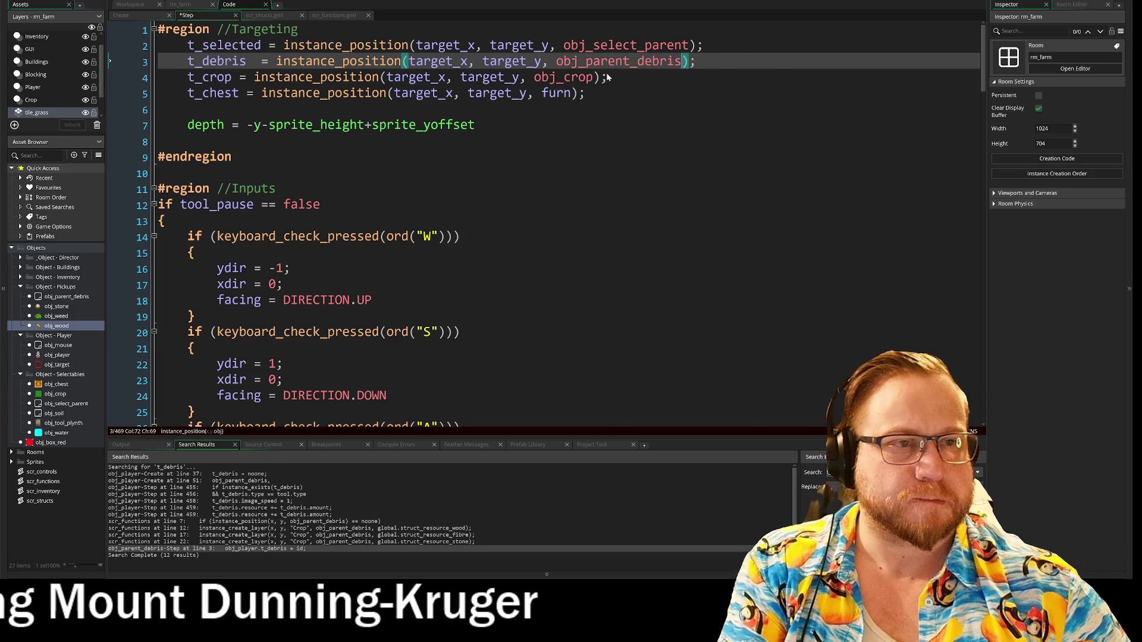
pyautogui.click(586, 93)
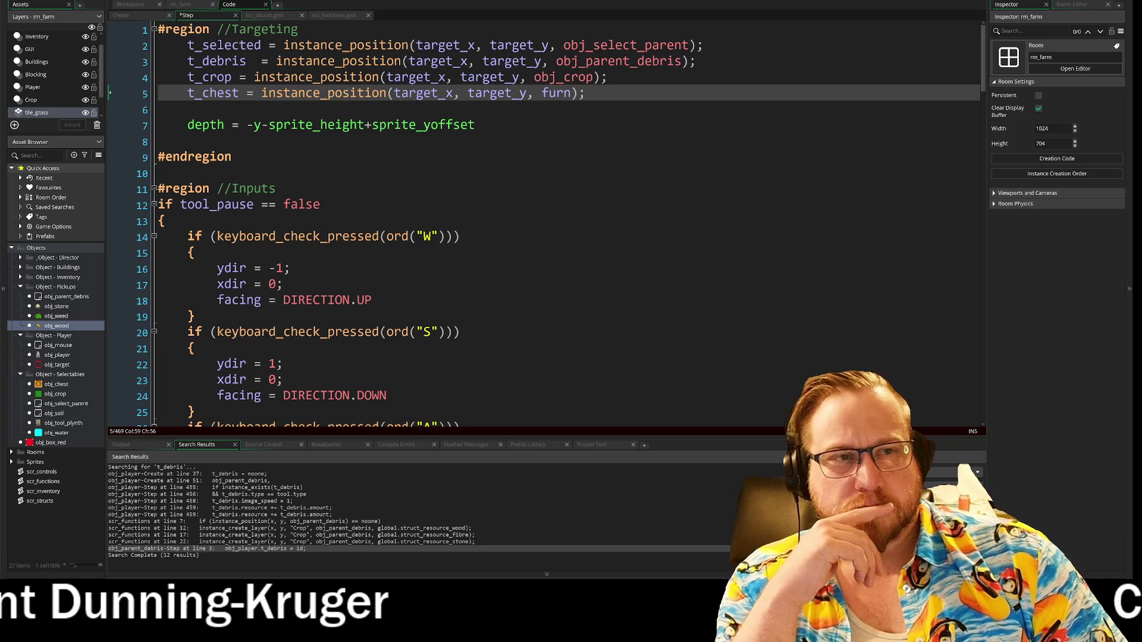
pyautogui.moveTo(593, 45); pyautogui.dragTo(659, 45)
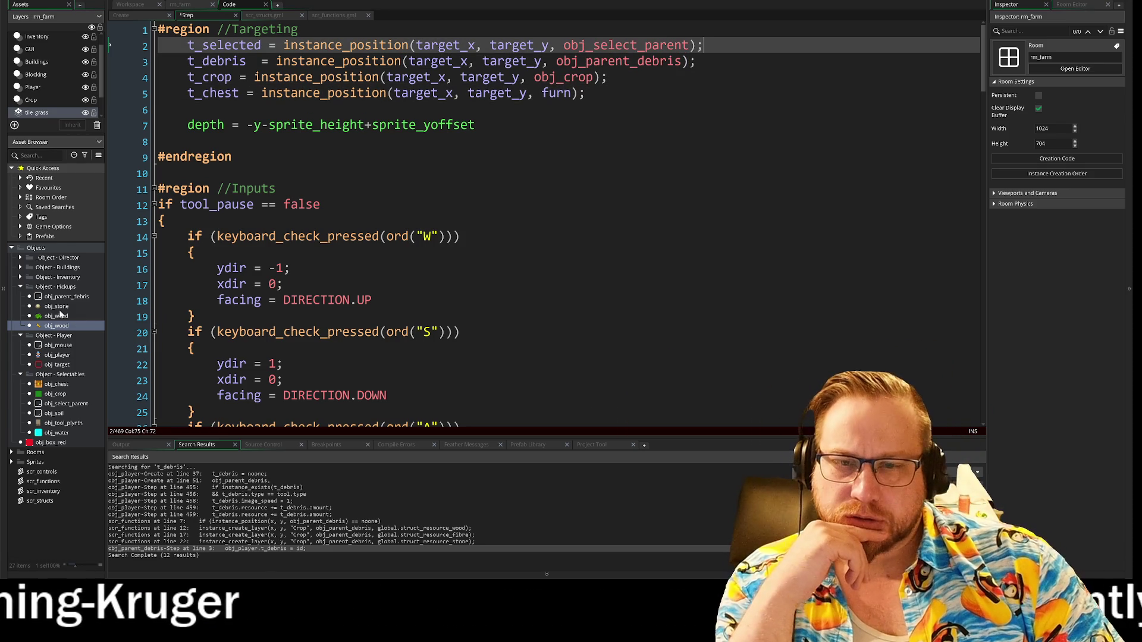